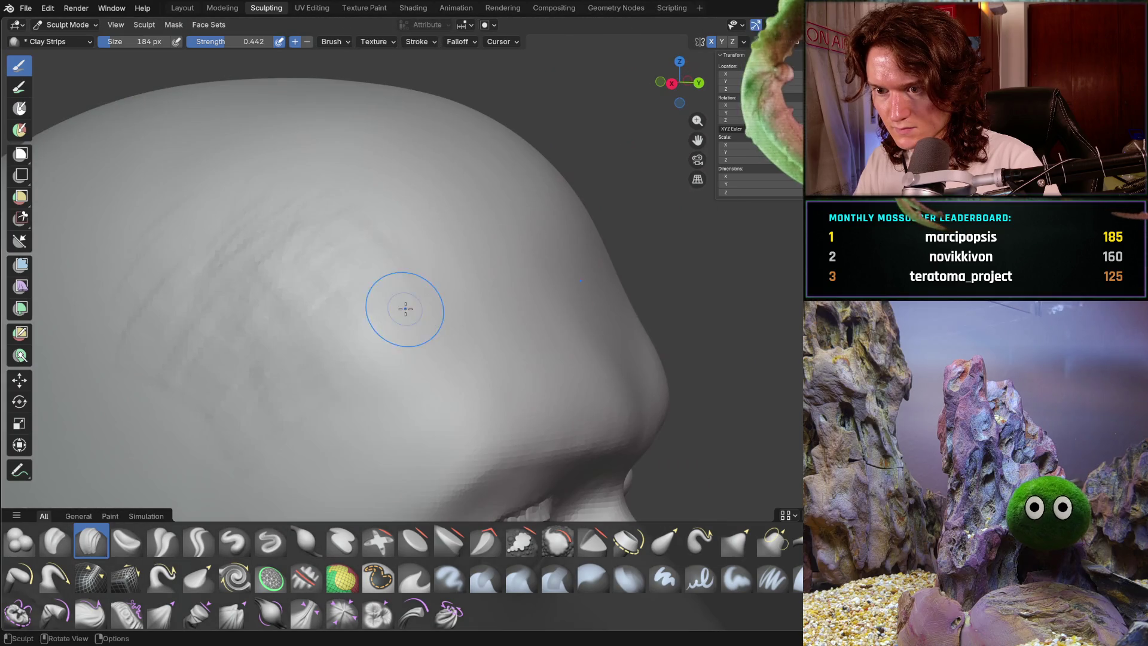
# Step: Sculpt Clay Strips hair-strand ridges down the side of the scalp and along its edge
pyautogui.moveTo(409, 430)
pyautogui.mouseDown(button='middle')
pyautogui.moveTo(271, 476)
pyautogui.moveTo(366, 381)
pyautogui.mouseUp(button='middle')
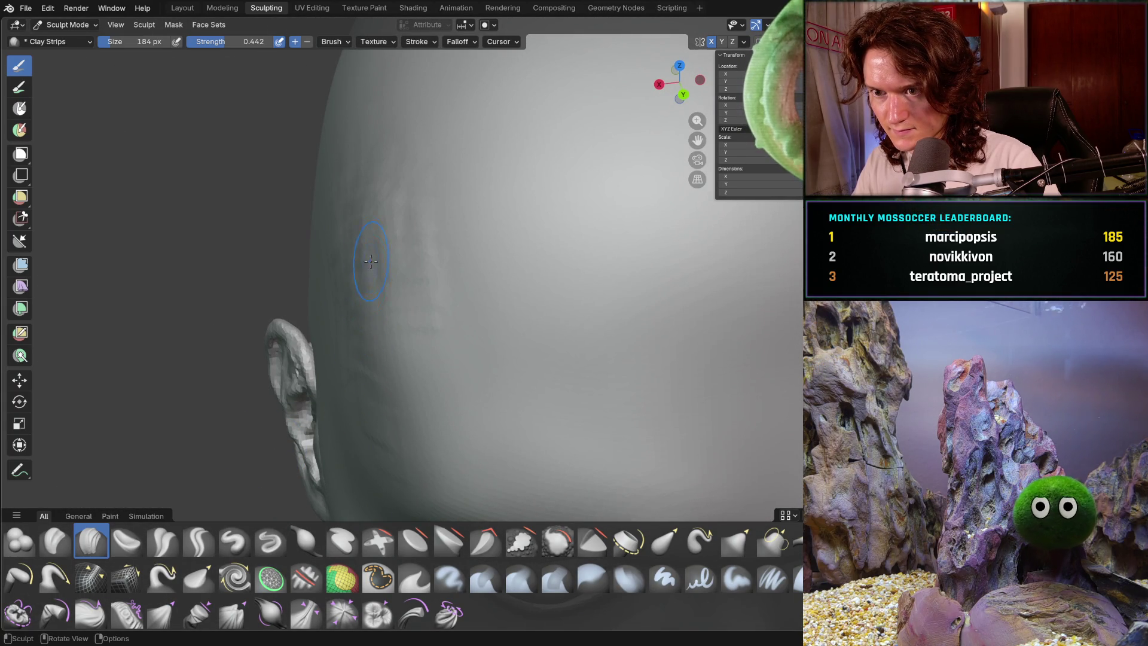
pyautogui.moveTo(376, 184); pyautogui.dragTo(371, 287)
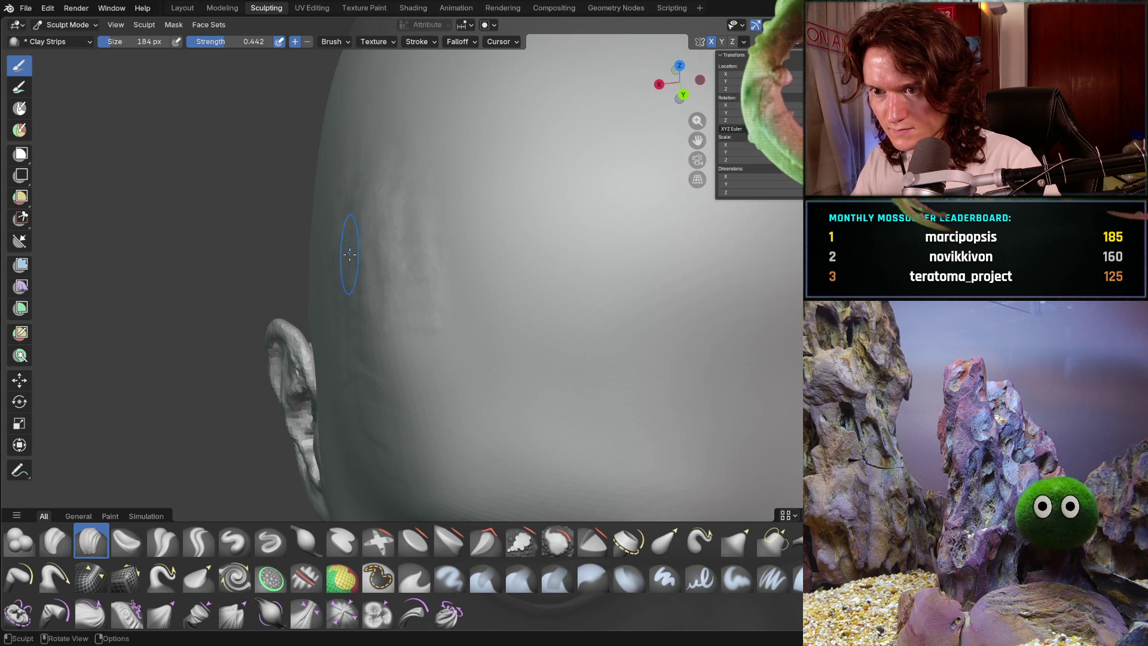
pyautogui.moveTo(364, 224); pyautogui.dragTo(381, 336, button='middle')
pyautogui.moveTo(381, 337); pyautogui.dragTo(383, 335)
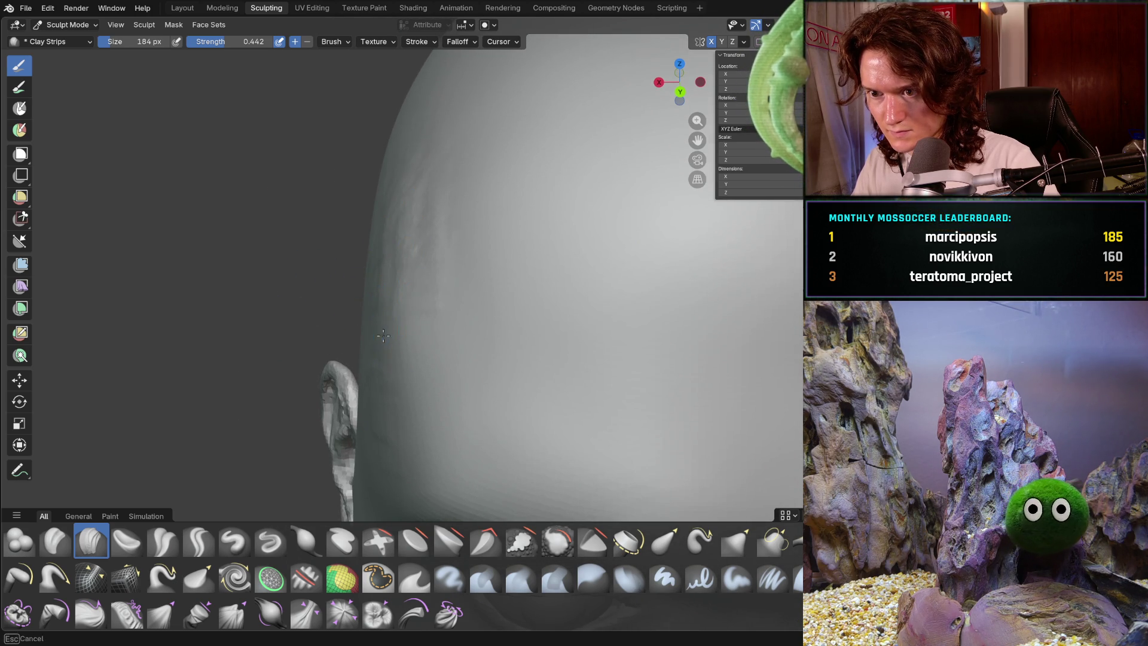
pyautogui.moveTo(380, 283)
pyautogui.mouseDown(button='middle')
pyautogui.moveTo(376, 325)
pyautogui.moveTo(367, 321)
pyautogui.mouseUp(button='middle')
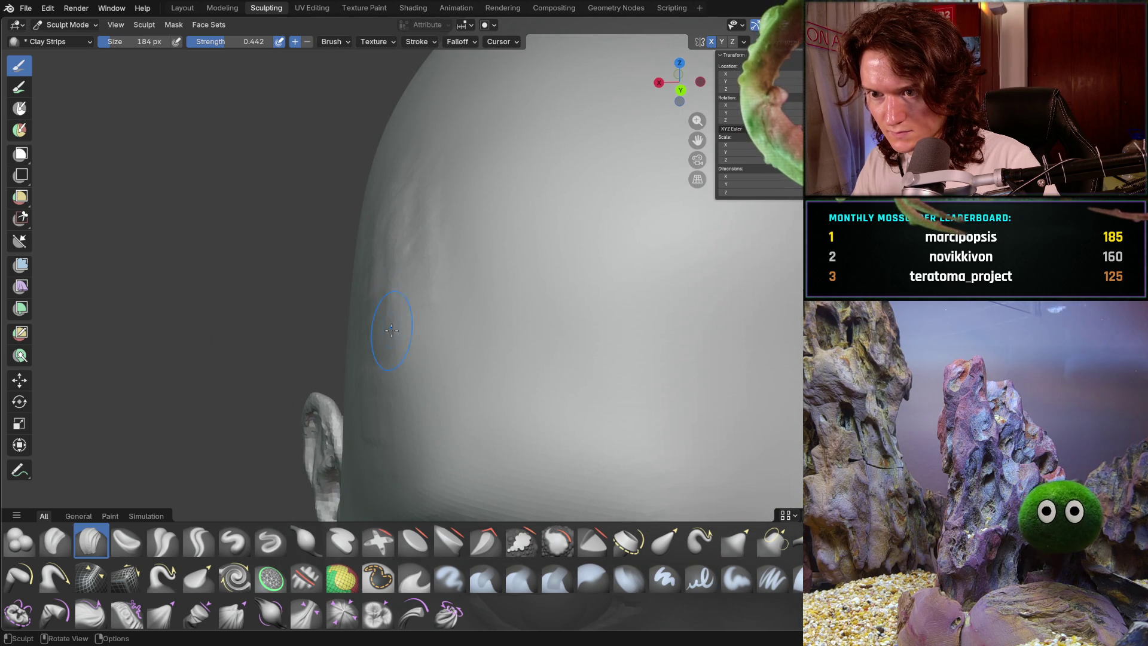
pyautogui.scroll(4, 372, 338)
pyautogui.scroll(3, 372, 338)
# Step: Add close-up strand strokes on the scalp and over the temple toward the forehead
pyautogui.moveTo(377, 341); pyautogui.dragTo(356, 379)
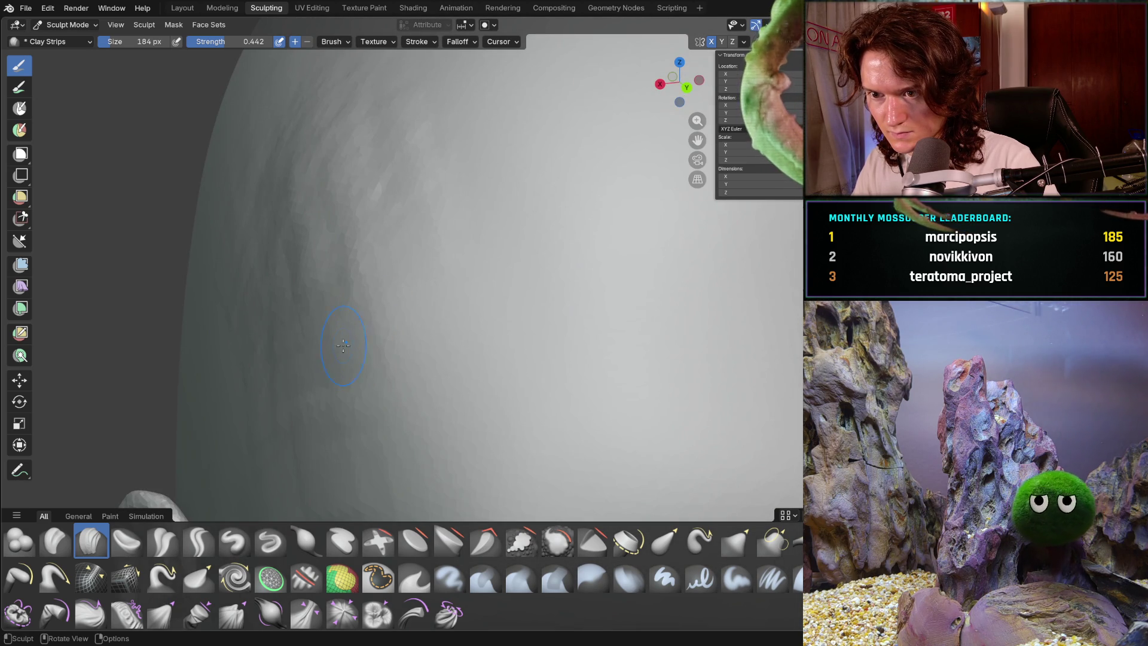
pyautogui.scroll(-5, 369, 367)
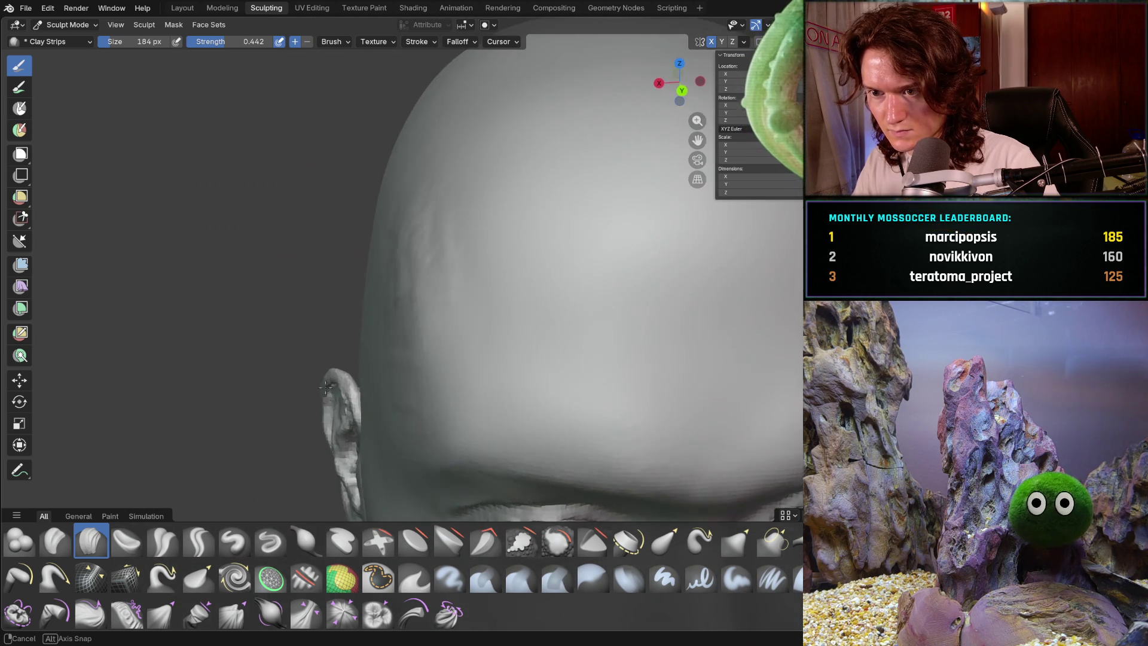
pyautogui.moveTo(383, 283); pyautogui.dragTo(440, 260, button='middle')
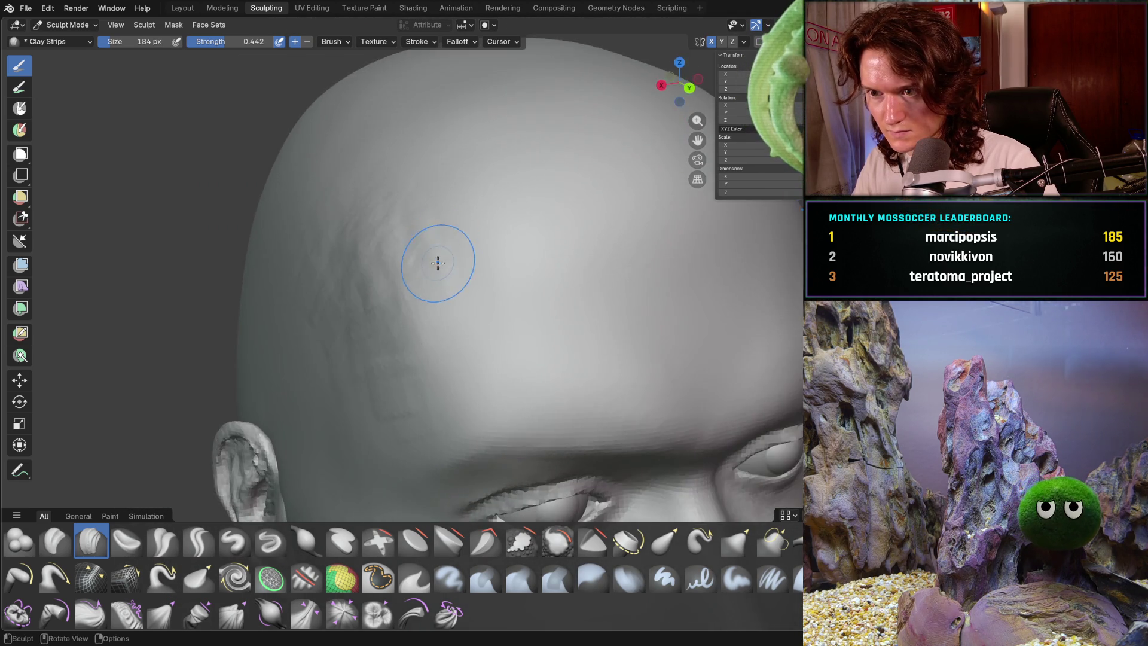
pyautogui.scroll(4, 420, 225)
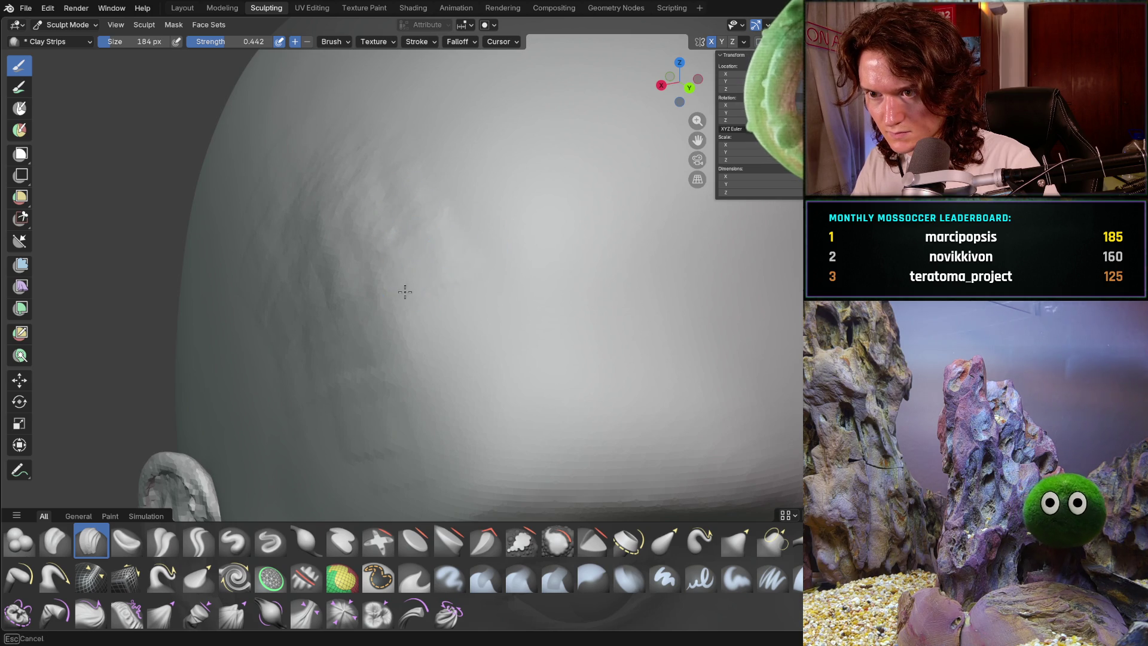
pyautogui.moveTo(375, 184); pyautogui.dragTo(410, 197, button='middle')
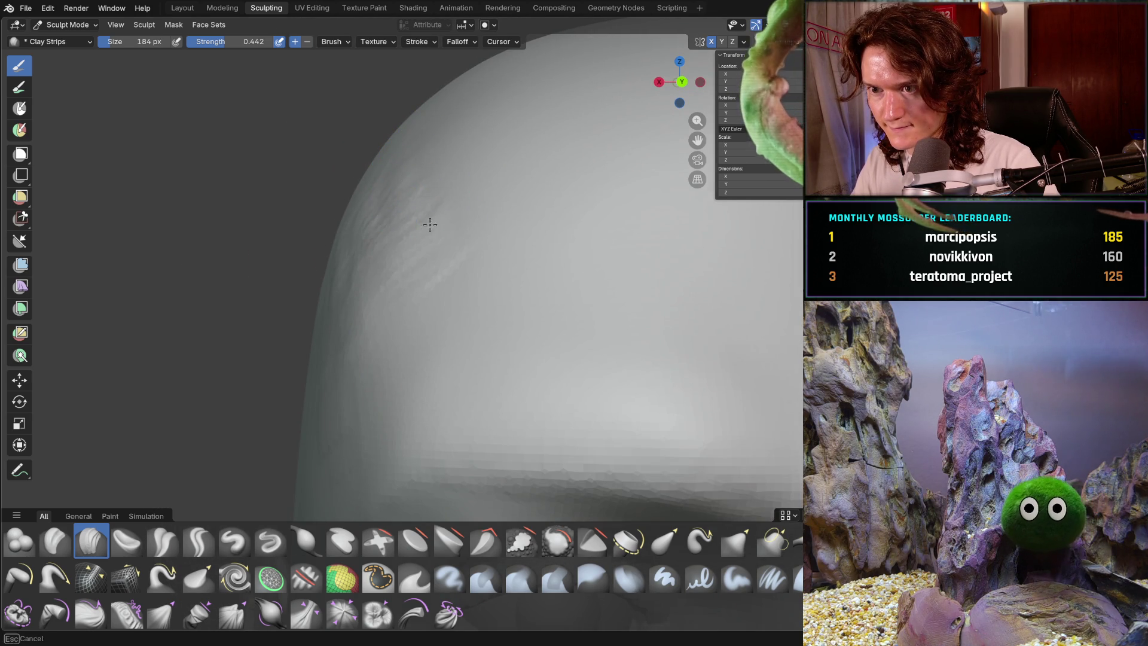
pyautogui.scroll(-5, 429, 225)
pyautogui.moveTo(430, 225); pyautogui.dragTo(428, 255, button='middle')
pyautogui.scroll(3, 428, 255)
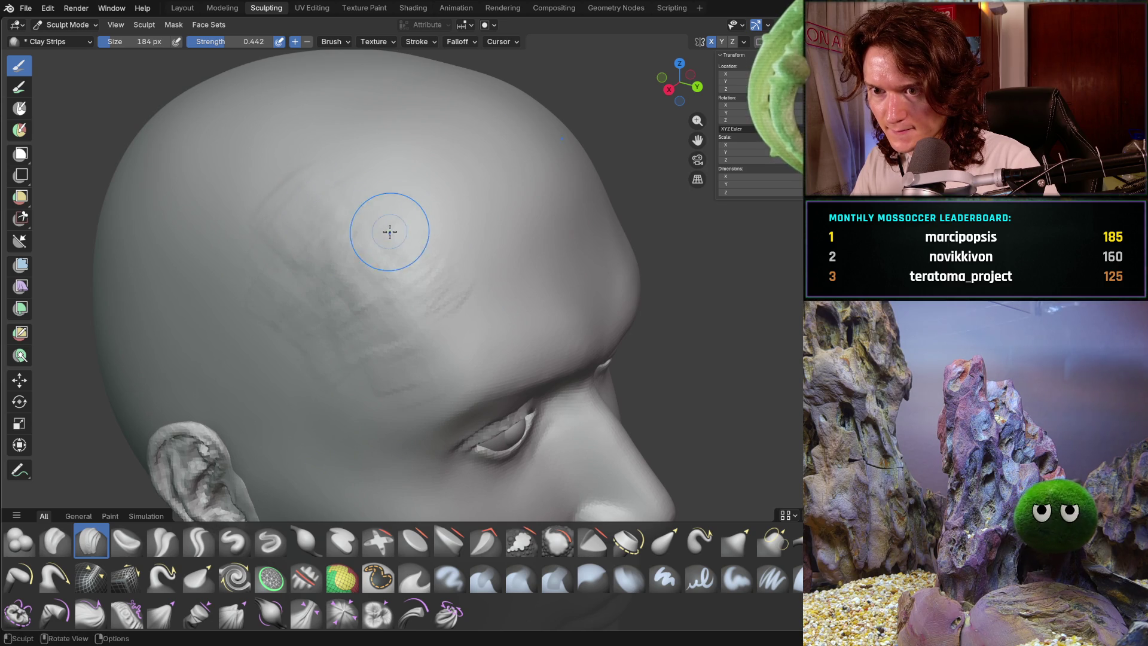
pyautogui.moveTo(389, 233); pyautogui.dragTo(269, 278, button='middle')
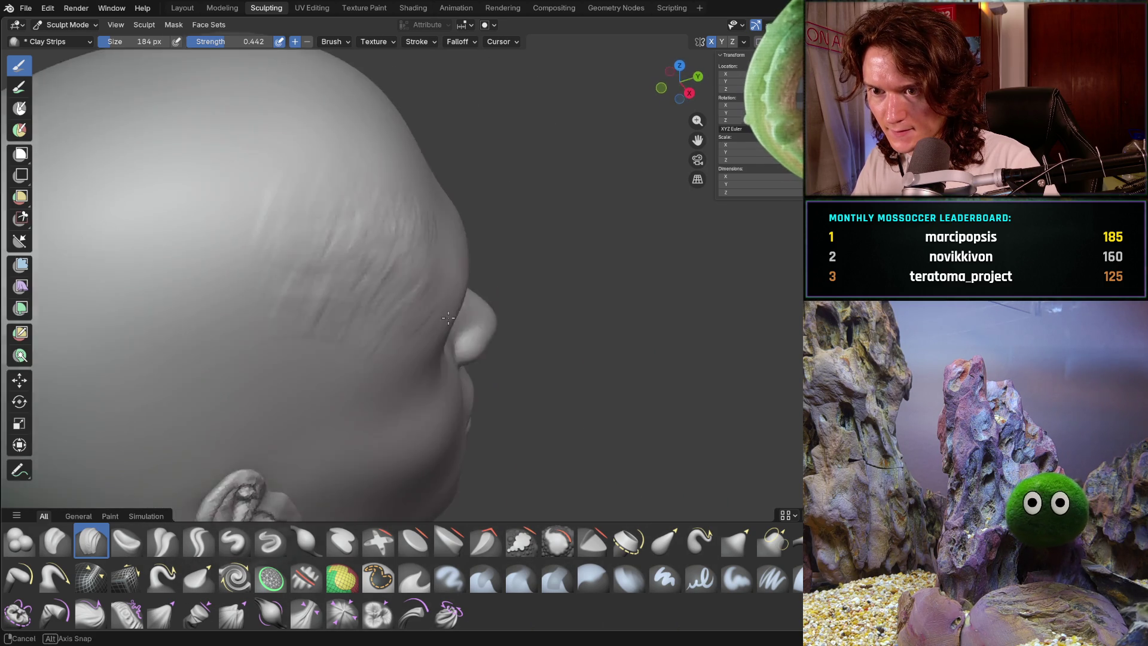
pyautogui.scroll(3, 269, 278)
pyautogui.scroll(2, 239, 289)
# Step: Shrink the Clay Strips brush radius down to 136 px
pyautogui.press('f')
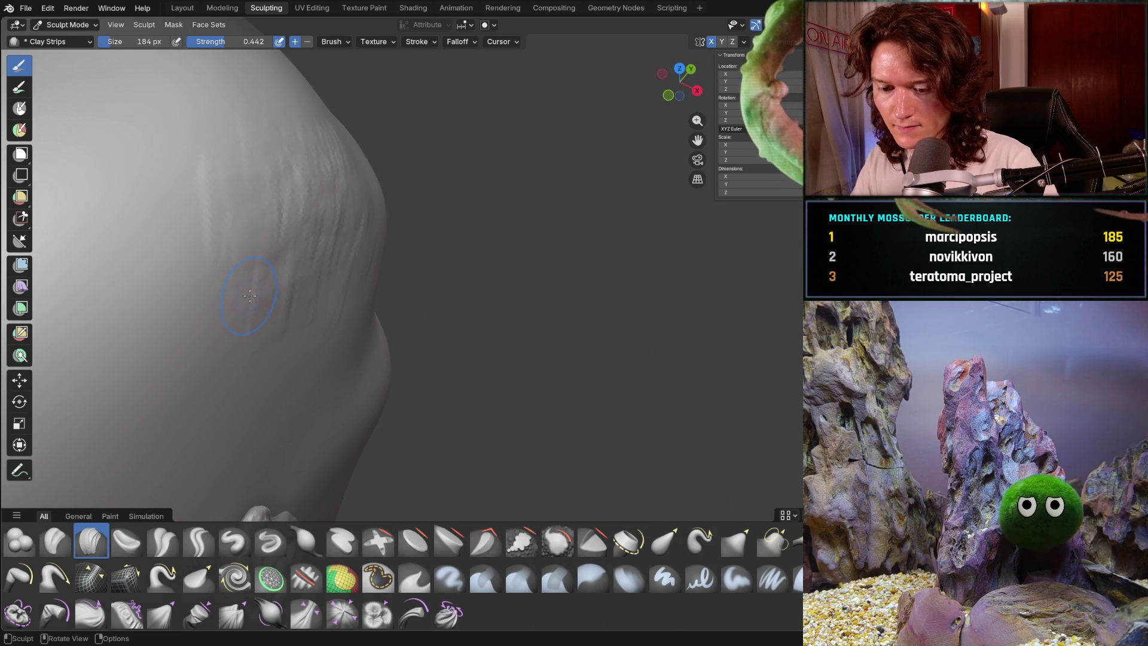
pyautogui.click(227, 307)
pyautogui.press('f')
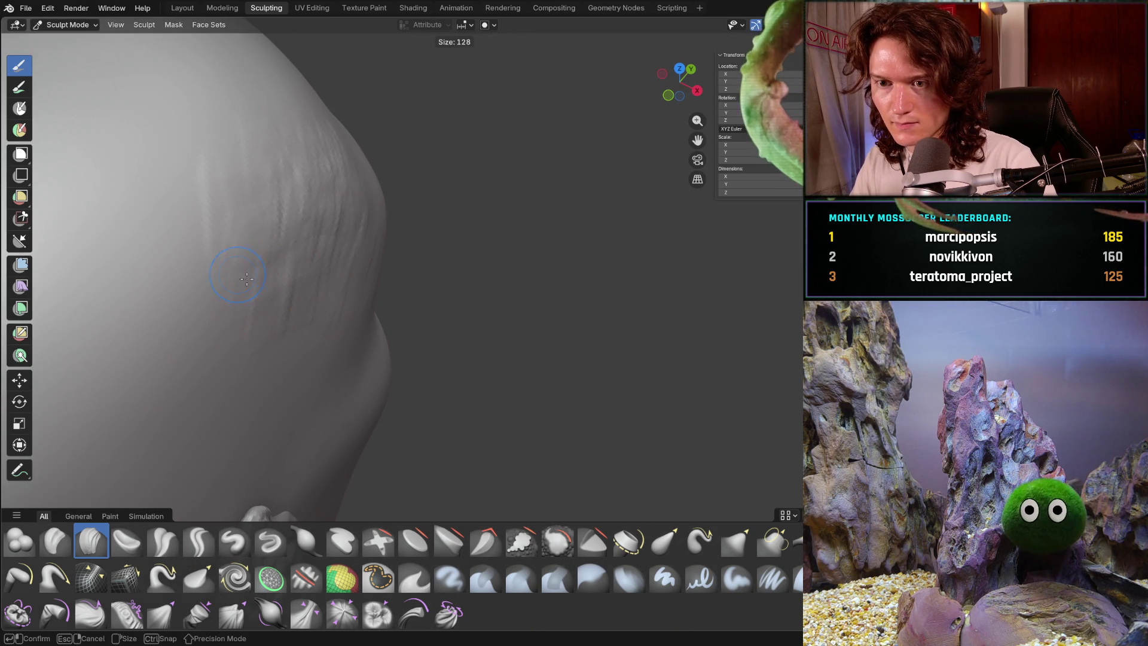
pyautogui.click(235, 271)
pyautogui.press('f')
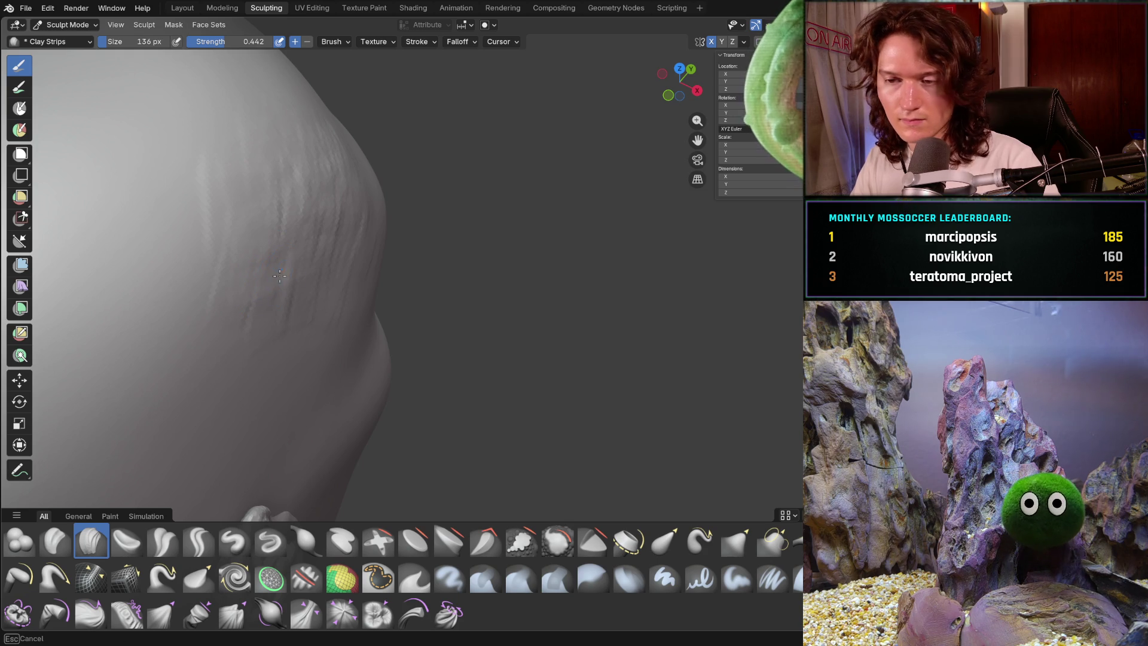
# Step: Work finer hair strokes along the temples and hairline from profile and three-quarter views
pyautogui.moveTo(270, 241); pyautogui.dragTo(145, 169, button='middle')
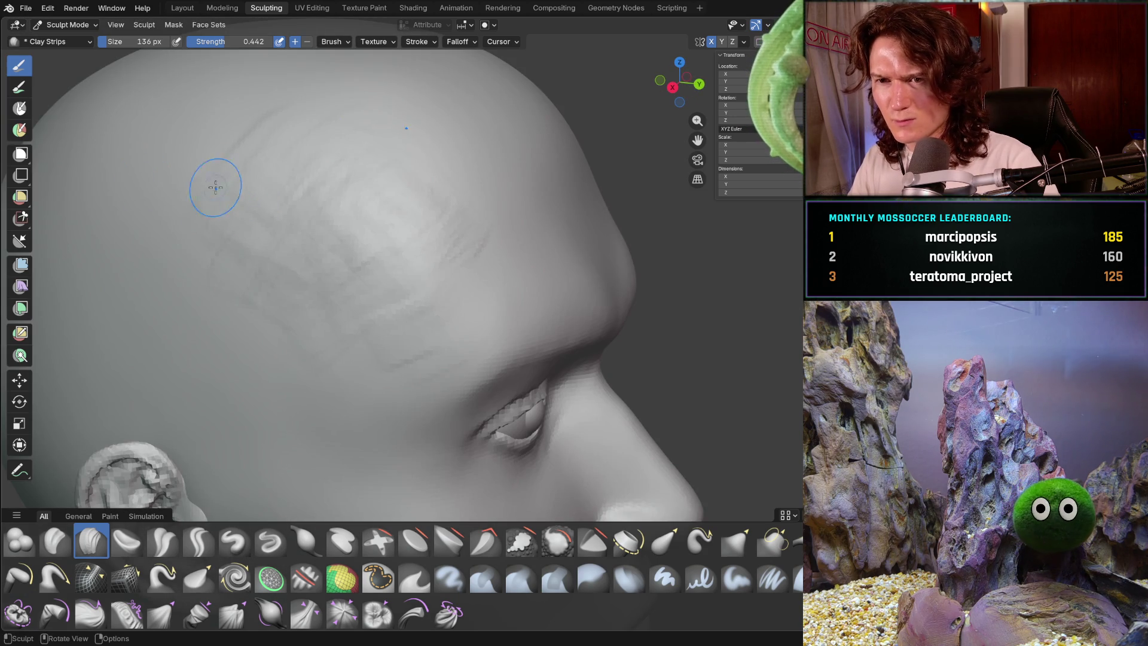
pyautogui.moveTo(271, 119); pyautogui.dragTo(211, 114, button='middle')
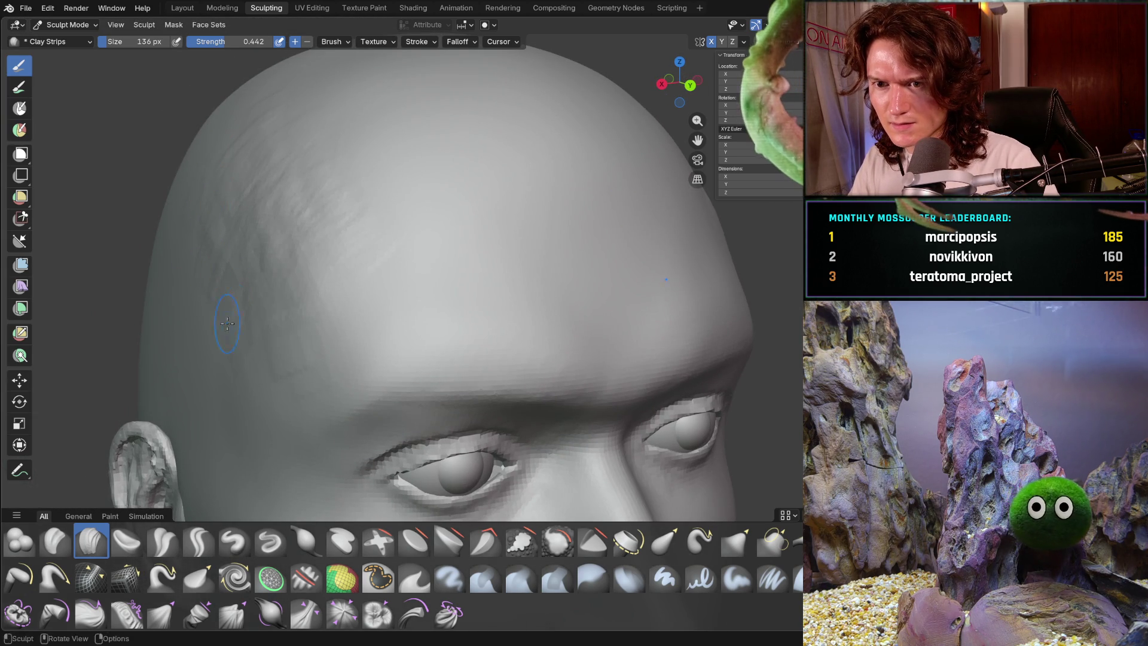
pyautogui.moveTo(247, 342)
pyautogui.mouseDown(button='middle')
pyautogui.moveTo(216, 355)
pyautogui.moveTo(245, 376)
pyautogui.mouseUp(button='middle')
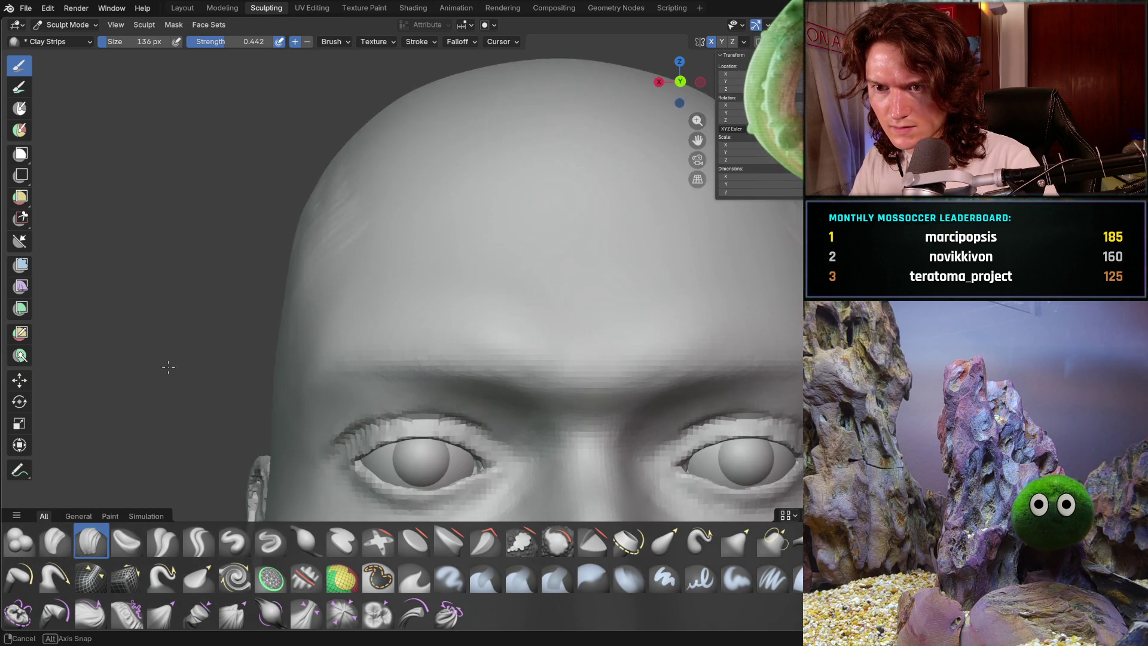
pyautogui.scroll(-3, 244, 376)
pyautogui.scroll(5, 244, 376)
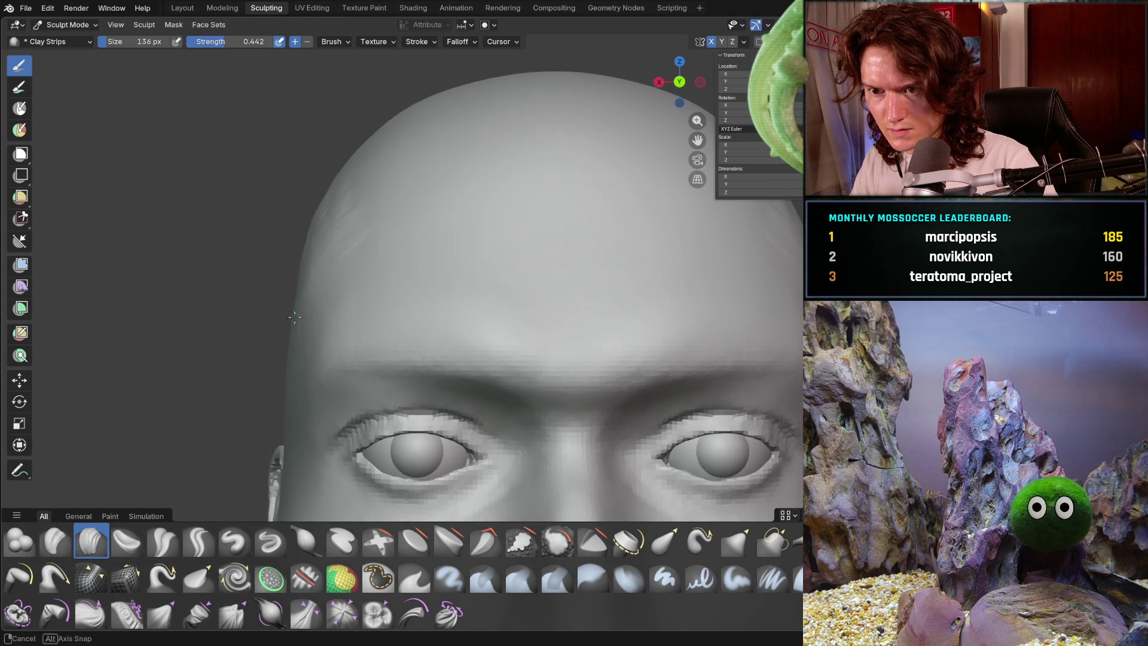
pyautogui.moveTo(269, 359); pyautogui.dragTo(294, 355, button='middle')
pyautogui.scroll(3, 294, 355)
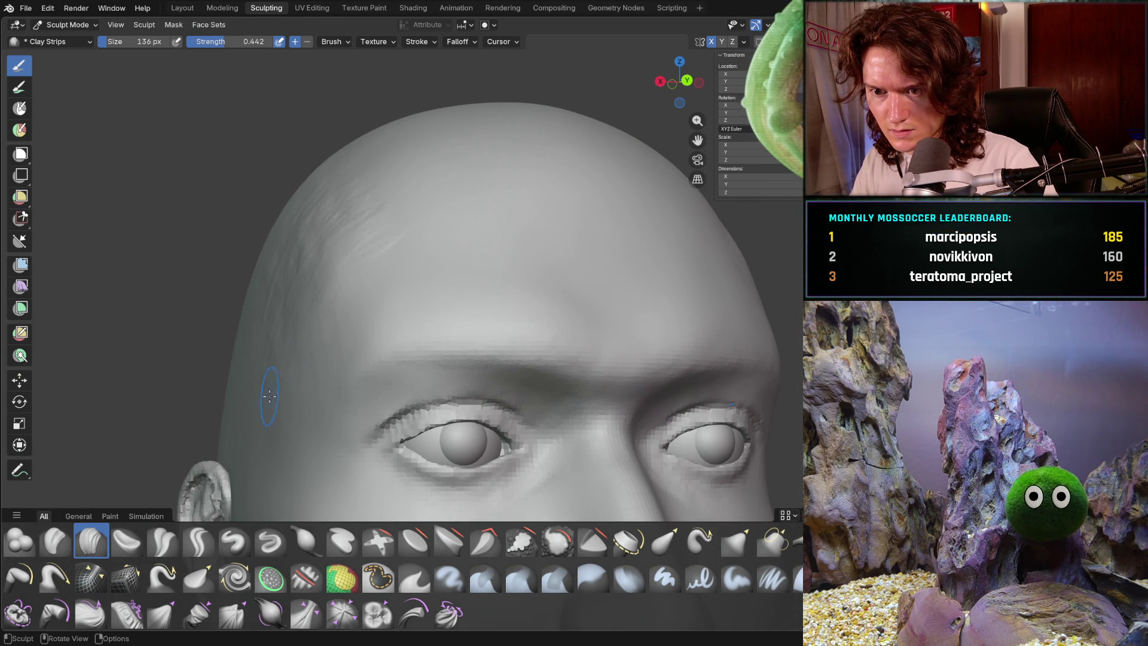
# Step: Switch to the Smooth brush (Shift+S) and begin enlarging its radius
pyautogui.press('Escape')
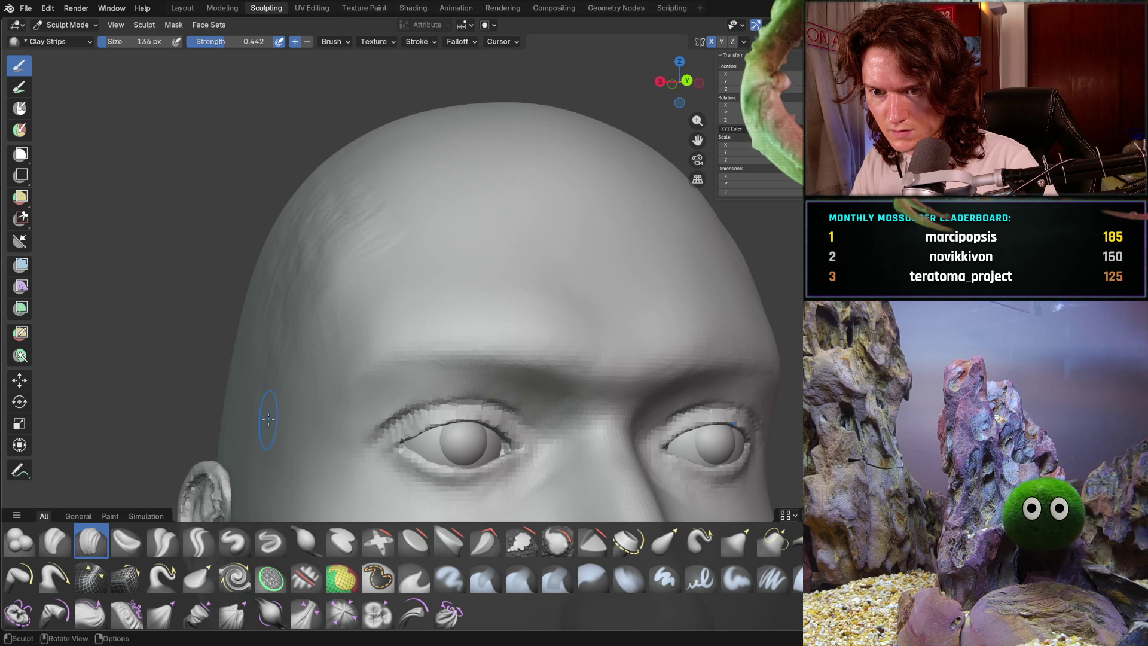
pyautogui.moveTo(282, 414); pyautogui.dragTo(294, 372, button='middle')
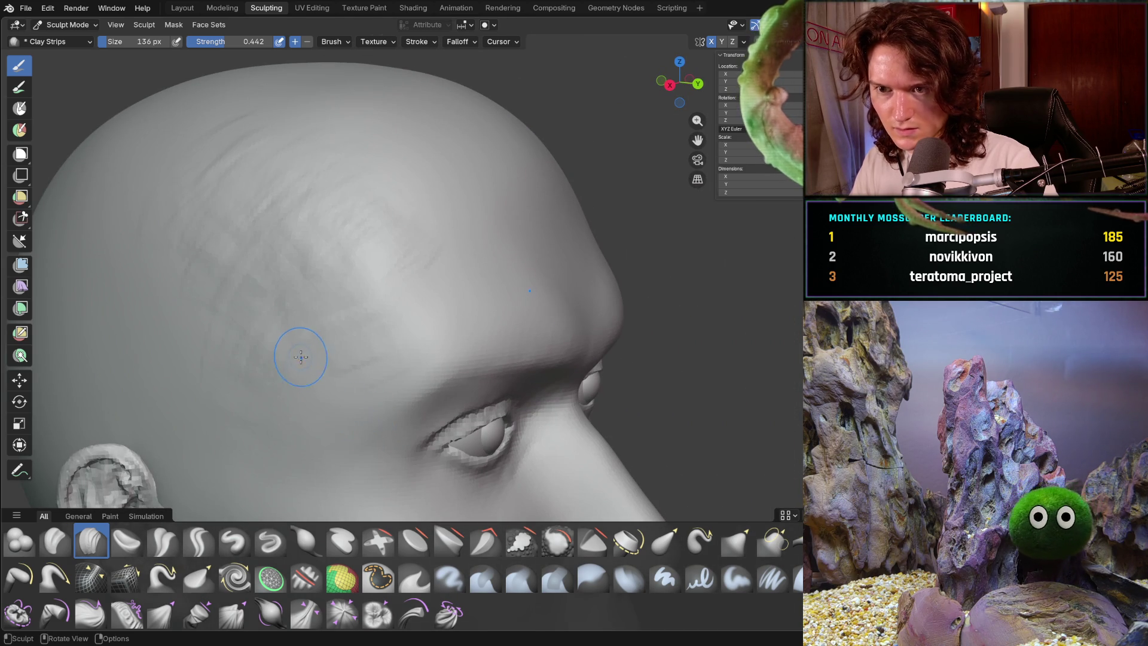
pyautogui.hotkey('shift', 's')
pyautogui.press('f')
# Step: Set the Smooth brush to 358 px and soften the strand texture on the side of the scalp
pyautogui.click(269, 377)
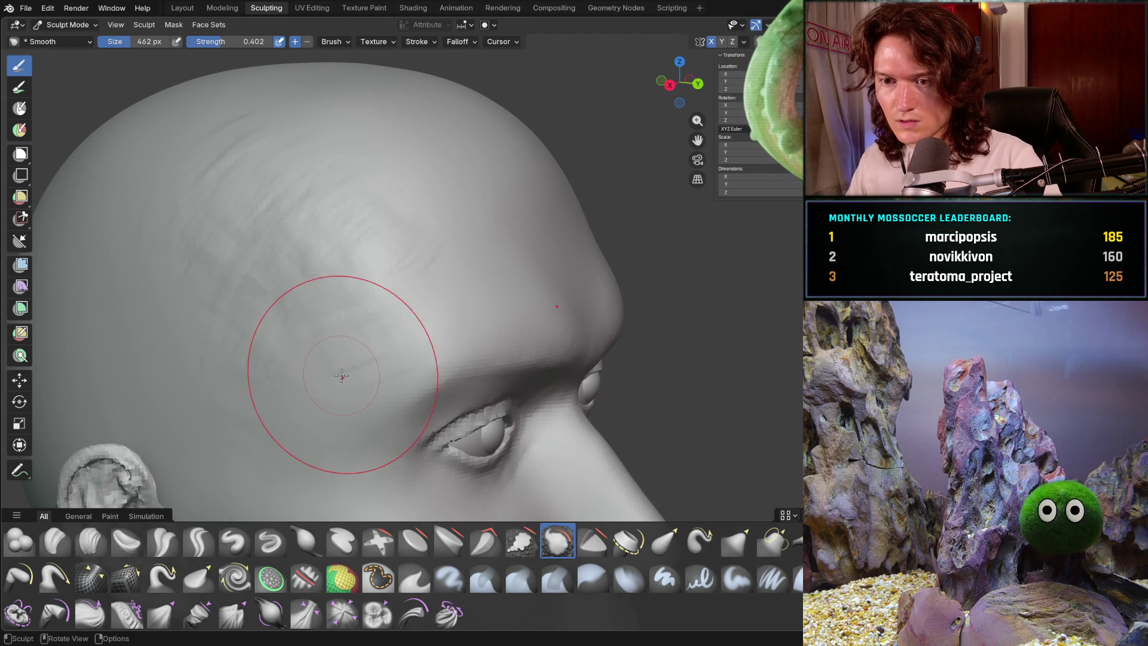
pyautogui.press('f')
pyautogui.click(304, 305)
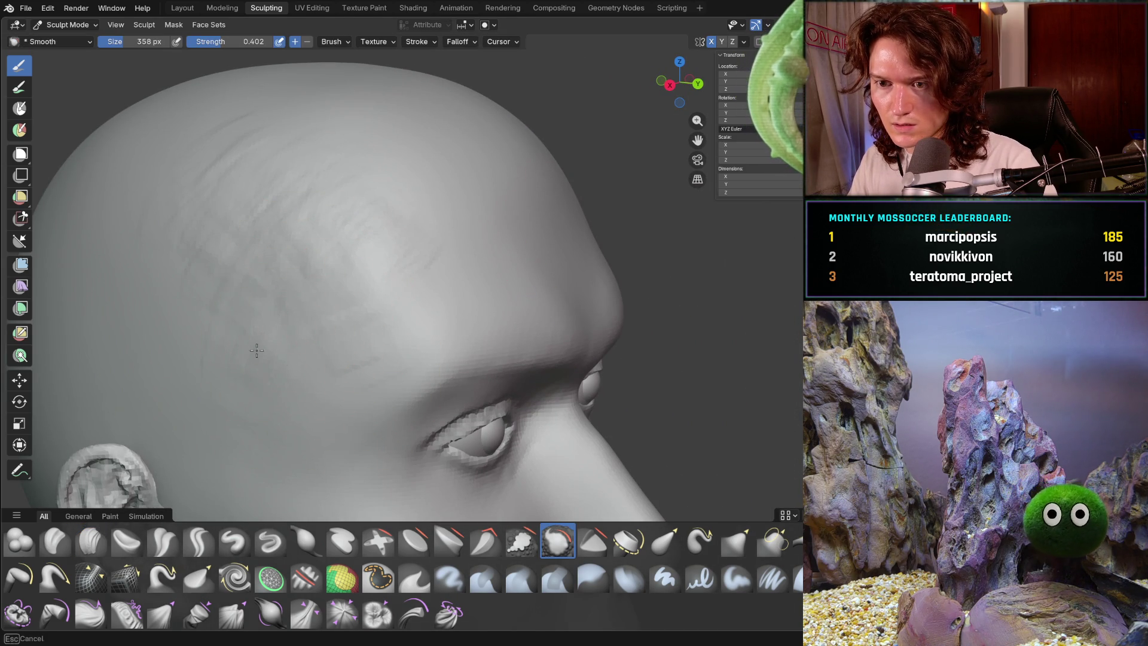
pyautogui.moveTo(269, 305); pyautogui.dragTo(208, 275)
pyautogui.moveTo(187, 223)
pyautogui.mouseDown()
pyautogui.moveTo(260, 134)
pyautogui.moveTo(340, 189)
pyautogui.mouseUp()
pyautogui.moveTo(268, 176); pyautogui.dragTo(358, 359)
pyautogui.moveTo(162, 260)
pyautogui.mouseDown()
pyautogui.moveTo(260, 152)
pyautogui.moveTo(308, 225)
pyautogui.mouseUp()
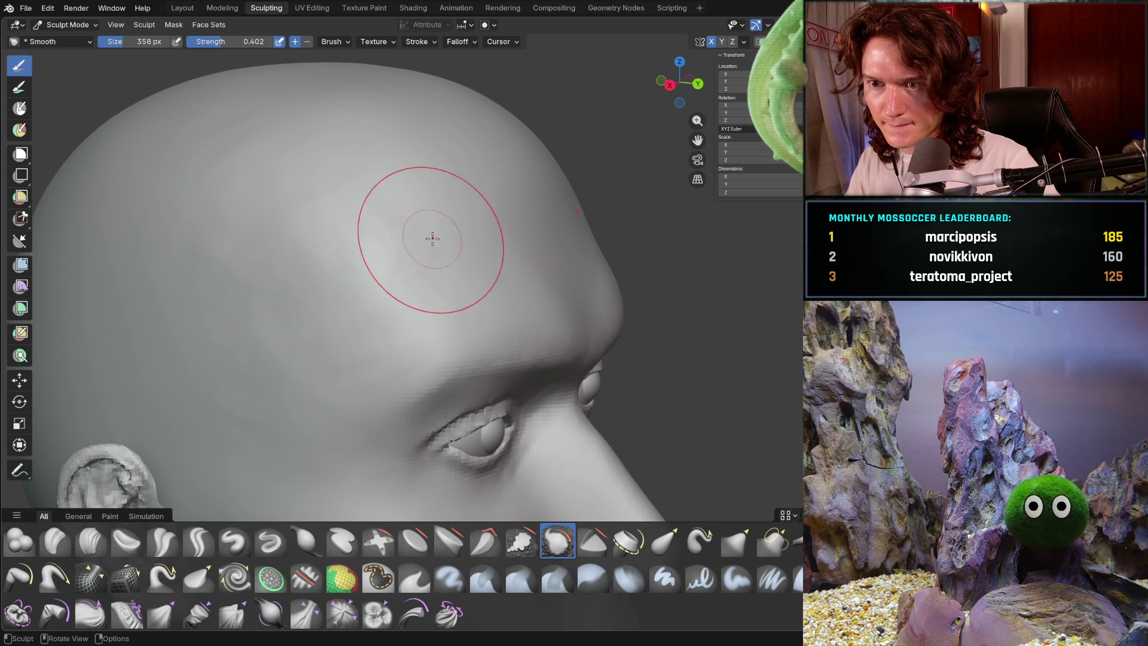
# Step: Reduce the Smooth brush to 220 px and raise its strength to about 0.697
pyautogui.press('f')
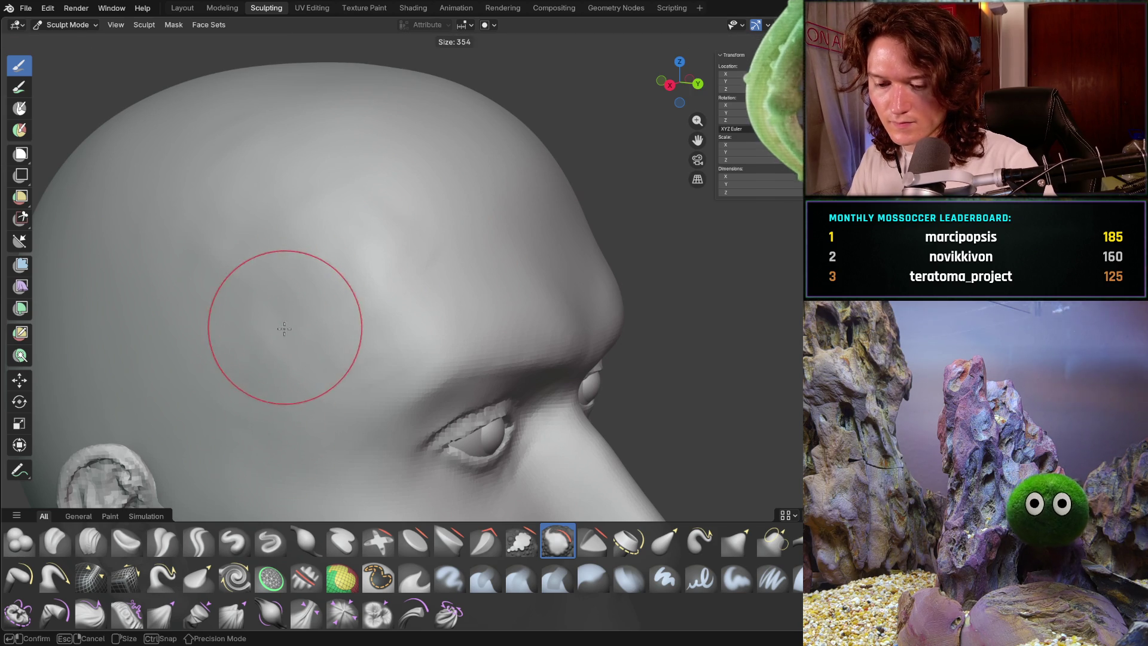
pyautogui.click(253, 345)
pyautogui.hotkey('shift', 'f')
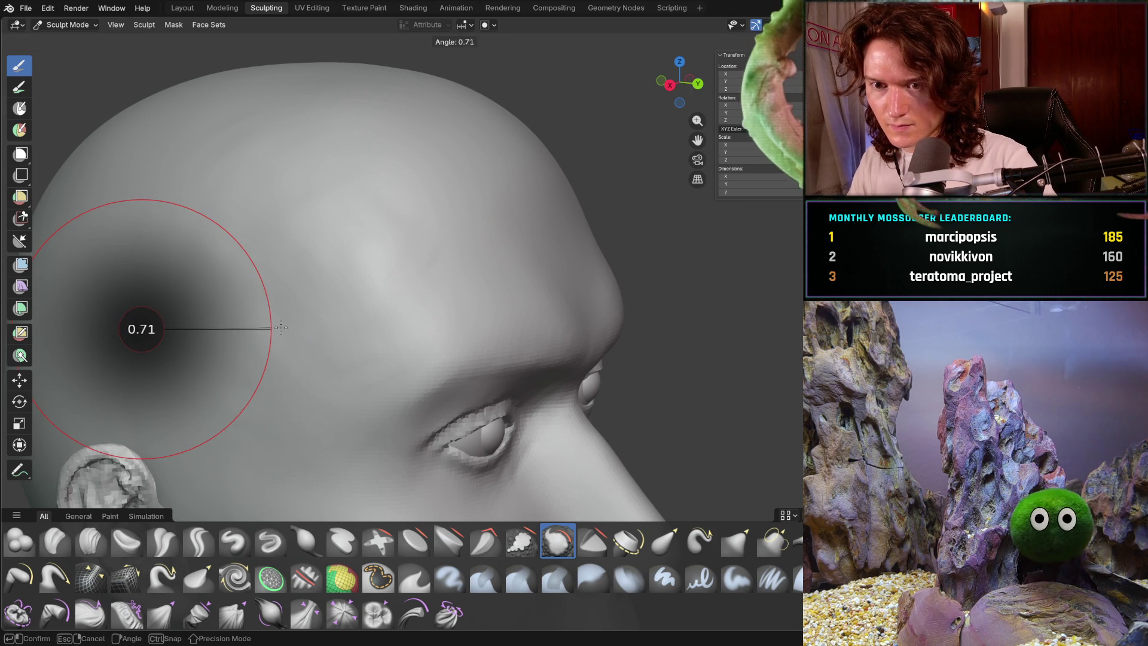
pyautogui.press('Escape')
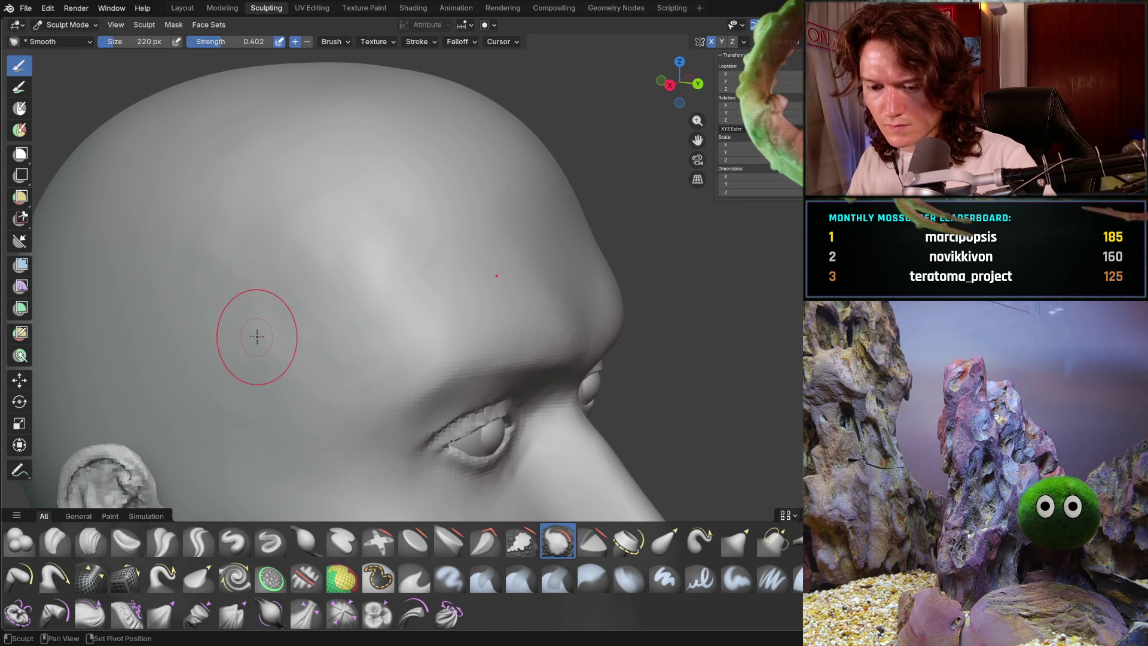
pyautogui.hotkey('shift', 'f')
pyautogui.click(284, 336)
# Step: Smooth the forehead, temple and side of the scalp, checking from behind and the side
pyautogui.moveTo(285, 335); pyautogui.dragTo(386, 296, button='middle')
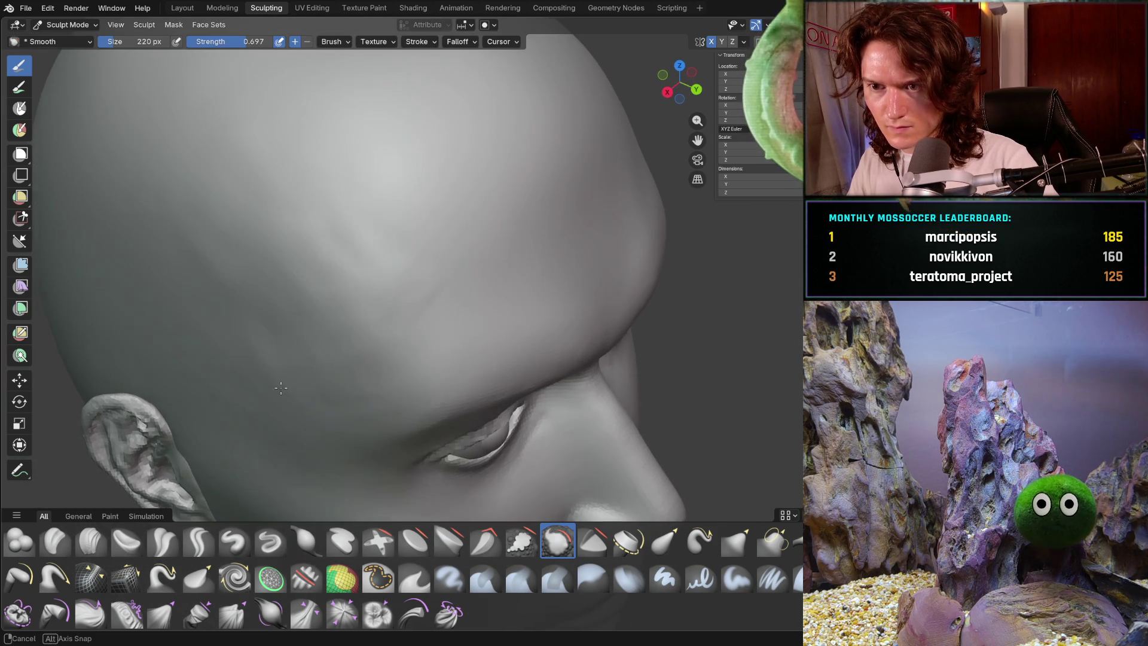
pyautogui.moveTo(442, 294)
pyautogui.mouseDown()
pyautogui.moveTo(359, 247)
pyautogui.moveTo(321, 240)
pyautogui.mouseUp()
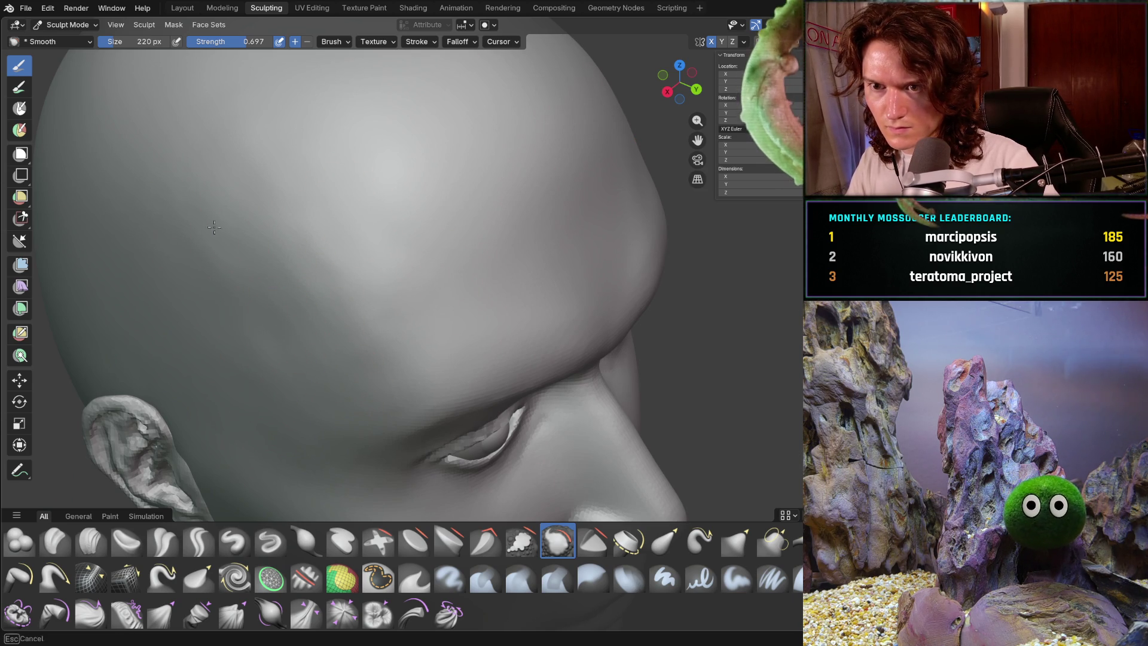
pyautogui.moveTo(212, 226)
pyautogui.mouseDown()
pyautogui.moveTo(296, 256)
pyautogui.moveTo(352, 249)
pyautogui.mouseUp()
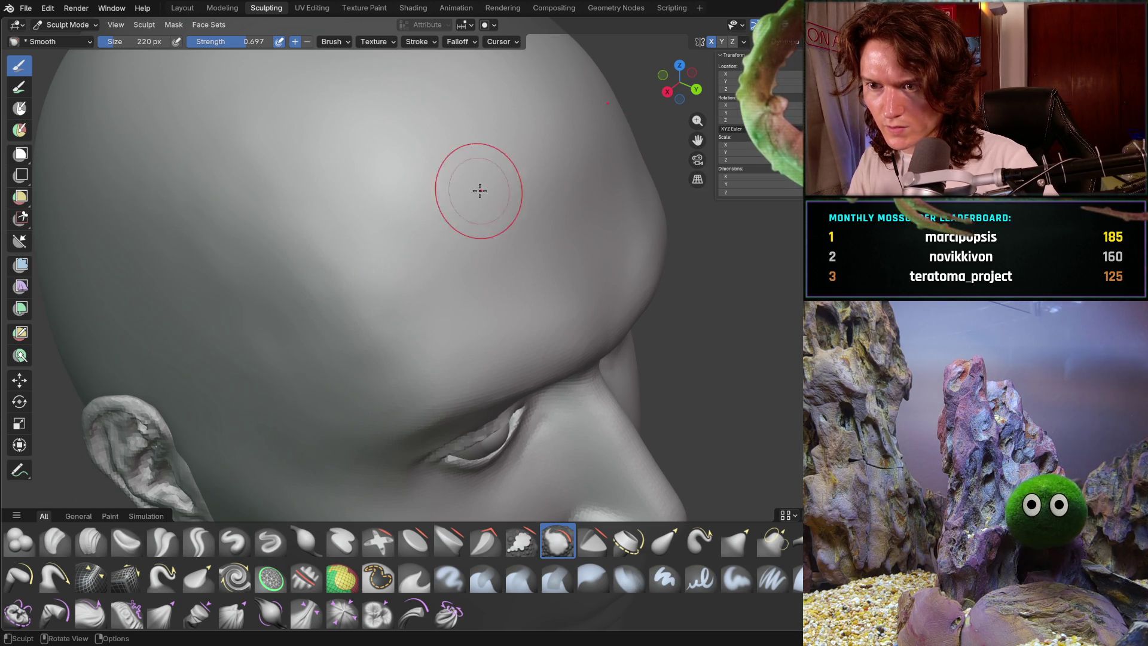
pyautogui.moveTo(485, 189); pyautogui.dragTo(354, 323, button='middle')
pyautogui.moveTo(354, 322); pyautogui.dragTo(364, 359)
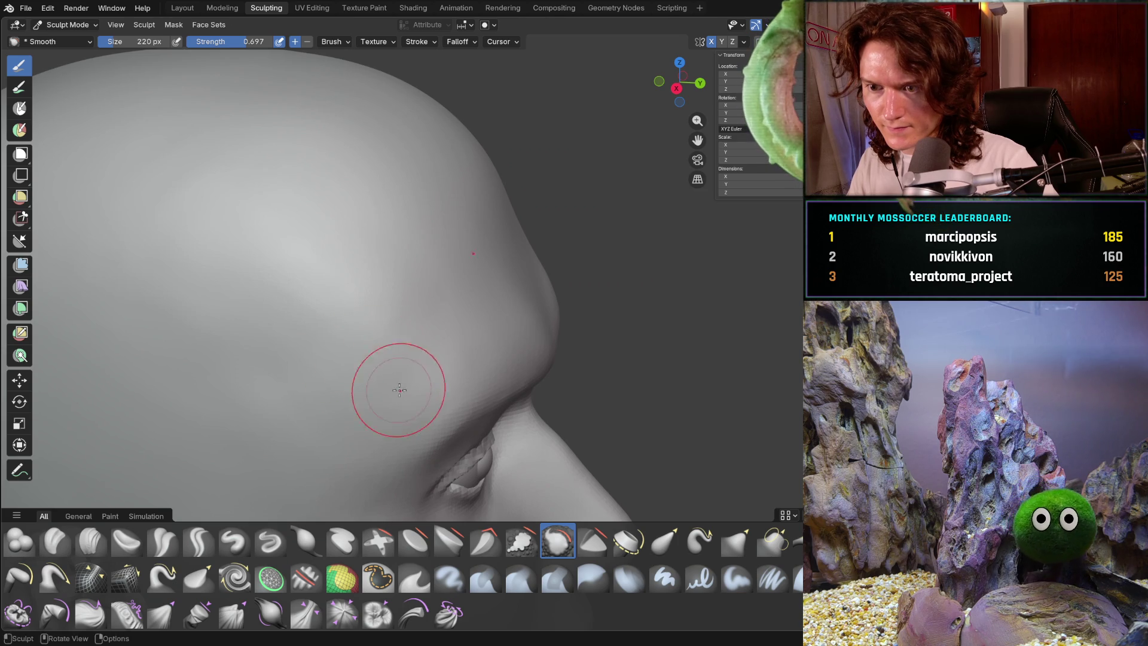
pyautogui.moveTo(377, 385); pyautogui.dragTo(254, 342, button='middle')
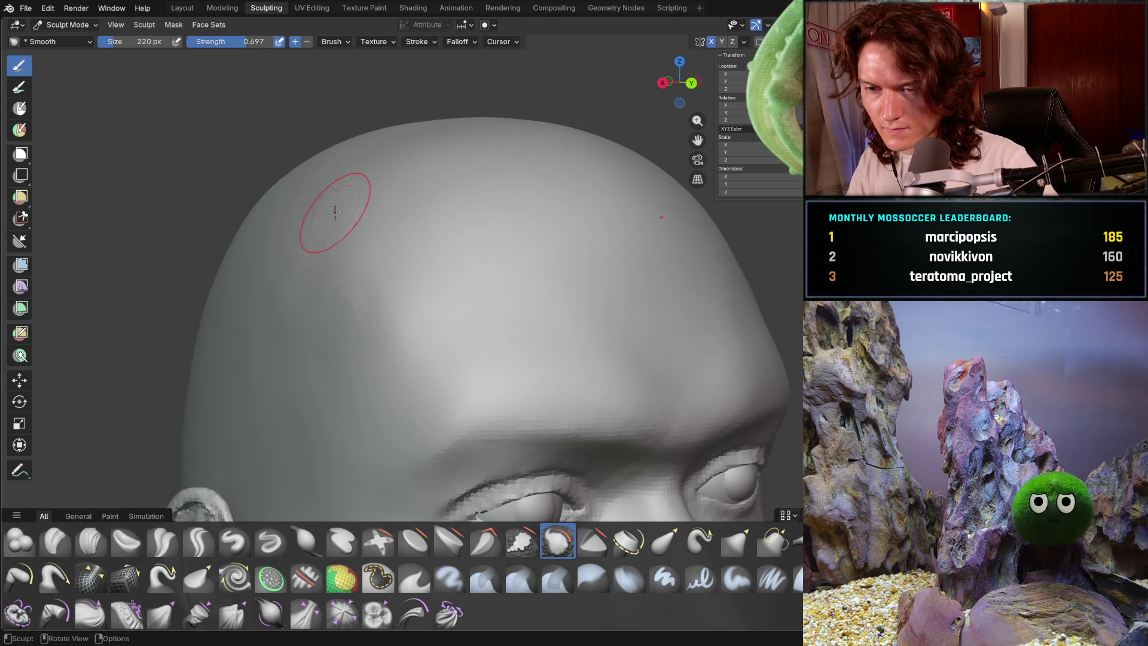
# Step: Smooth the upper forehead, temple and side of the skull until the ridges disappear
pyautogui.moveTo(336, 210); pyautogui.dragTo(377, 171, button='middle')
pyautogui.moveTo(376, 170); pyautogui.dragTo(314, 288)
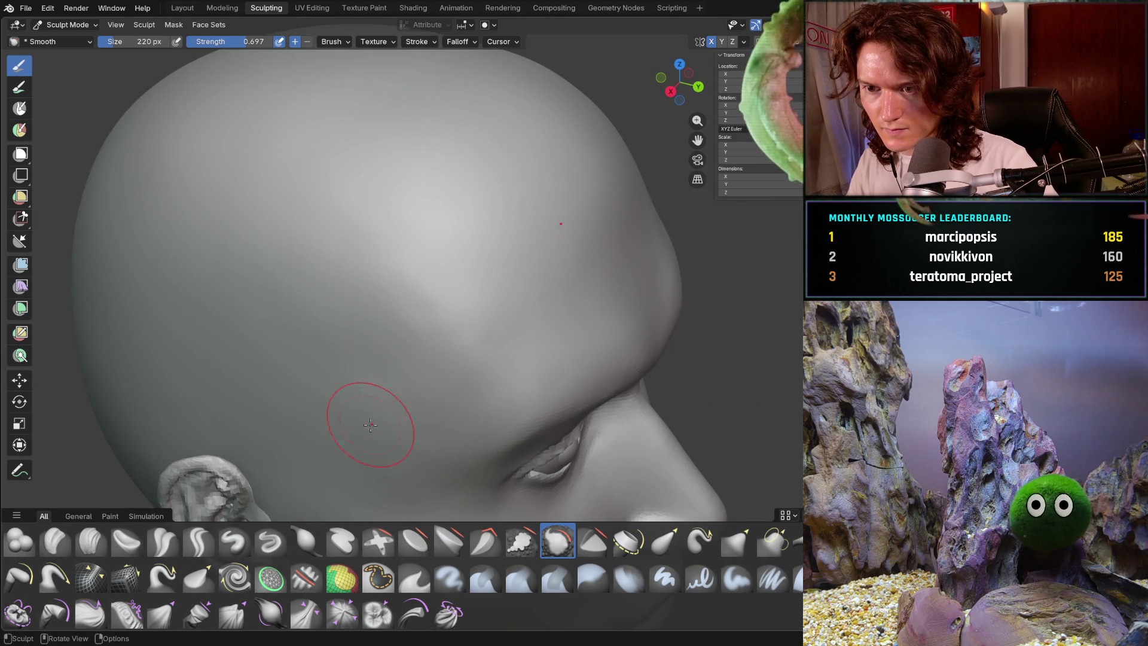
pyautogui.moveTo(370, 425); pyautogui.dragTo(392, 395)
pyautogui.moveTo(404, 345)
pyautogui.mouseDown()
pyautogui.moveTo(314, 322)
pyautogui.moveTo(336, 392)
pyautogui.mouseUp()
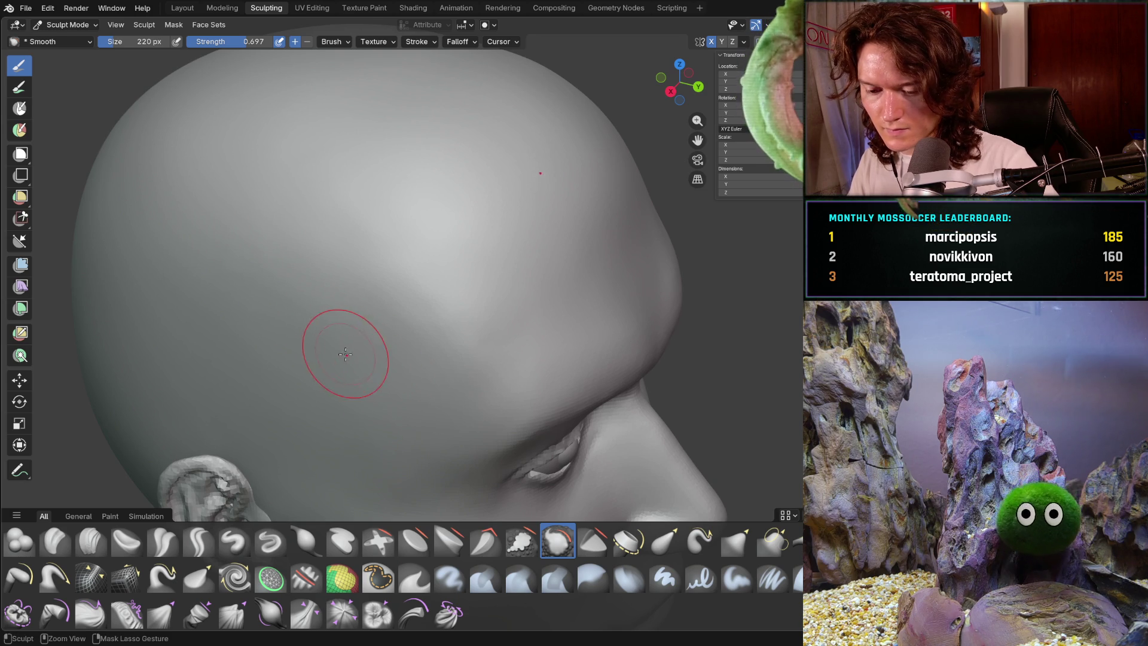
pyautogui.moveTo(322, 359)
pyautogui.mouseDown()
pyautogui.moveTo(407, 446)
pyautogui.moveTo(345, 462)
pyautogui.mouseUp()
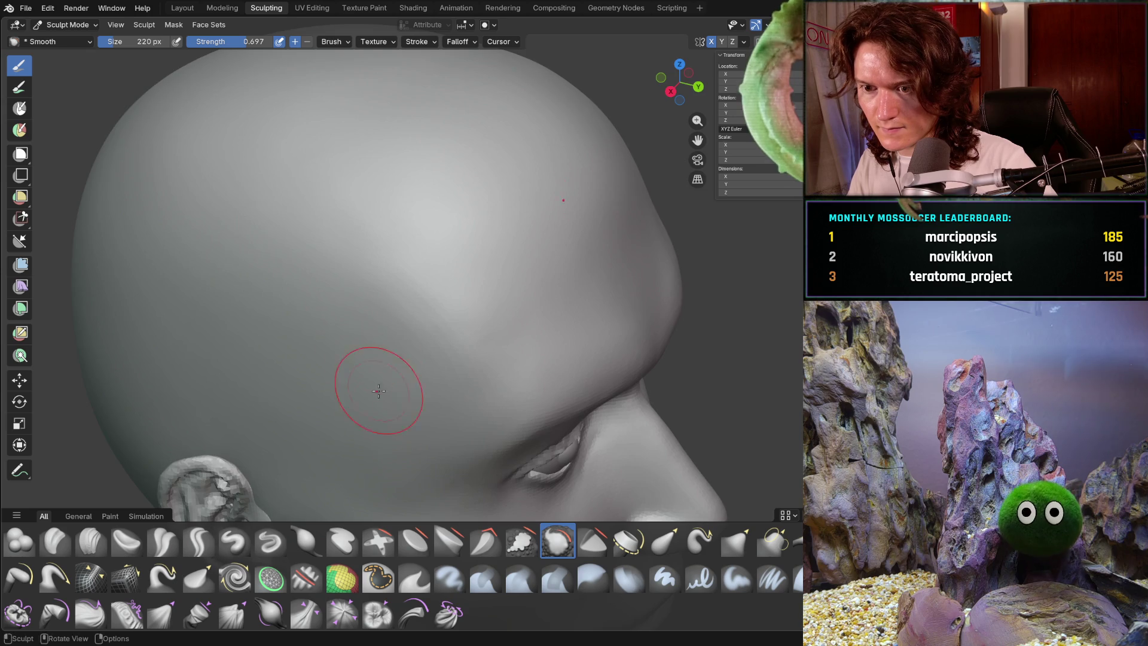
pyautogui.moveTo(356, 398)
pyautogui.mouseDown(button='middle')
pyautogui.moveTo(269, 270)
pyautogui.moveTo(311, 411)
pyautogui.mouseUp(button='middle')
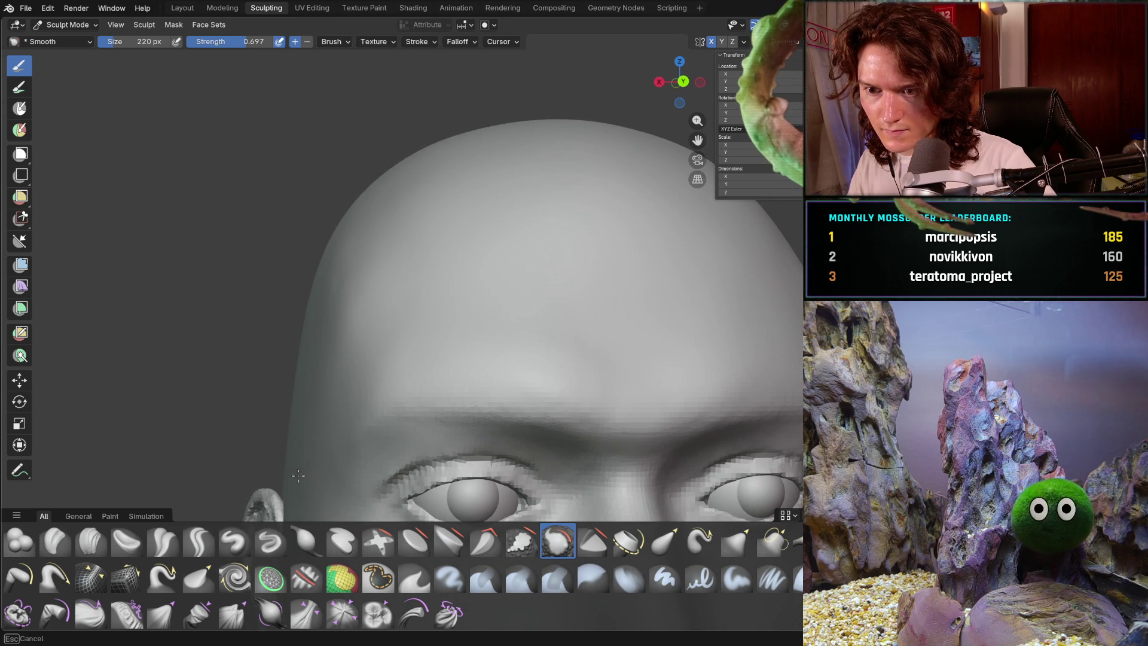
pyautogui.moveTo(289, 462)
pyautogui.mouseDown(button='middle')
pyautogui.moveTo(332, 387)
pyautogui.moveTo(456, 332)
pyautogui.moveTo(426, 272)
pyautogui.moveTo(358, 234)
pyautogui.mouseUp(button='middle')
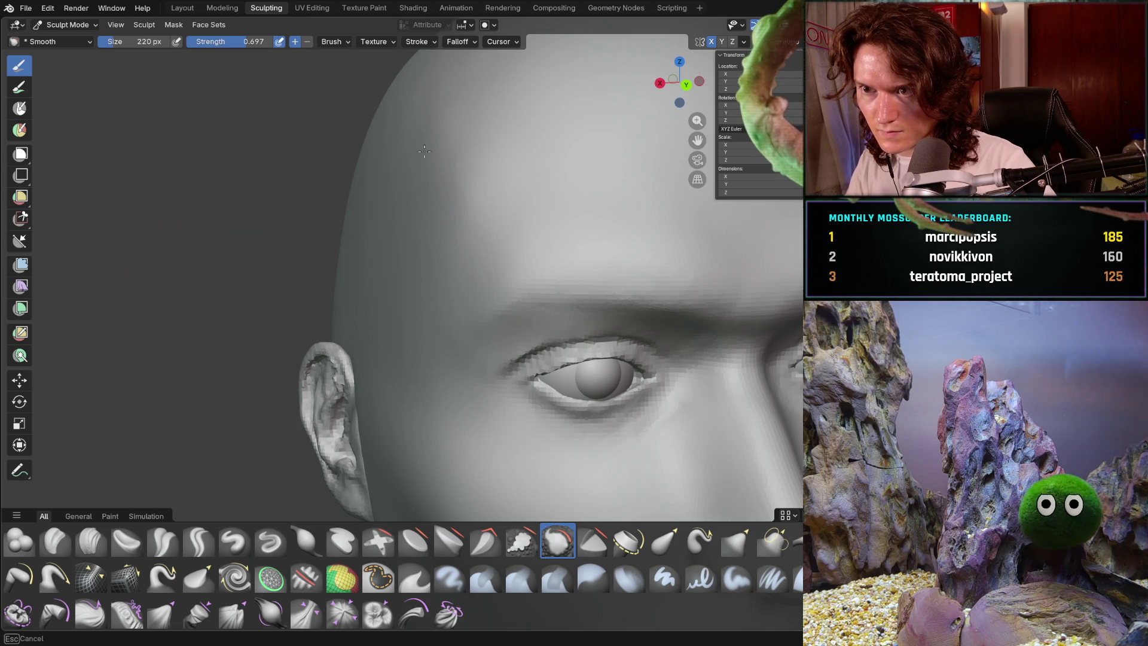
pyautogui.scroll(-4, 376, 207)
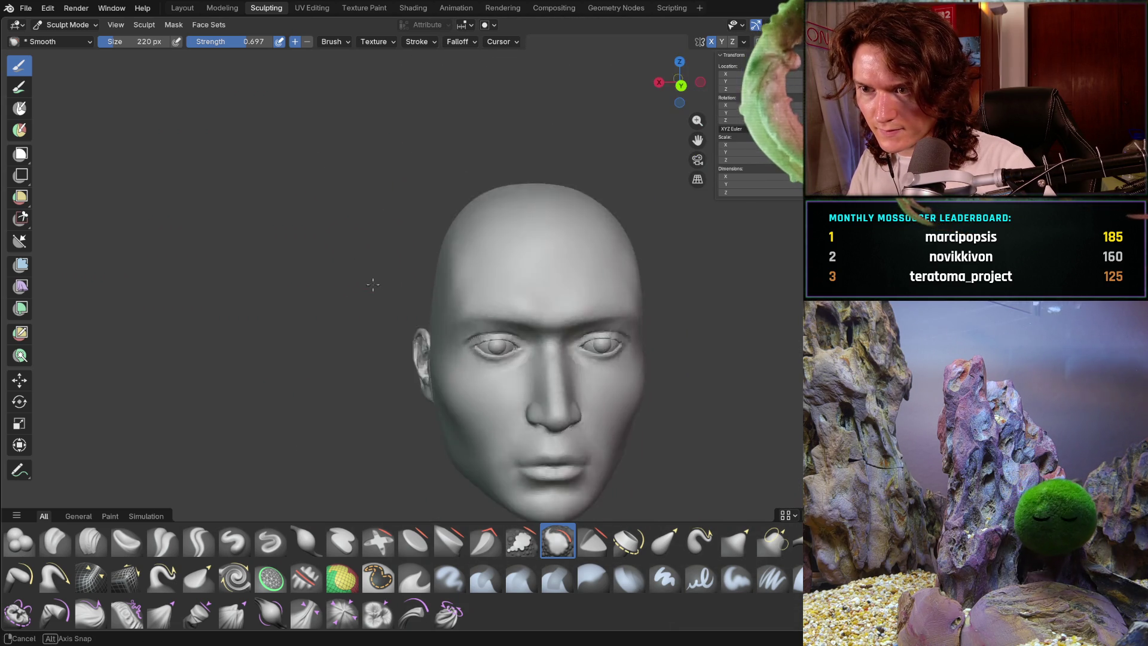
# Step: Reframe the whole head and make Clay Strips the active brush from the palette
pyautogui.moveTo(385, 233)
pyautogui.mouseDown(button='middle')
pyautogui.moveTo(422, 269)
pyautogui.moveTo(486, 203)
pyautogui.moveTo(548, 224)
pyautogui.moveTo(557, 215)
pyautogui.mouseUp(button='middle')
pyautogui.scroll(4, 459, 255)
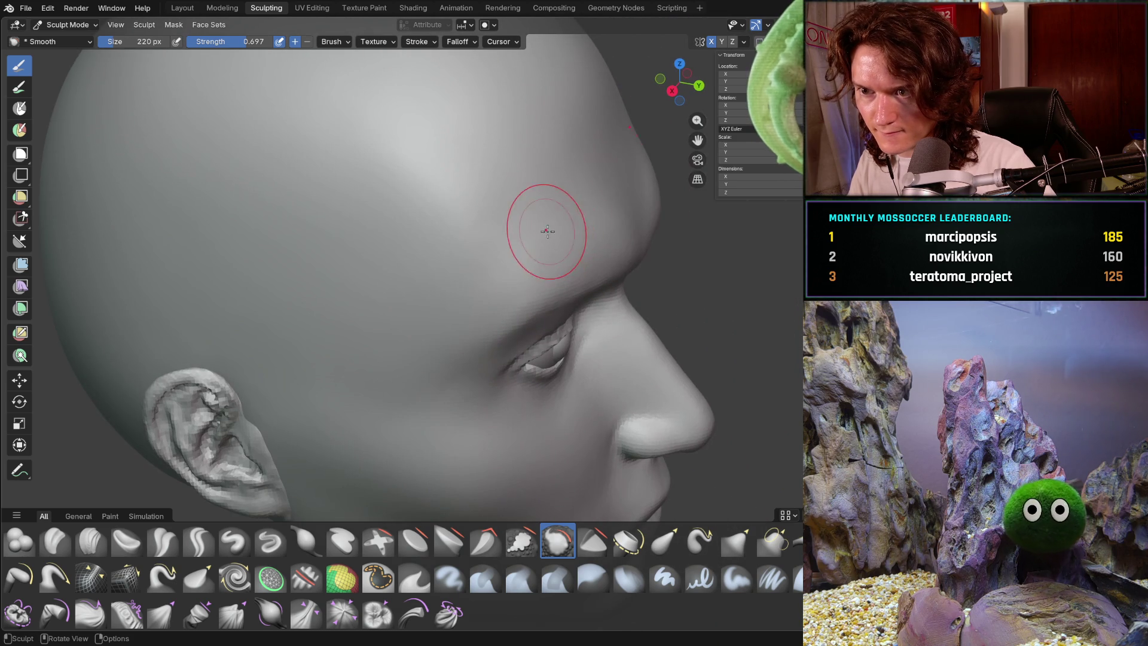
pyautogui.moveTo(395, 138)
pyautogui.mouseDown(button='middle')
pyautogui.moveTo(426, 189)
pyautogui.moveTo(377, 188)
pyautogui.mouseUp(button='middle')
pyautogui.click(91, 540)
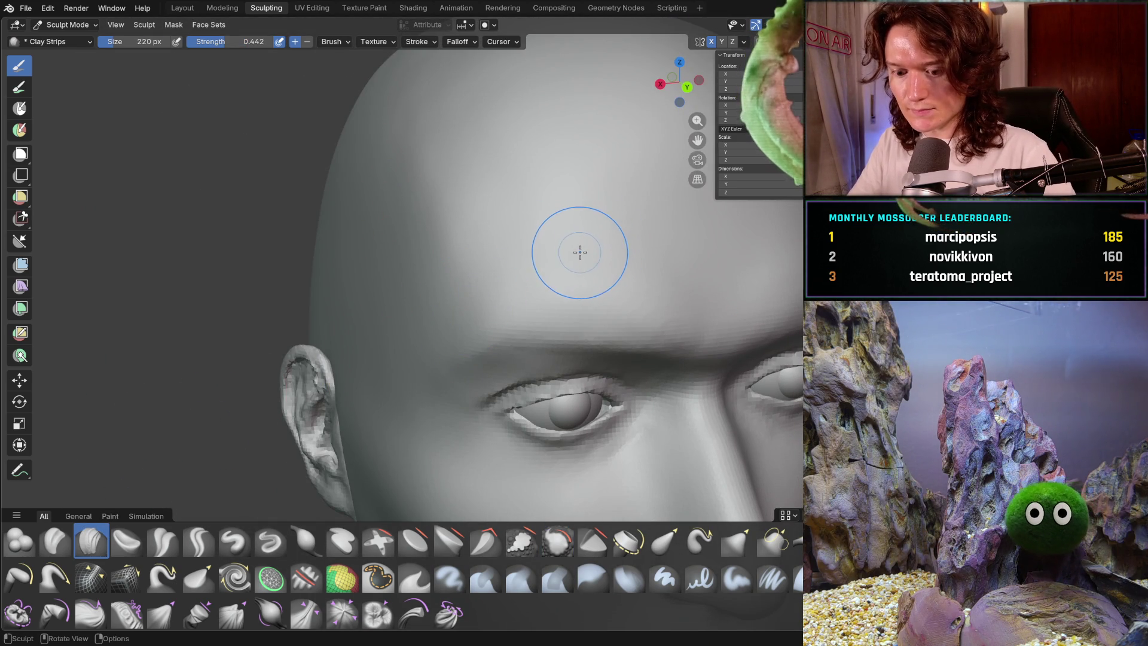
# Step: Set Clay Strips to 152 px and build up clay on the forehead and near the temple
pyautogui.press('f')
pyautogui.click(553, 266)
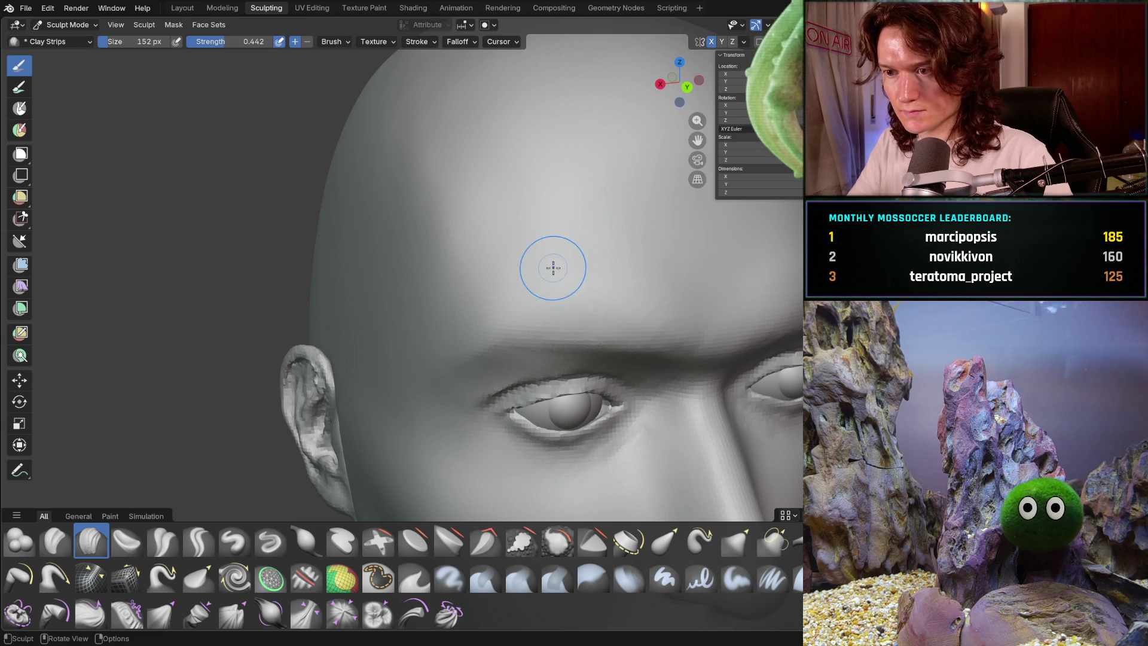
pyautogui.scroll(1, 483, 256)
pyautogui.scroll(1, 482, 256)
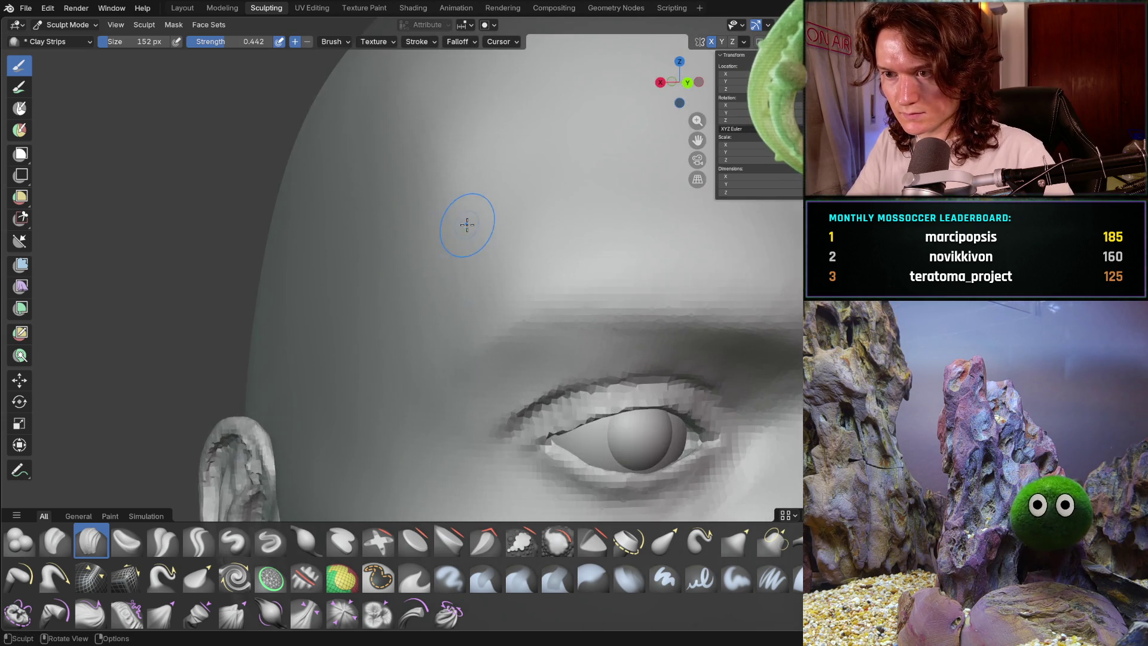
pyautogui.scroll(2, 457, 269)
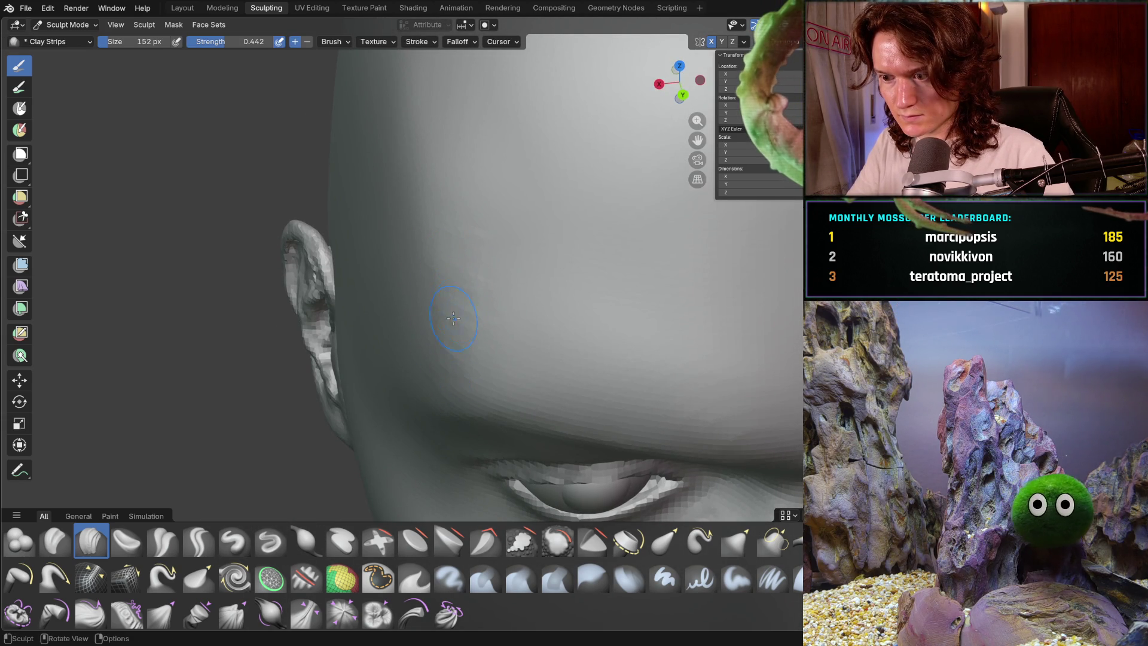
pyautogui.moveTo(444, 302); pyautogui.dragTo(443, 224, button='middle')
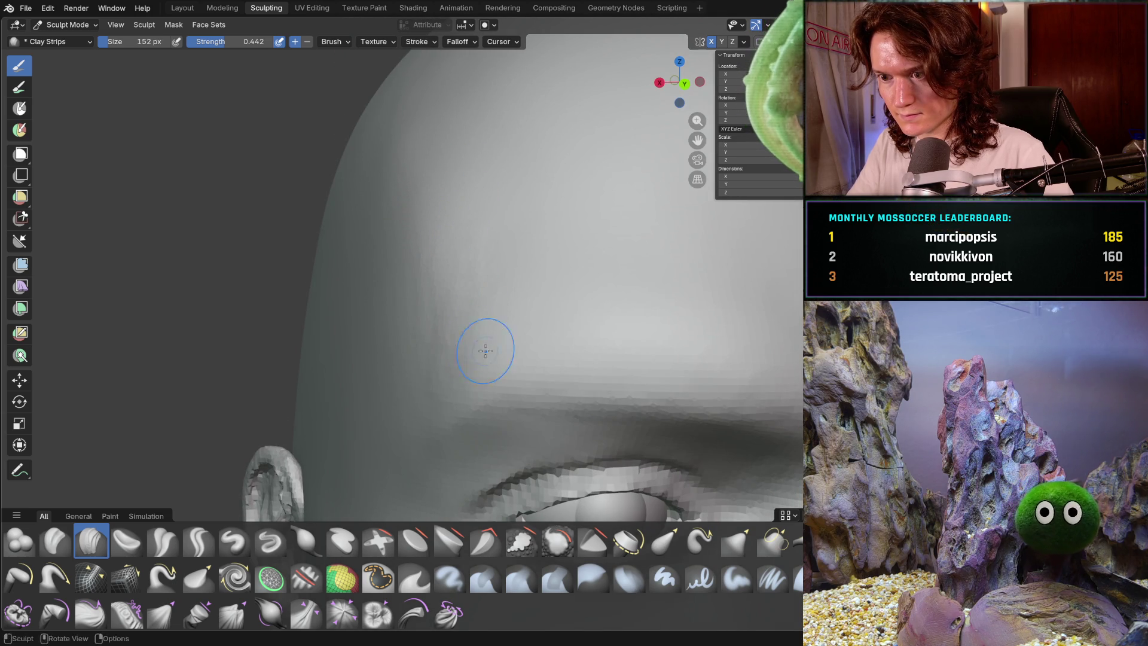
pyautogui.moveTo(485, 349)
pyautogui.mouseDown()
pyautogui.moveTo(497, 343)
pyautogui.moveTo(451, 243)
pyautogui.mouseUp()
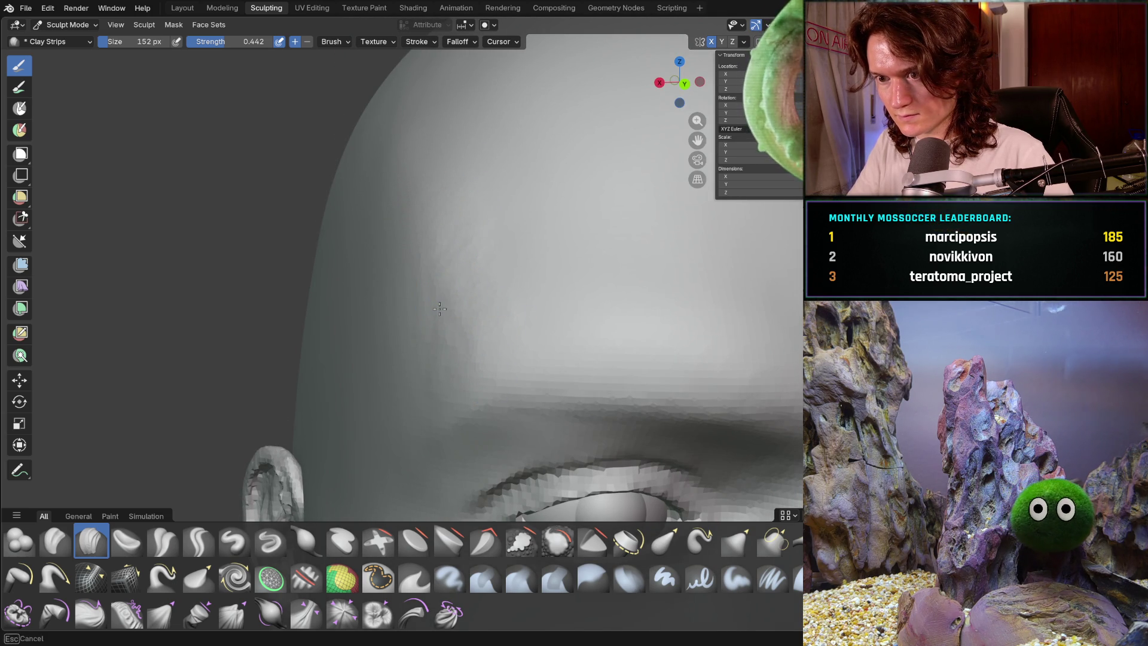
pyautogui.moveTo(442, 280)
pyautogui.mouseDown(button='middle')
pyautogui.moveTo(431, 296)
pyautogui.moveTo(394, 233)
pyautogui.mouseUp(button='middle')
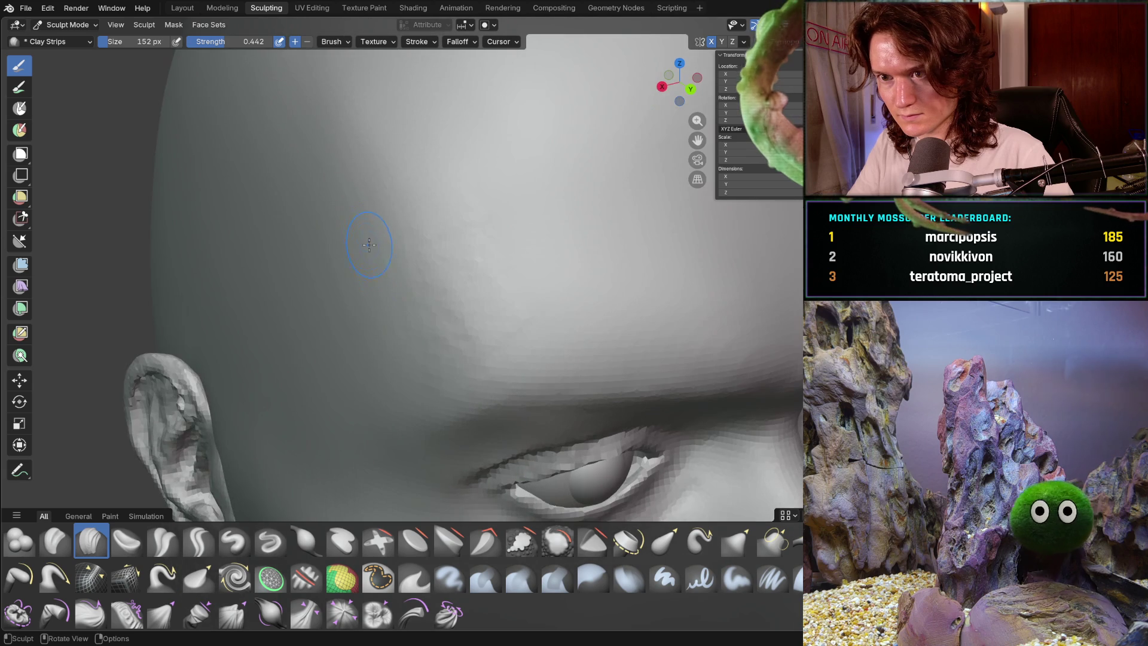
pyautogui.moveTo(395, 219); pyautogui.dragTo(385, 202)
pyautogui.moveTo(385, 203); pyautogui.dragTo(430, 251, button='middle')
pyautogui.moveTo(422, 269)
pyautogui.mouseDown()
pyautogui.moveTo(448, 179)
pyautogui.moveTo(475, 201)
pyautogui.mouseUp()
# Step: Orbit around the head and add clay strokes on its side
pyautogui.moveTo(536, 229); pyautogui.dragTo(583, 252)
pyautogui.scroll(-3, 538, 252)
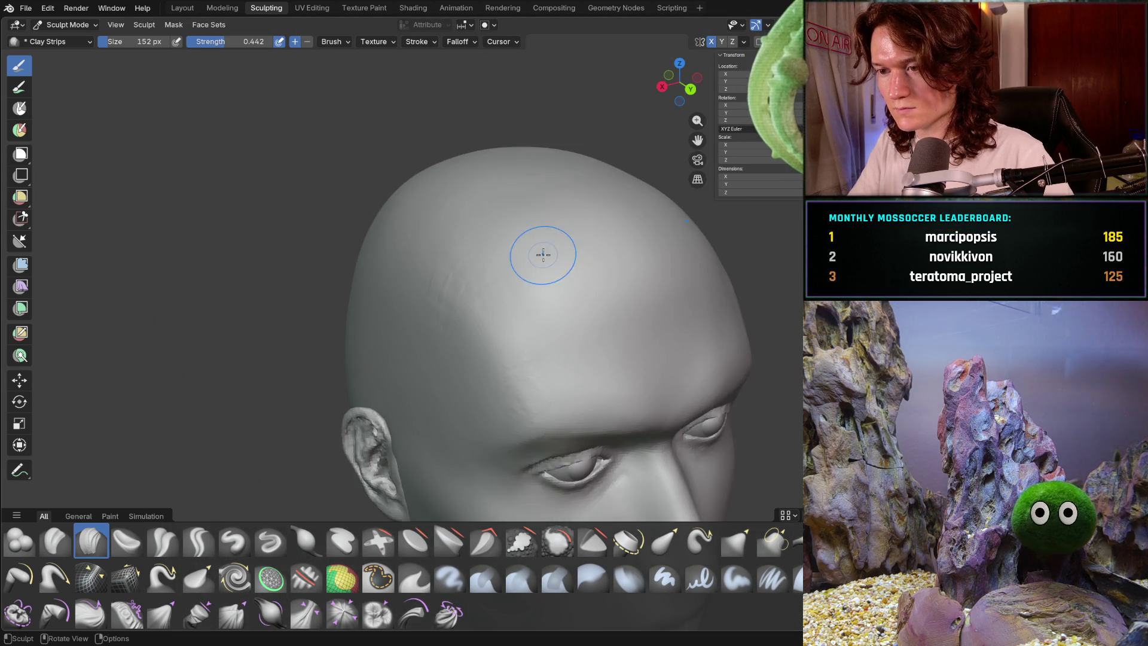
pyautogui.moveTo(538, 252); pyautogui.dragTo(640, 232, button='middle')
pyautogui.scroll(3, 641, 233)
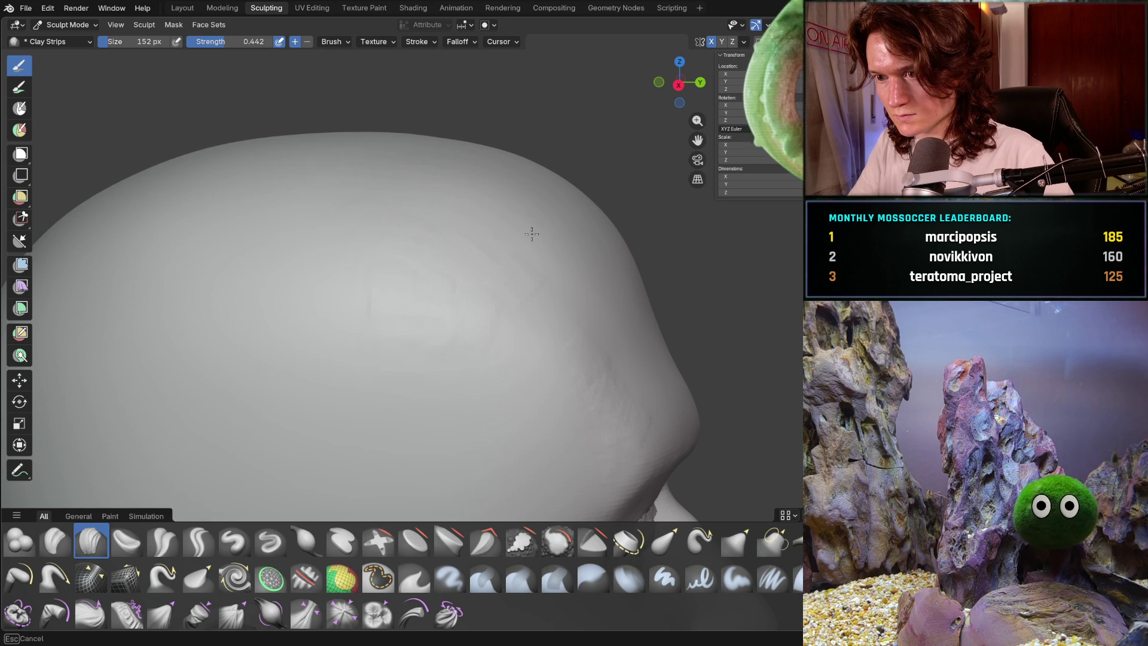
pyautogui.moveTo(541, 262)
pyautogui.mouseDown(button='middle')
pyautogui.moveTo(502, 287)
pyautogui.moveTo(489, 333)
pyautogui.moveTo(502, 318)
pyautogui.mouseUp(button='middle')
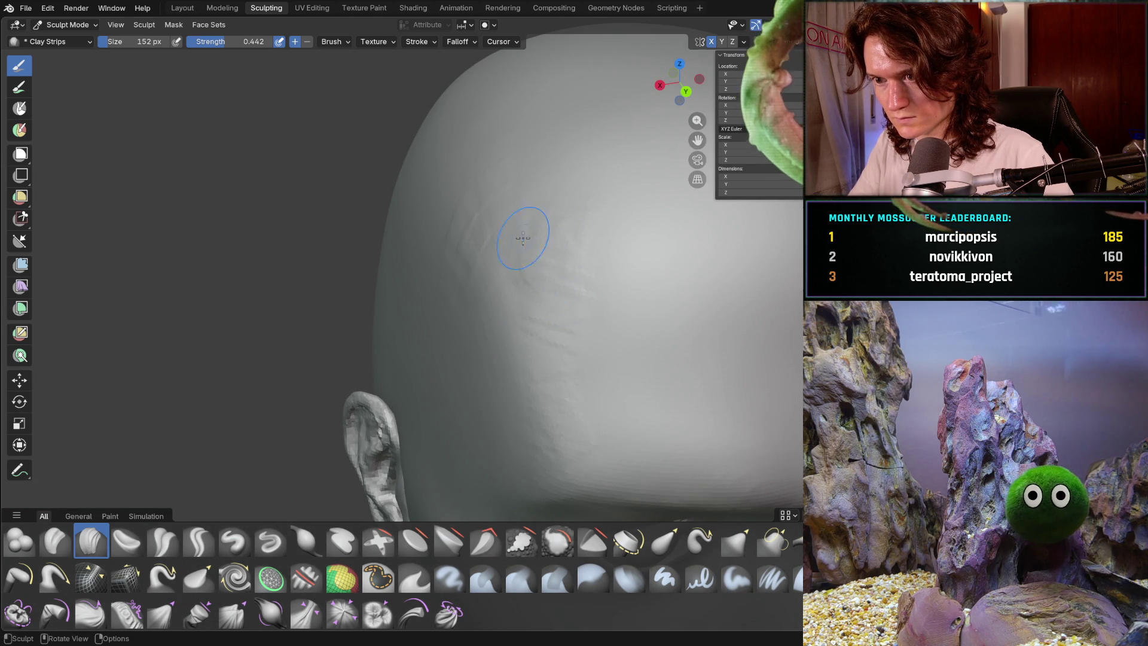
pyautogui.scroll(-4, 572, 207)
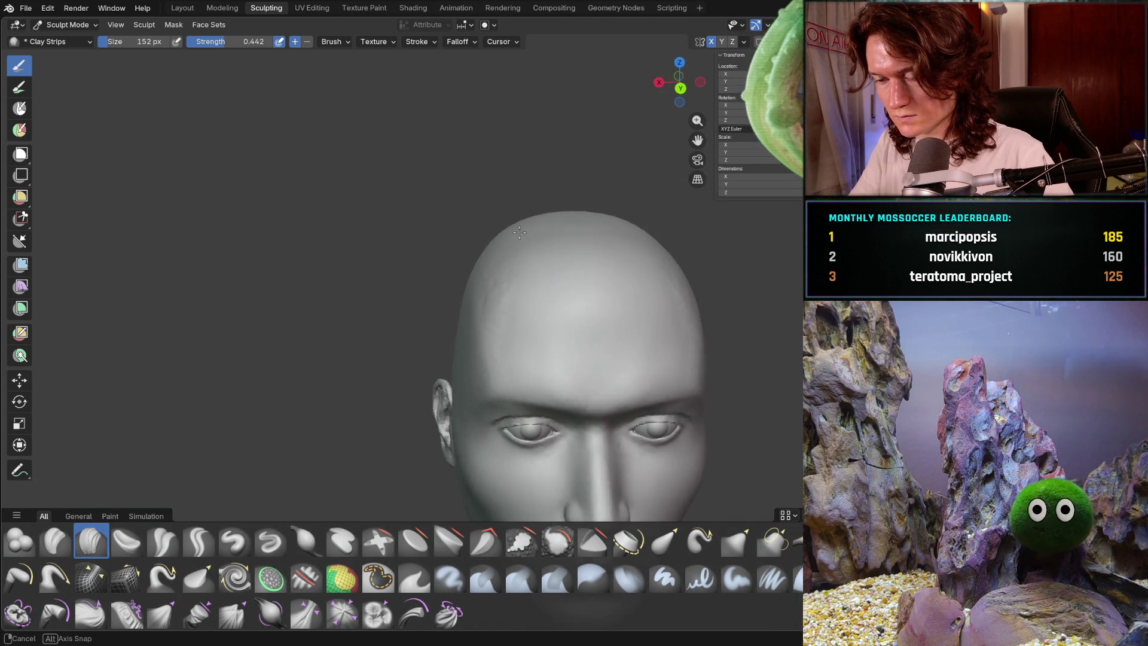
pyautogui.moveTo(566, 216)
pyautogui.mouseDown(button='middle')
pyautogui.moveTo(512, 262)
pyautogui.moveTo(622, 281)
pyautogui.mouseUp(button='middle')
pyautogui.scroll(4, 512, 261)
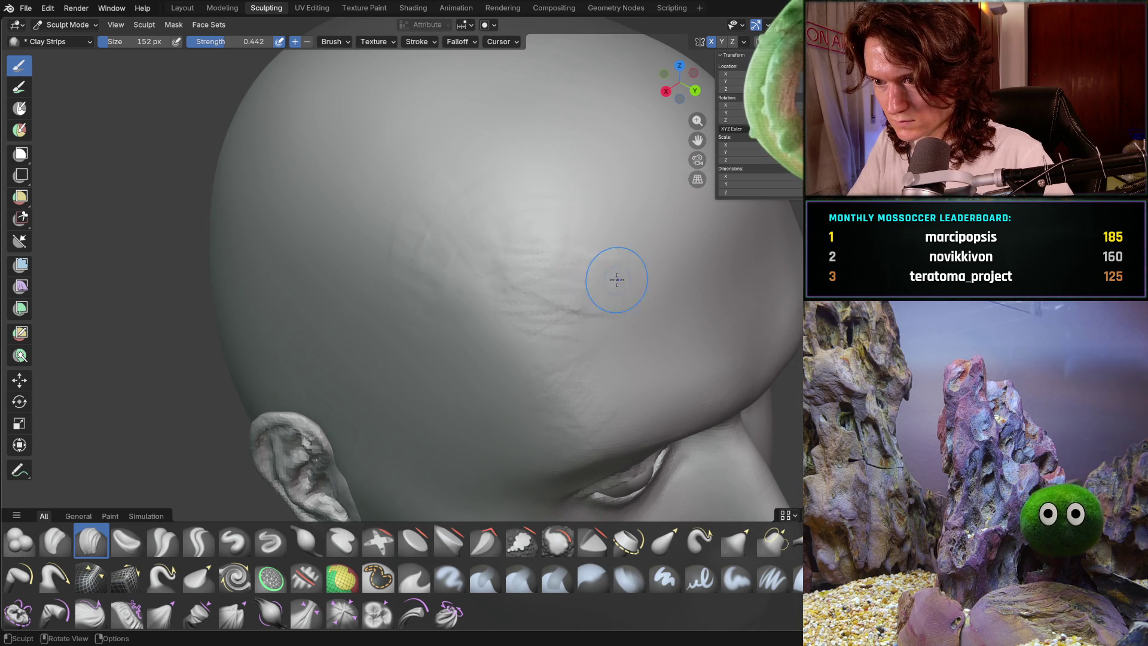
pyautogui.moveTo(575, 241)
pyautogui.mouseDown()
pyautogui.moveTo(618, 256)
pyautogui.moveTo(500, 249)
pyautogui.moveTo(575, 309)
pyautogui.mouseUp()
# Step: Turn to the profile and lay clay strokes at the back of the skull
pyautogui.moveTo(600, 215); pyautogui.dragTo(587, 197, button='middle')
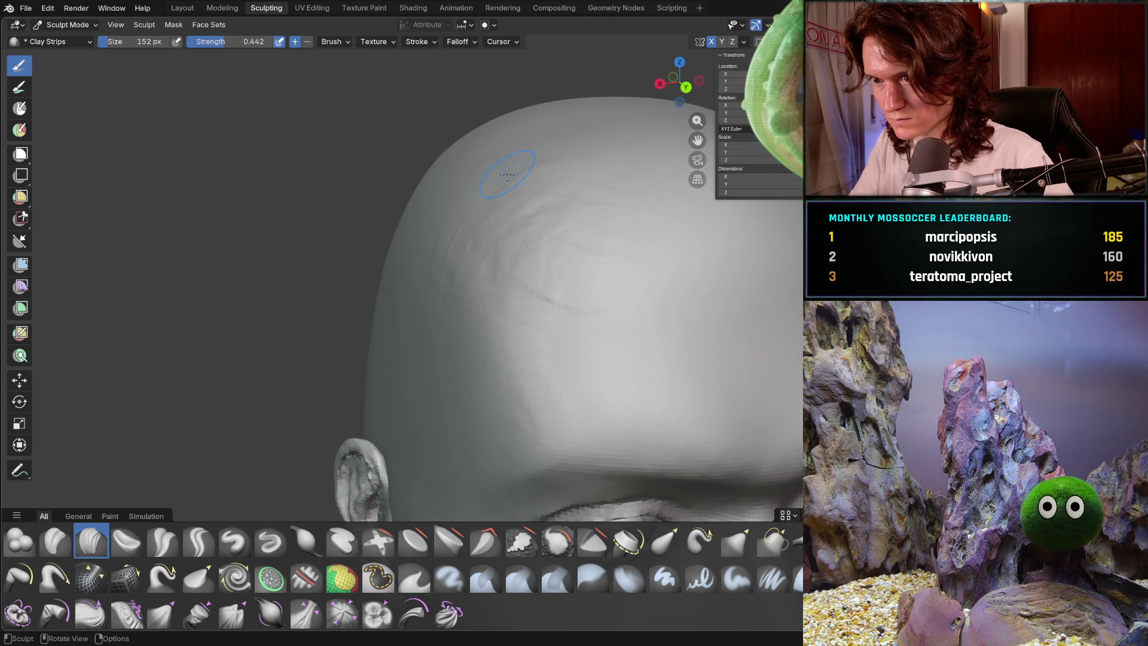
pyautogui.moveTo(525, 177); pyautogui.dragTo(529, 183, button='middle')
pyautogui.moveTo(466, 193); pyautogui.dragTo(449, 204)
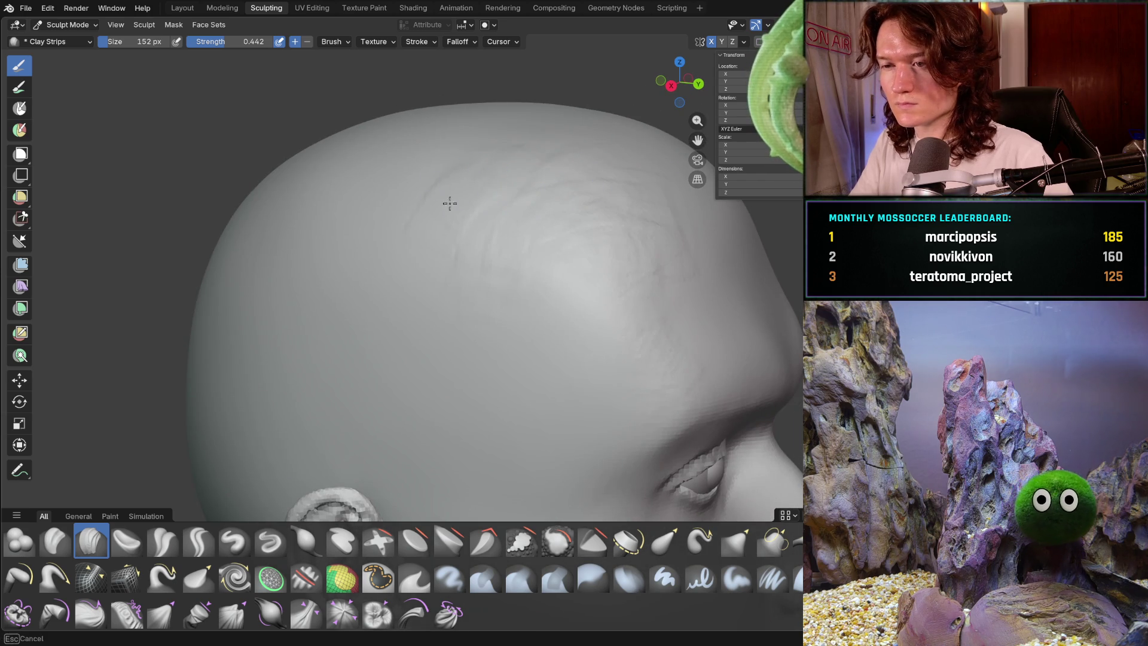
pyautogui.scroll(-3, 511, 206)
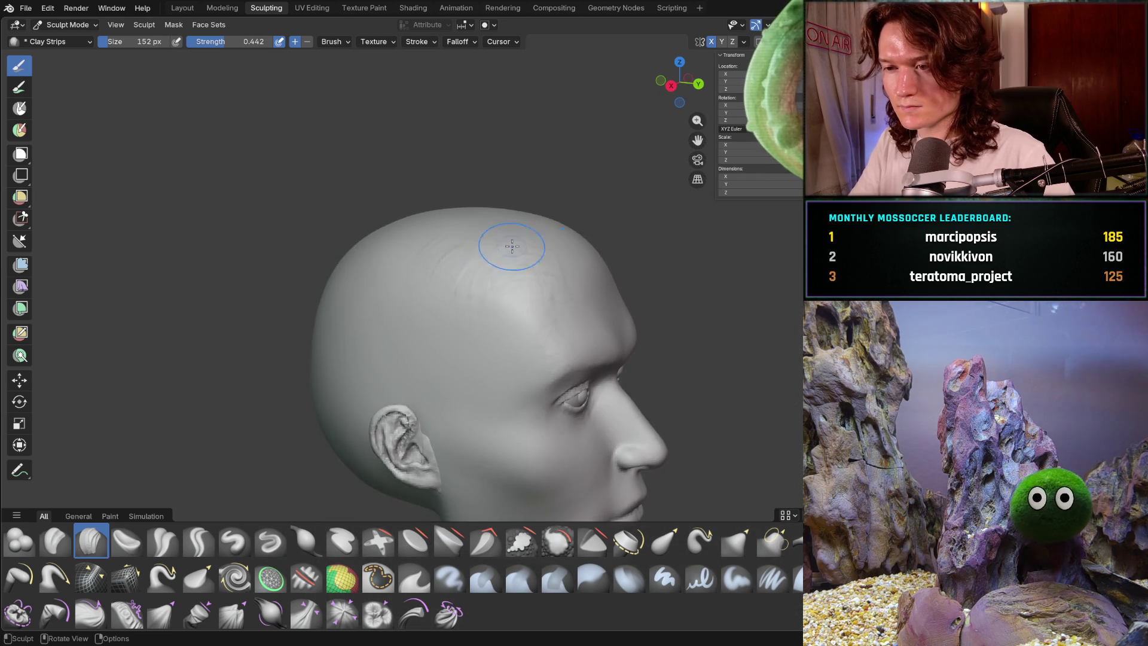
pyautogui.moveTo(511, 233); pyautogui.dragTo(467, 247, button='middle')
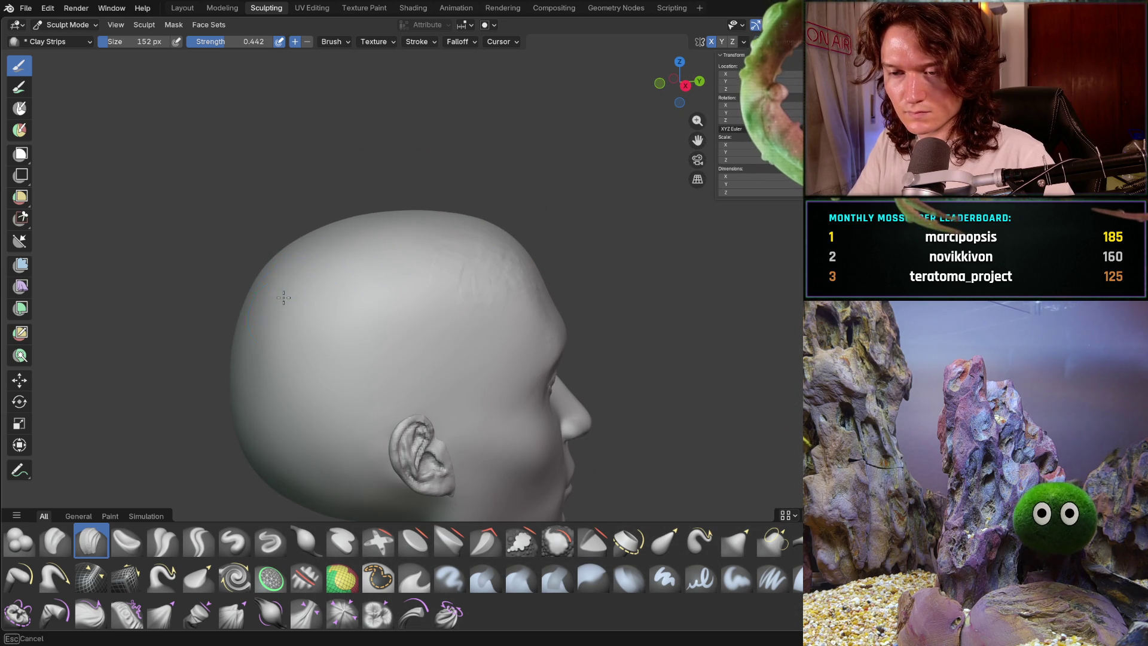
pyautogui.moveTo(261, 354); pyautogui.dragTo(269, 296)
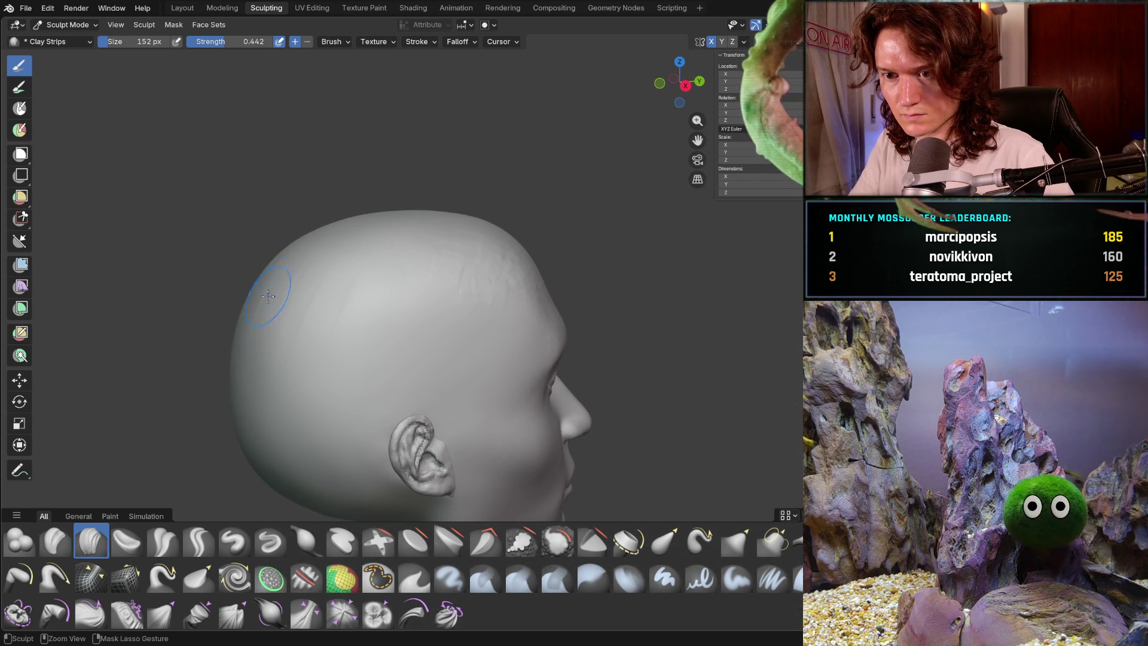
pyautogui.moveTo(234, 459); pyautogui.dragTo(261, 365)
# Step: Bring the cheek beside the ear into close view for reshaping
pyautogui.moveTo(241, 418); pyautogui.dragTo(244, 420, button='middle')
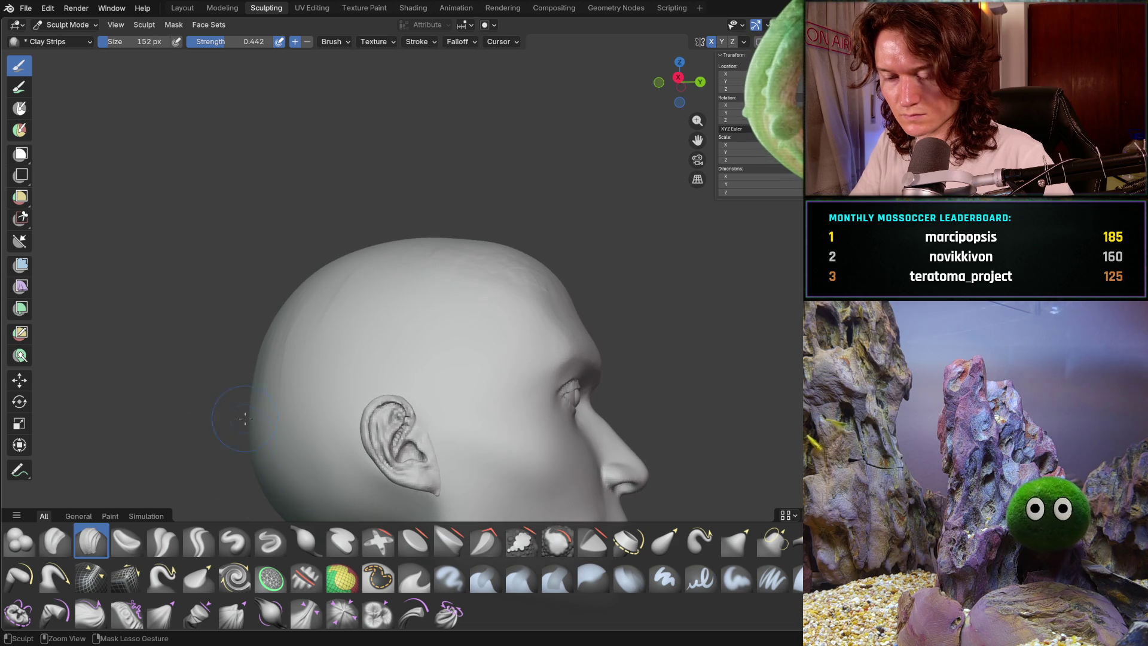
pyautogui.keyDown('shift'); pyautogui.moveTo(273, 508); pyautogui.dragTo(248, 397, button='middle'); pyautogui.keyUp('shift')
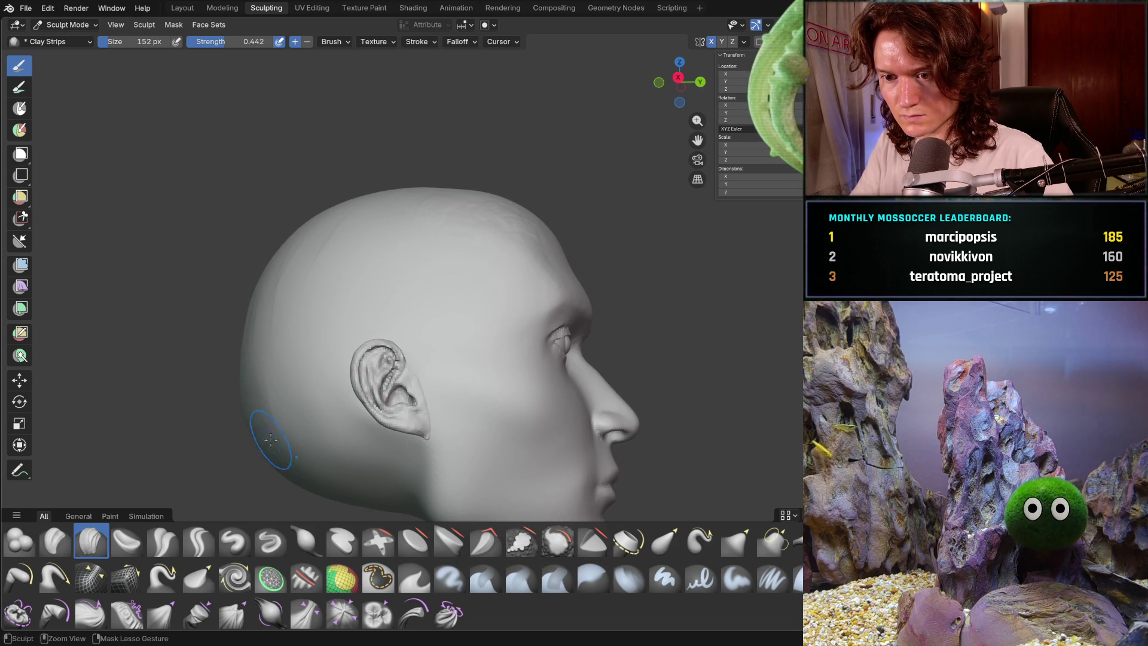
pyautogui.moveTo(268, 446); pyautogui.dragTo(218, 382, button='middle')
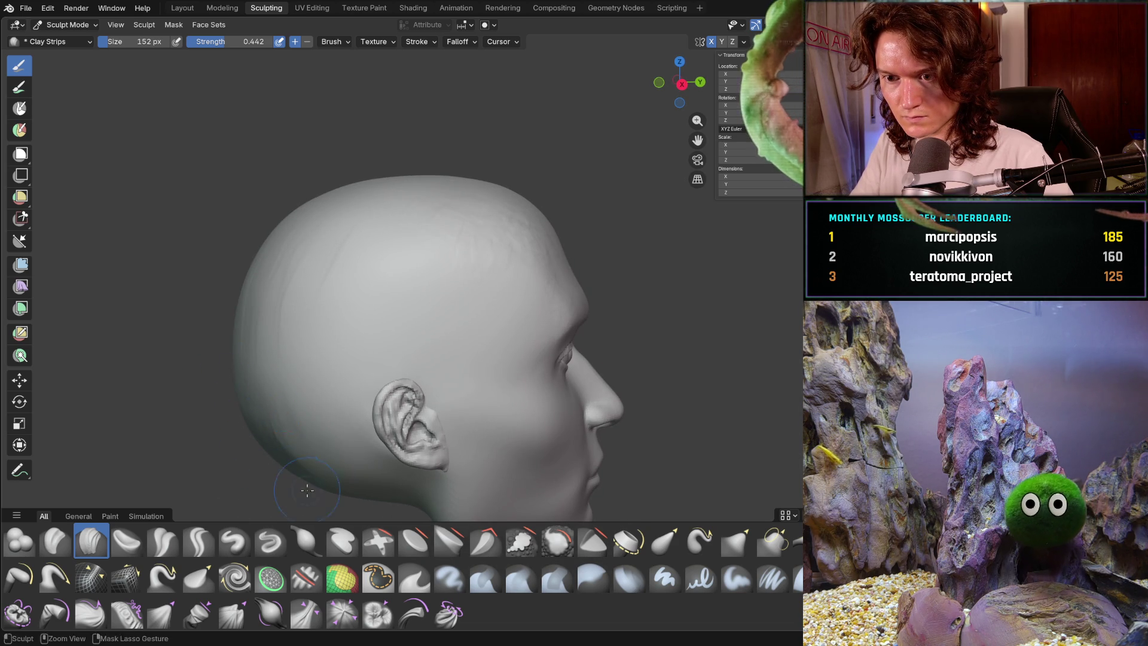
pyautogui.moveTo(236, 379); pyautogui.dragTo(250, 400, button='middle')
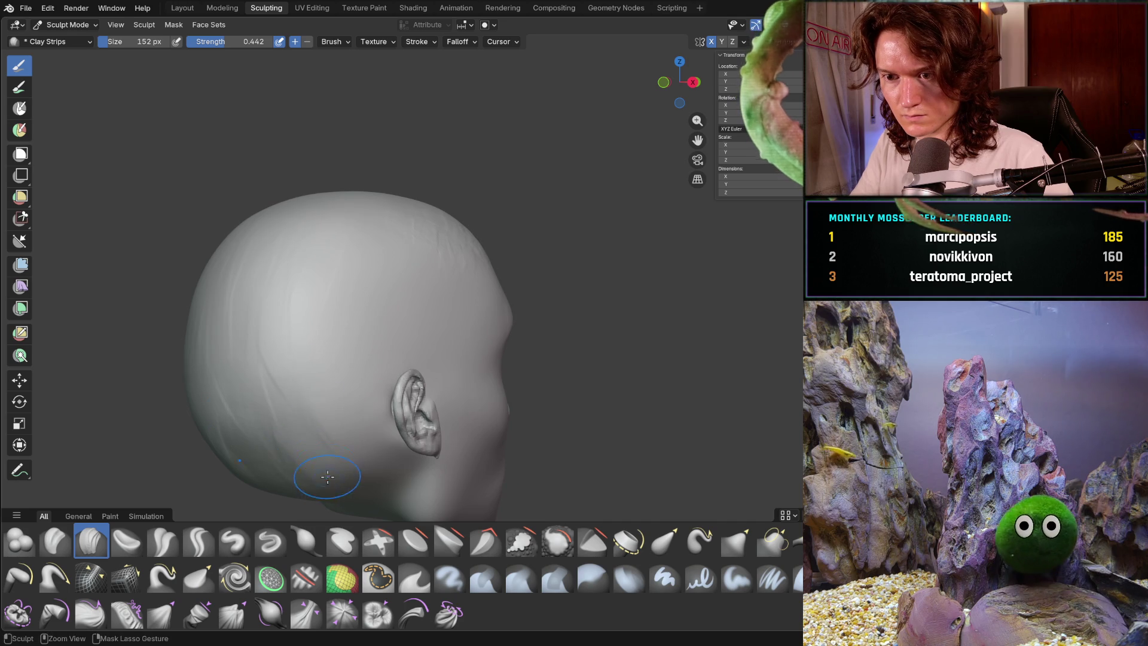
pyautogui.moveTo(295, 321)
pyautogui.mouseDown(button='middle')
pyautogui.moveTo(258, 328)
pyautogui.moveTo(338, 358)
pyautogui.mouseUp(button='middle')
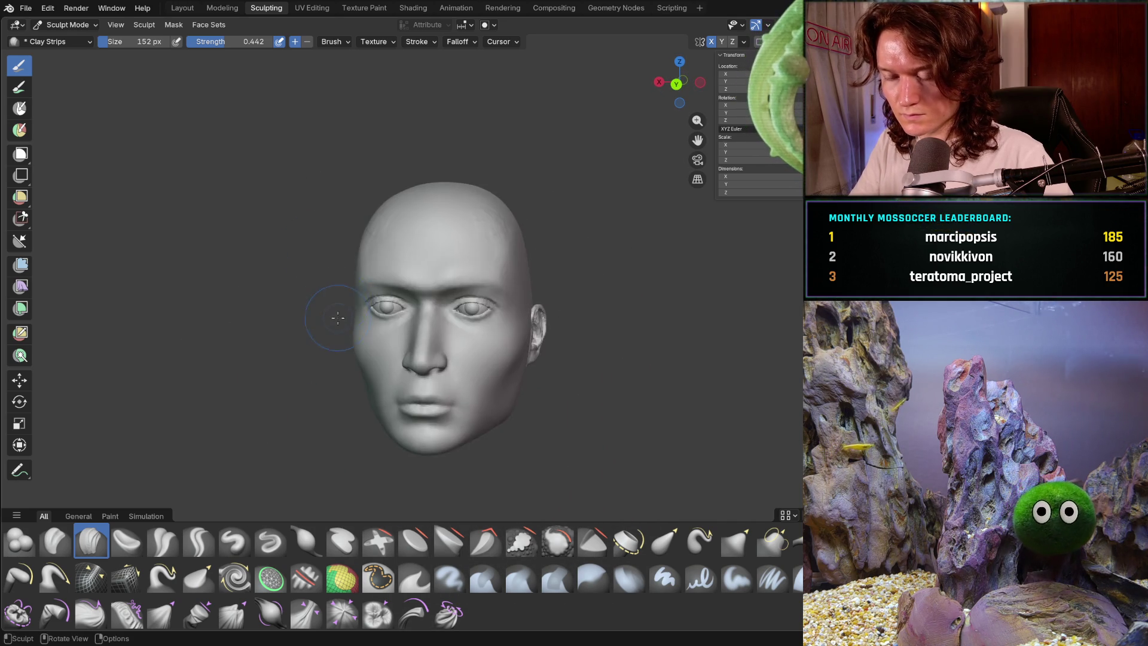
pyautogui.scroll(4, 339, 358)
pyautogui.moveTo(377, 296); pyautogui.dragTo(413, 314, button='middle')
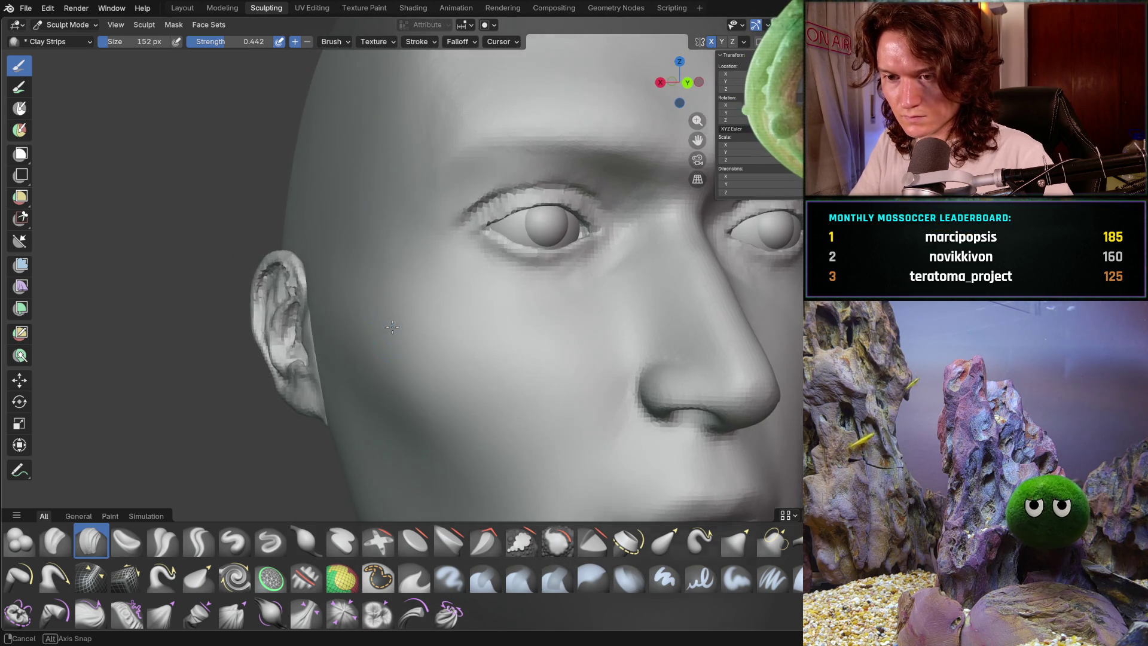
# Step: Switch to smoothing and look over the face, chin and cheek from several angles
pyautogui.press('shift')
pyautogui.moveTo(515, 350)
pyautogui.mouseDown(button='middle')
pyautogui.moveTo(415, 297)
pyautogui.moveTo(296, 269)
pyautogui.moveTo(404, 284)
pyautogui.mouseUp(button='middle')
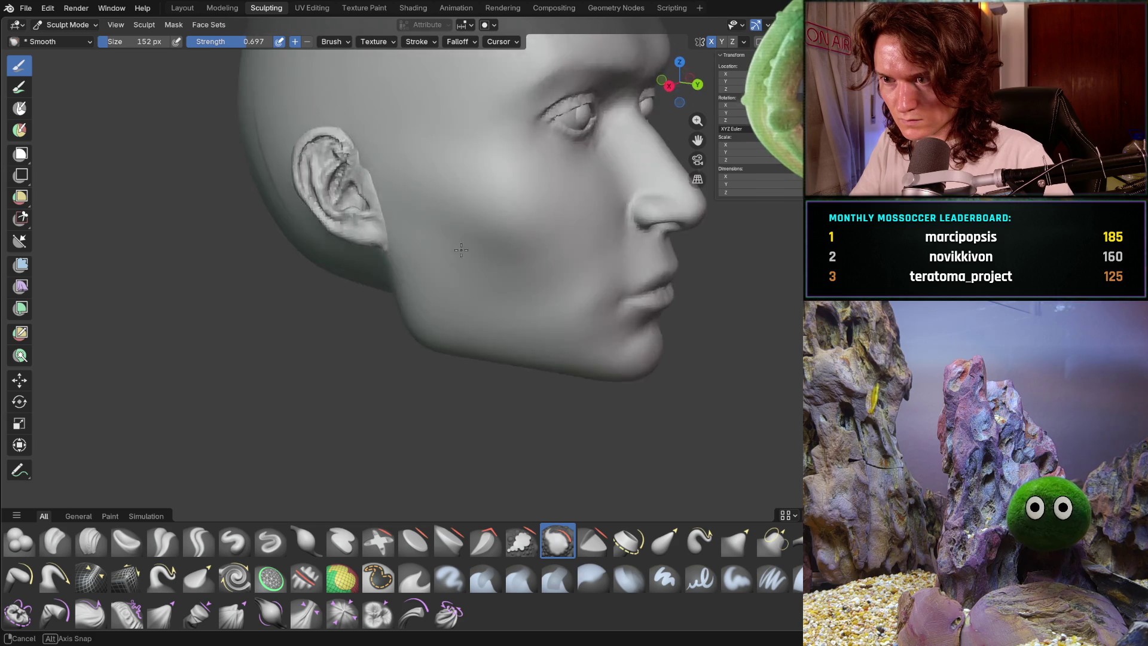
pyautogui.moveTo(460, 250)
pyautogui.mouseDown(button='middle')
pyautogui.moveTo(384, 303)
pyautogui.moveTo(377, 269)
pyautogui.moveTo(381, 305)
pyautogui.mouseUp(button='middle')
pyautogui.scroll(3, 381, 323)
pyautogui.scroll(3, 380, 348)
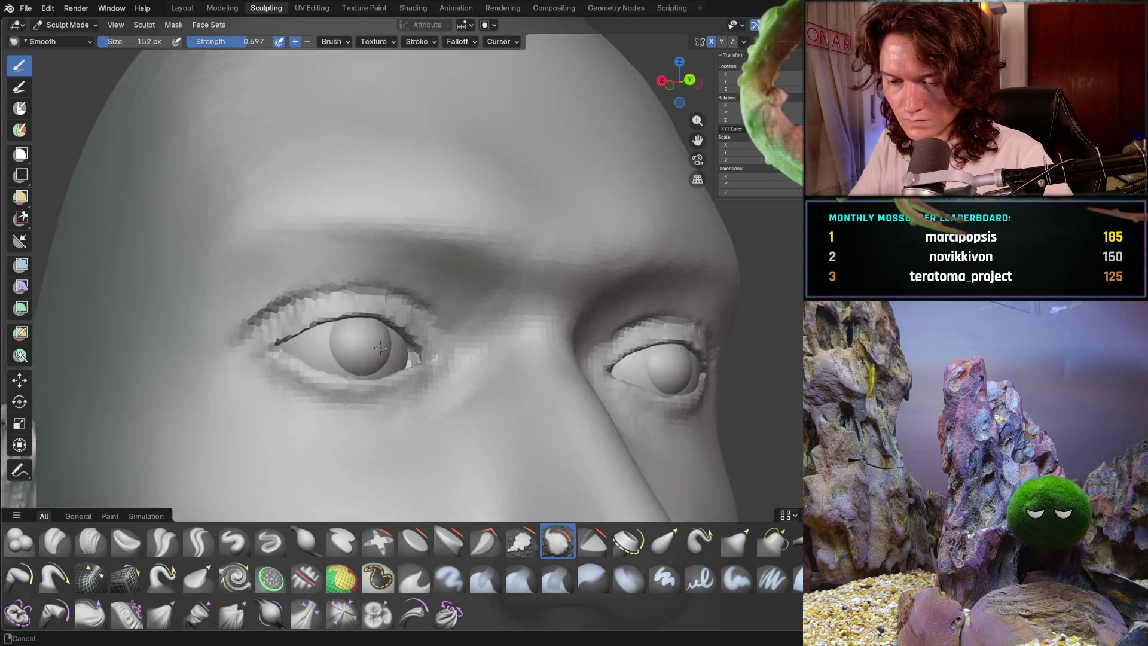
pyautogui.moveTo(381, 348)
pyautogui.mouseDown(button='middle')
pyautogui.moveTo(457, 261)
pyautogui.moveTo(448, 286)
pyautogui.moveTo(466, 261)
pyautogui.moveTo(619, 260)
pyautogui.moveTo(503, 313)
pyautogui.moveTo(449, 305)
pyautogui.moveTo(358, 332)
pyautogui.moveTo(397, 328)
pyautogui.moveTo(340, 323)
pyautogui.moveTo(368, 306)
pyautogui.moveTo(485, 348)
pyautogui.moveTo(453, 372)
pyautogui.moveTo(395, 309)
pyautogui.moveTo(344, 345)
pyautogui.mouseUp(button='middle')
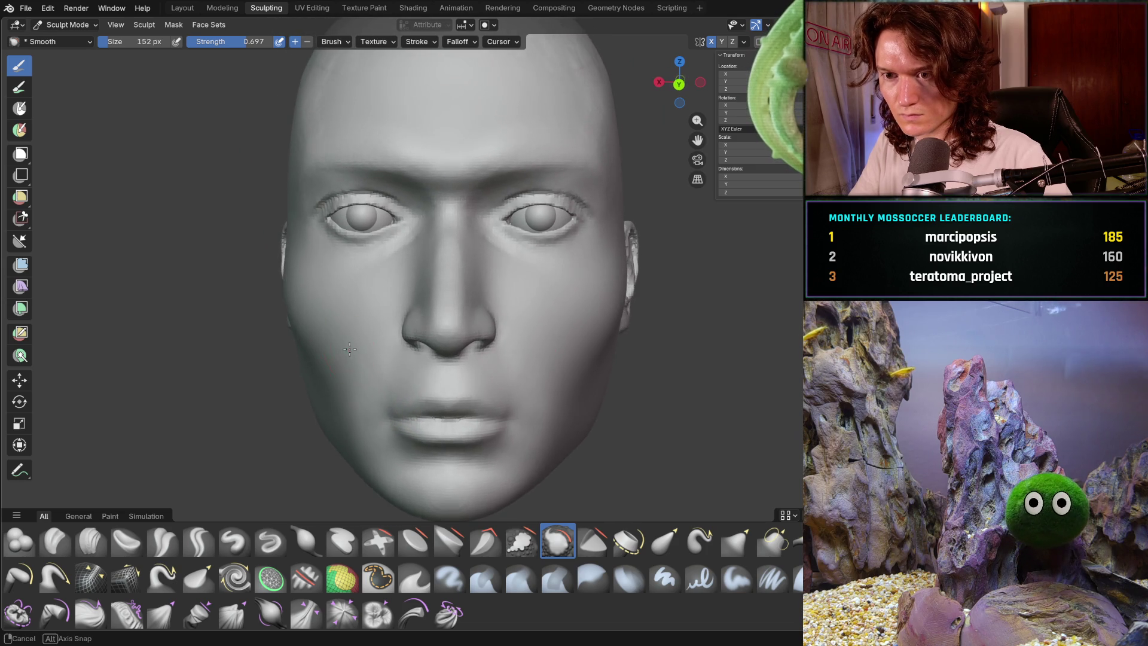
pyautogui.scroll(3, 344, 346)
pyautogui.moveTo(260, 305); pyautogui.dragTo(284, 313, button='middle')
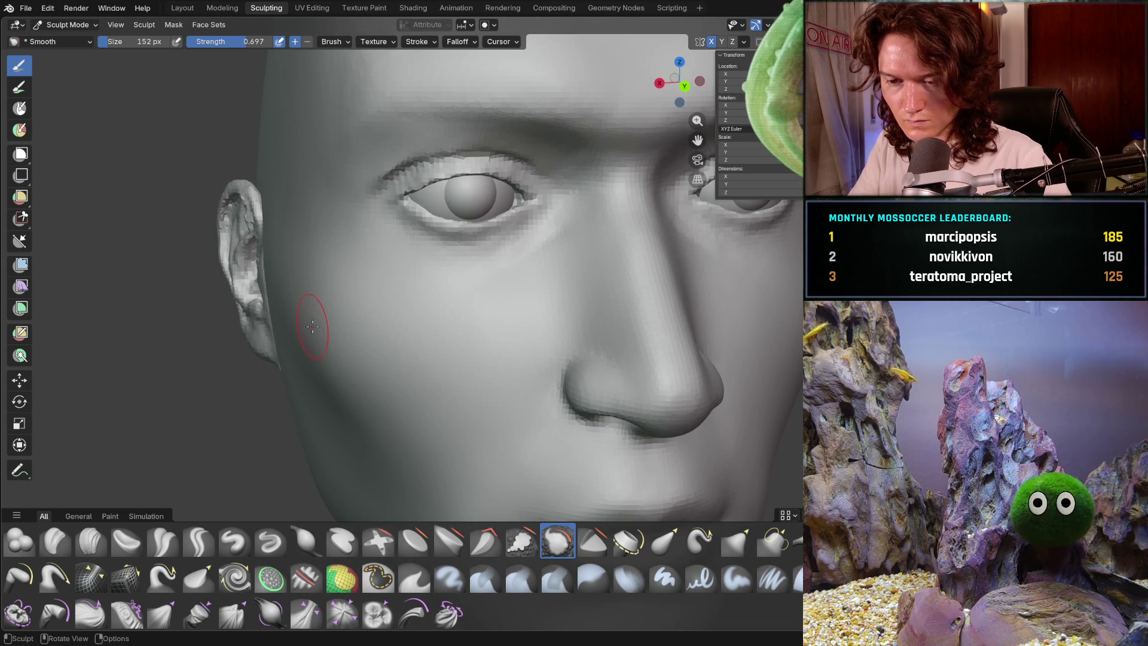
# Step: Enlarge the Smooth brush to 284 px, smooth a stroke and step back to the whole head
pyautogui.press('f')
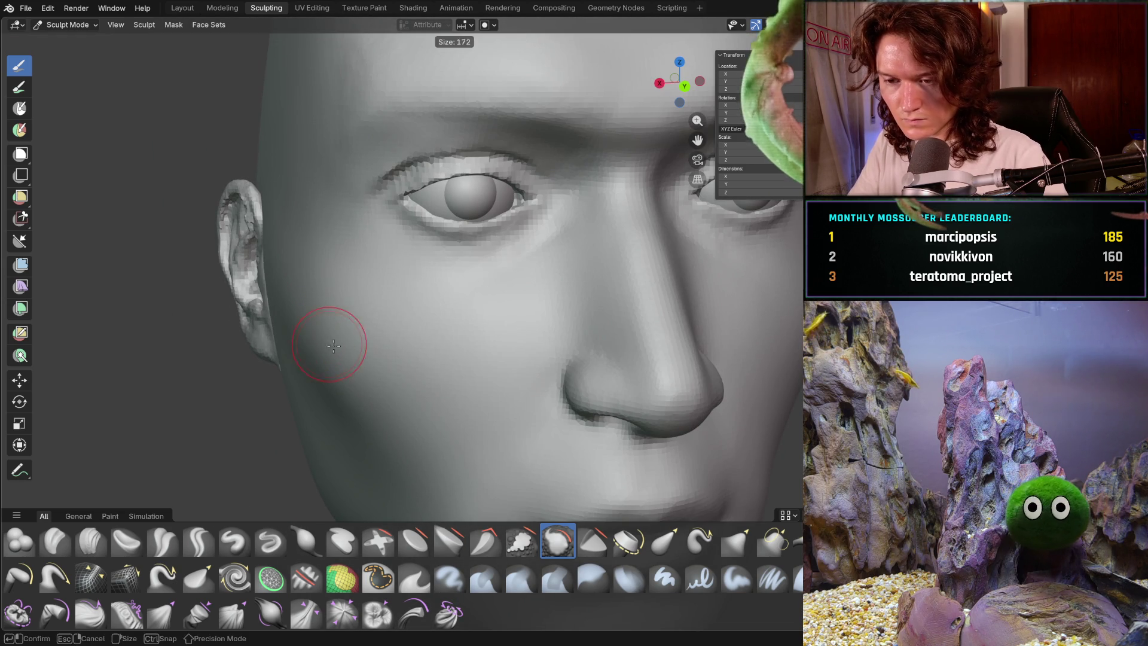
pyautogui.click(351, 362)
pyautogui.moveTo(319, 327); pyautogui.dragTo(419, 314, button='middle')
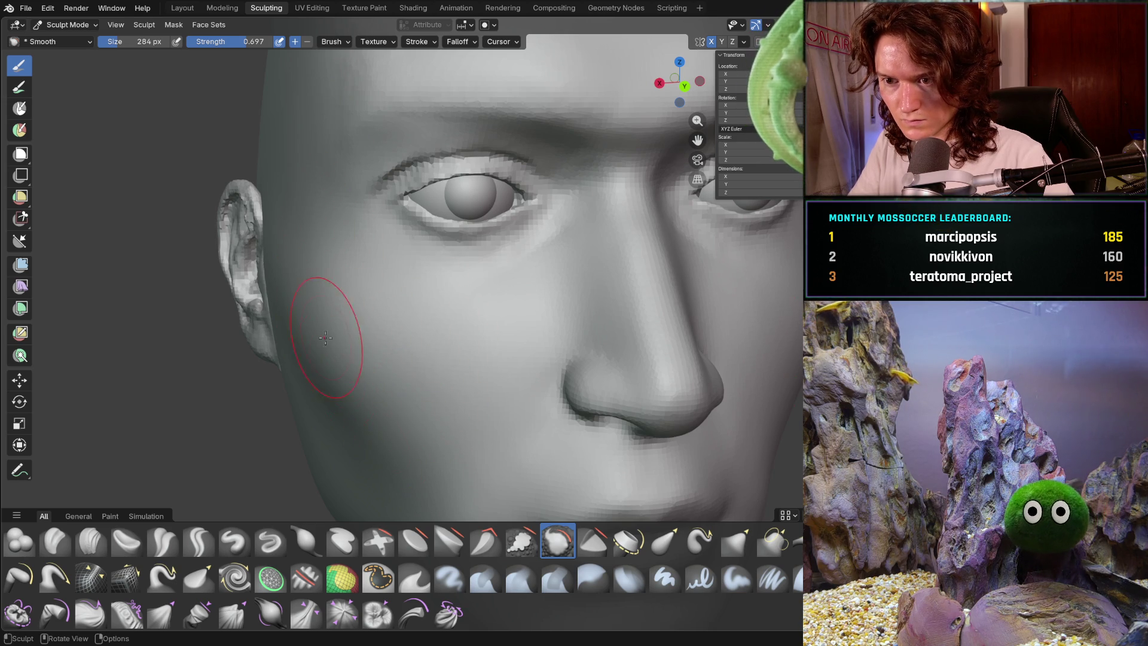
pyautogui.scroll(-4, 452, 406)
pyautogui.moveTo(403, 269); pyautogui.dragTo(449, 269, button='middle')
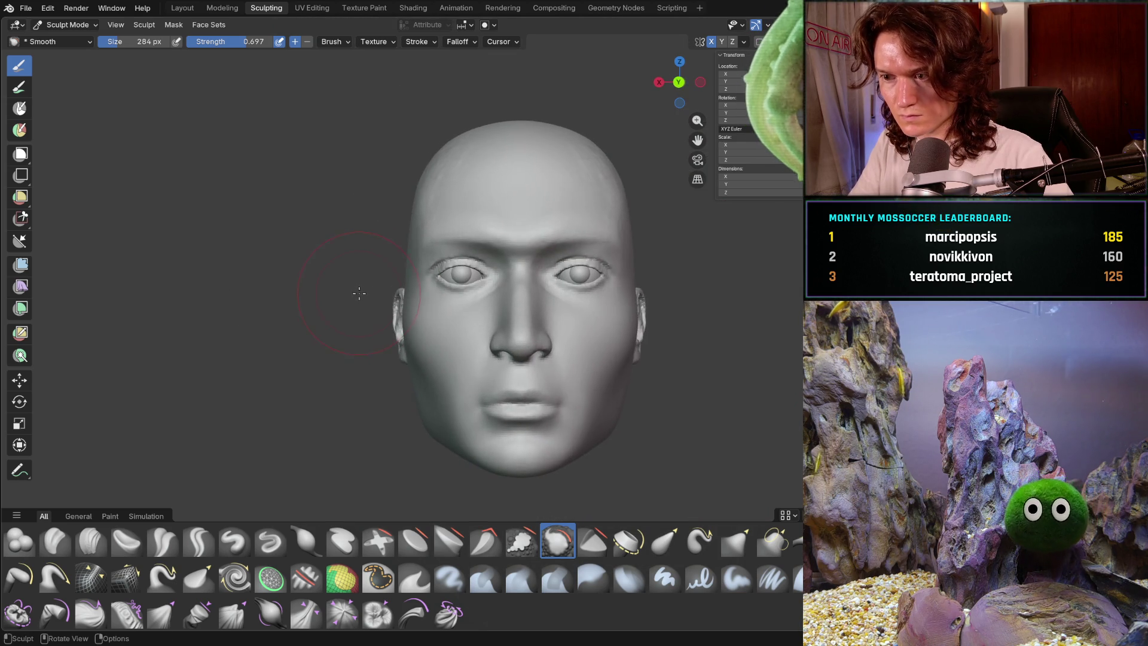
pyautogui.scroll(4, 375, 258)
pyautogui.moveTo(406, 203); pyautogui.dragTo(269, 215, button='middle')
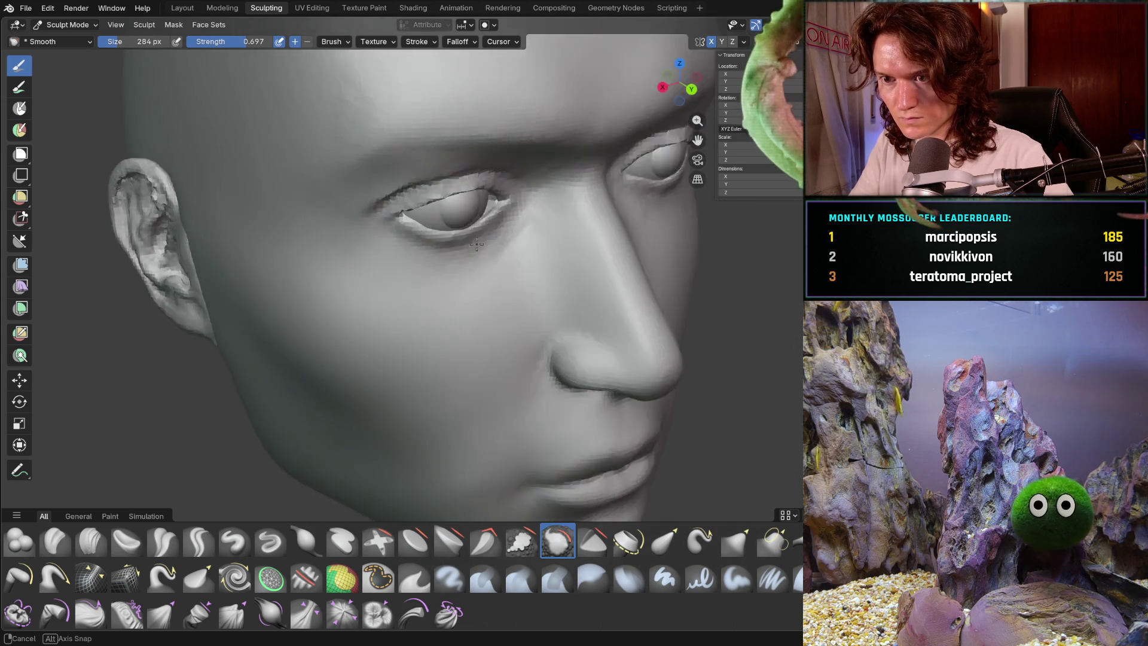
pyautogui.scroll(3, 403, 251)
pyautogui.scroll(-2, 403, 251)
pyautogui.scroll(-2, 416, 257)
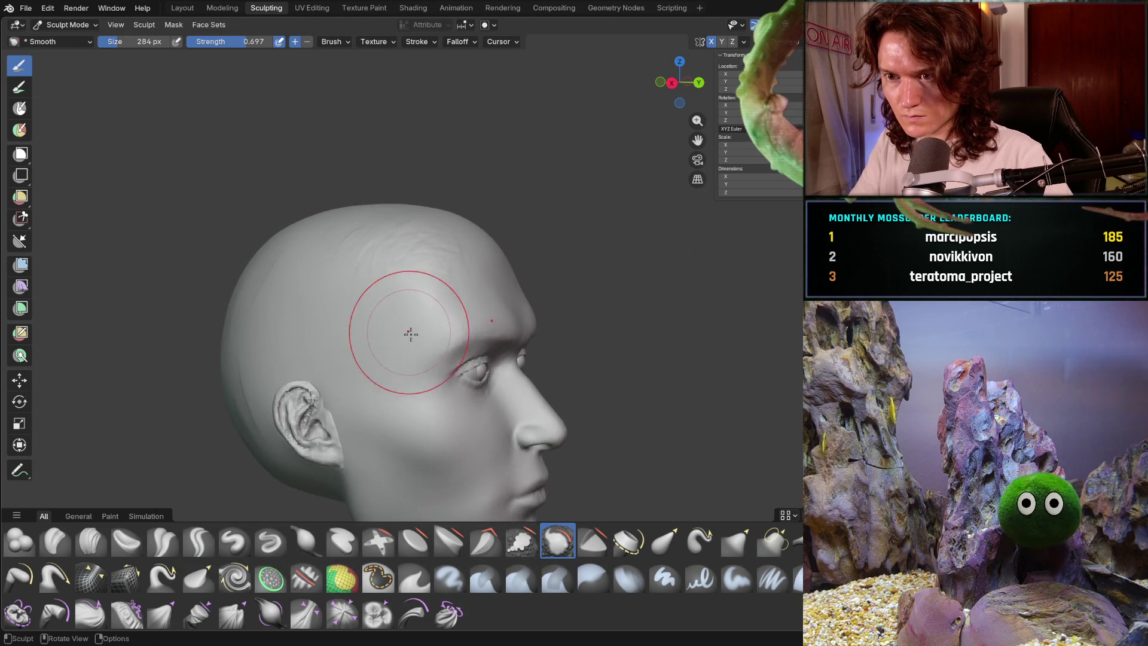
pyautogui.scroll(3, 414, 305)
# Step: Orbit to a top-rear view and smooth the surface across the top and back of the head
pyautogui.keyDown('shift'); pyautogui.moveTo(296, 288); pyautogui.dragTo(347, 277, button='middle'); pyautogui.keyUp('shift')
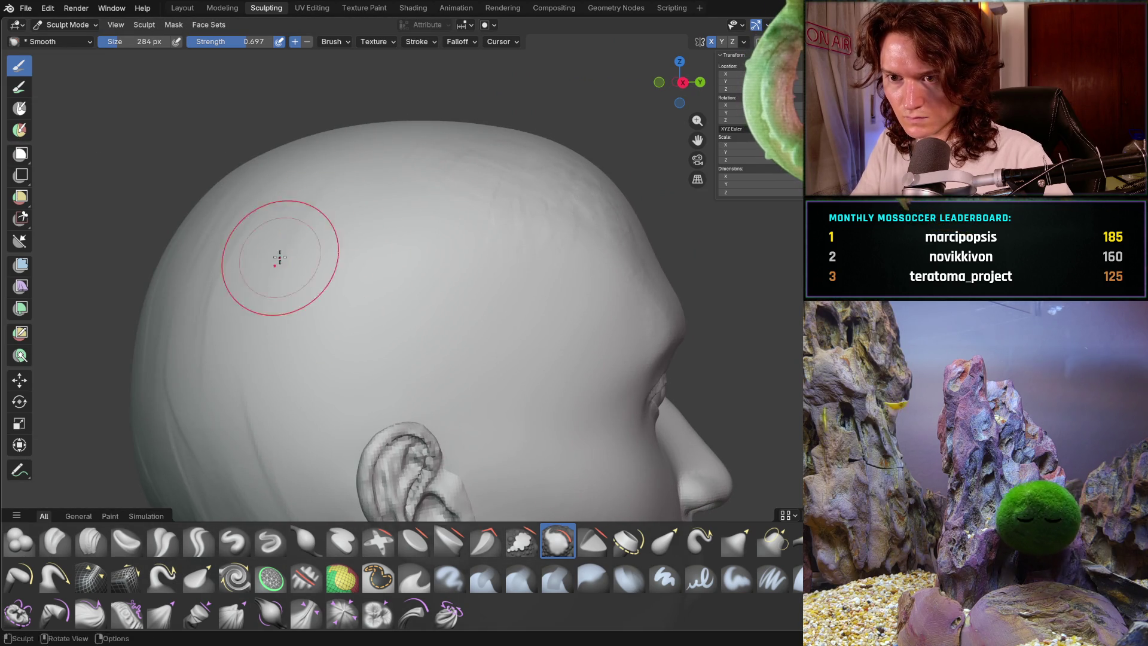
pyautogui.press('g')
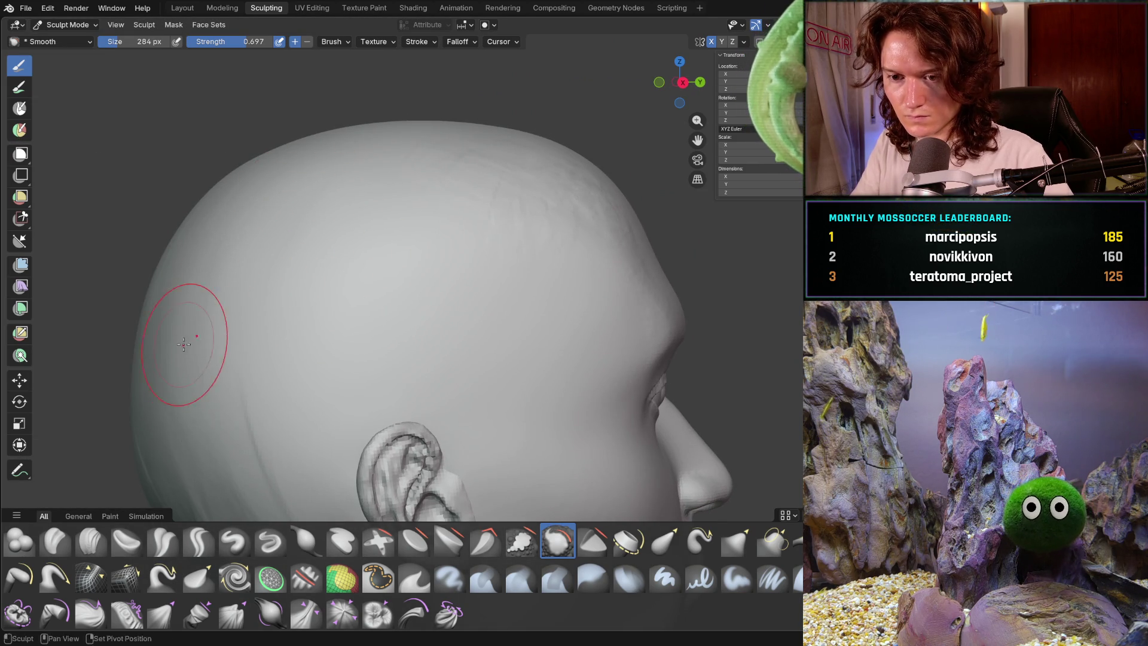
pyautogui.moveTo(185, 342); pyautogui.dragTo(195, 317, button='middle')
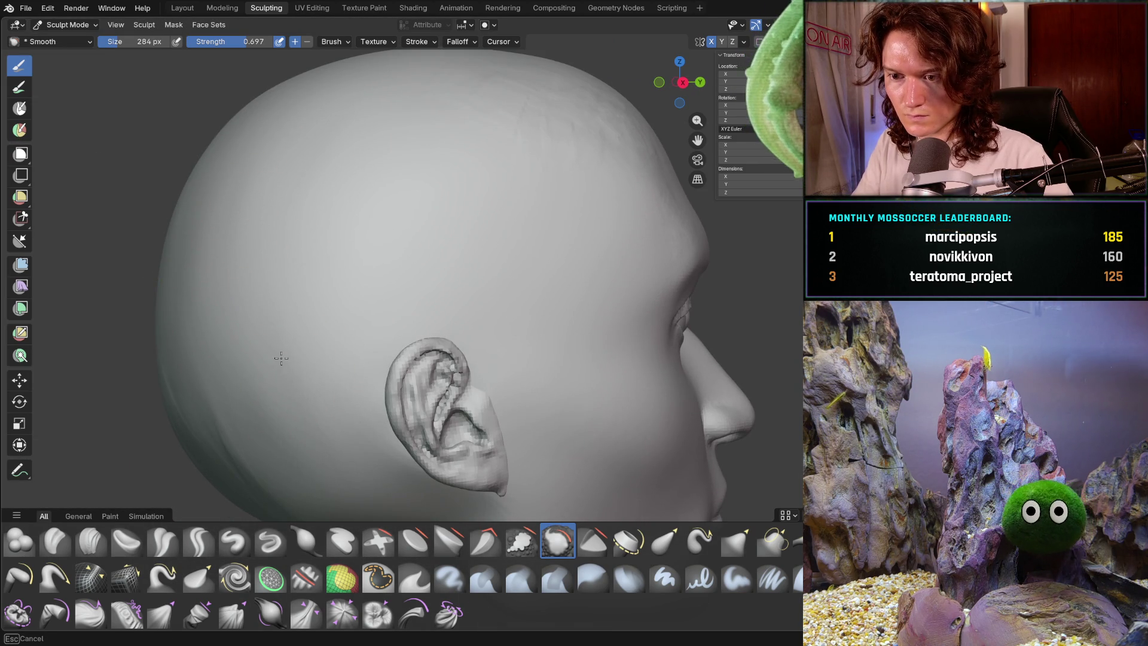
pyautogui.moveTo(189, 351); pyautogui.dragTo(299, 453, button='middle')
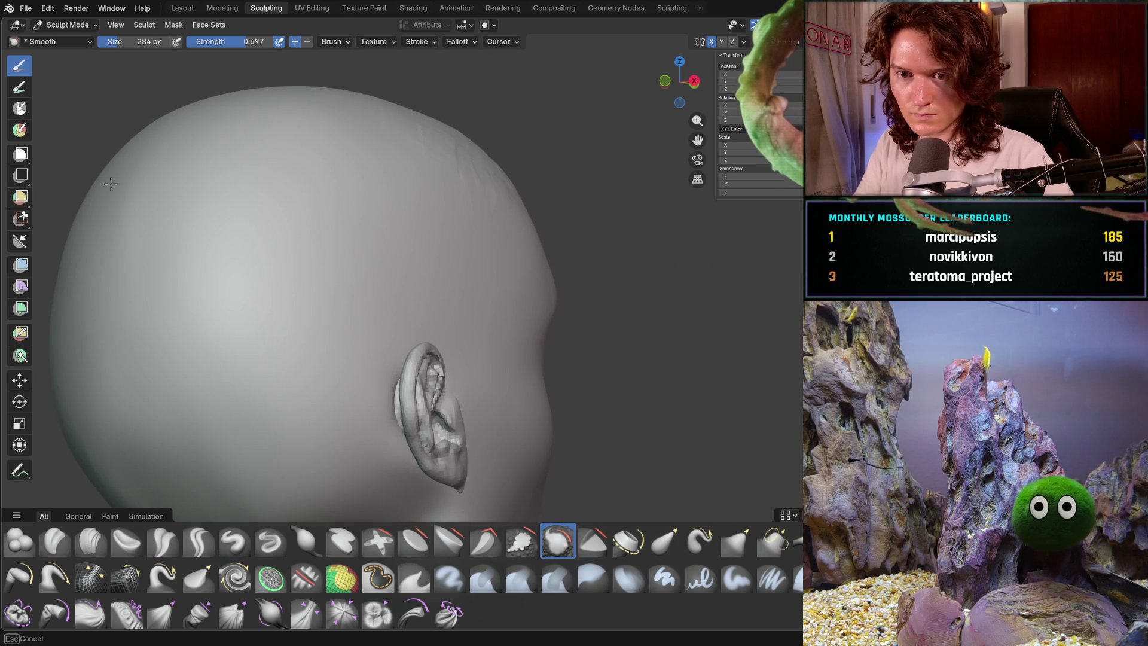
pyautogui.moveTo(122, 203); pyautogui.dragTo(214, 371, button='middle')
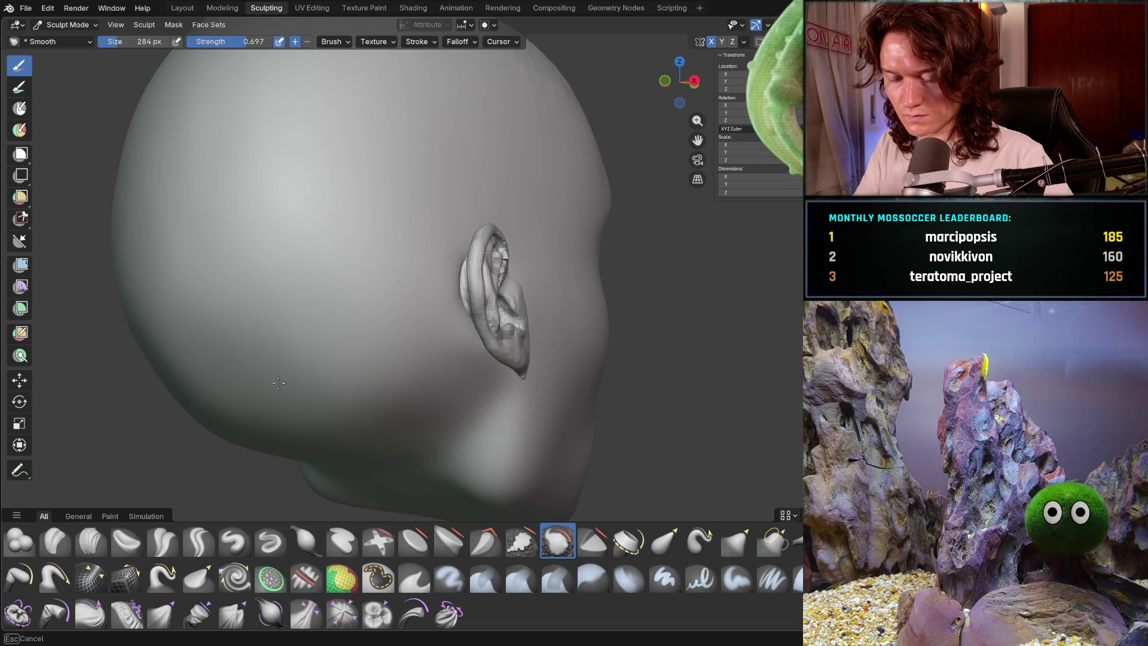
pyautogui.scroll(-3, 348, 350)
pyautogui.moveTo(348, 351)
pyautogui.mouseDown(button='middle')
pyautogui.moveTo(391, 282)
pyautogui.moveTo(391, 206)
pyautogui.mouseUp(button='middle')
pyautogui.scroll(3, 390, 283)
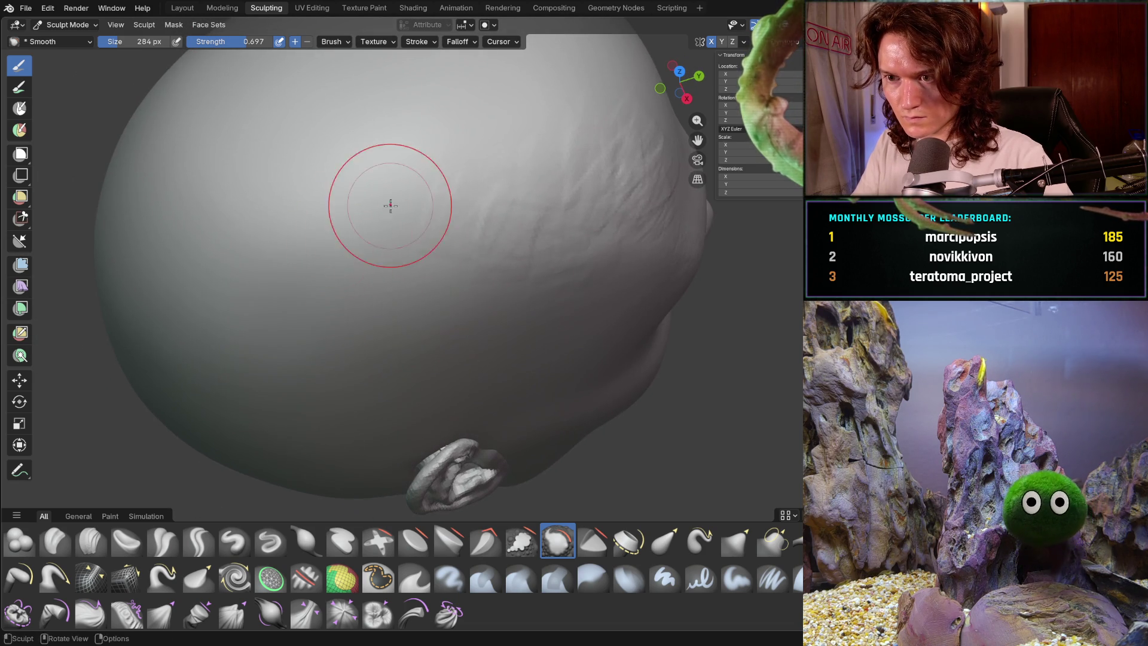
pyautogui.moveTo(422, 194); pyautogui.dragTo(548, 235)
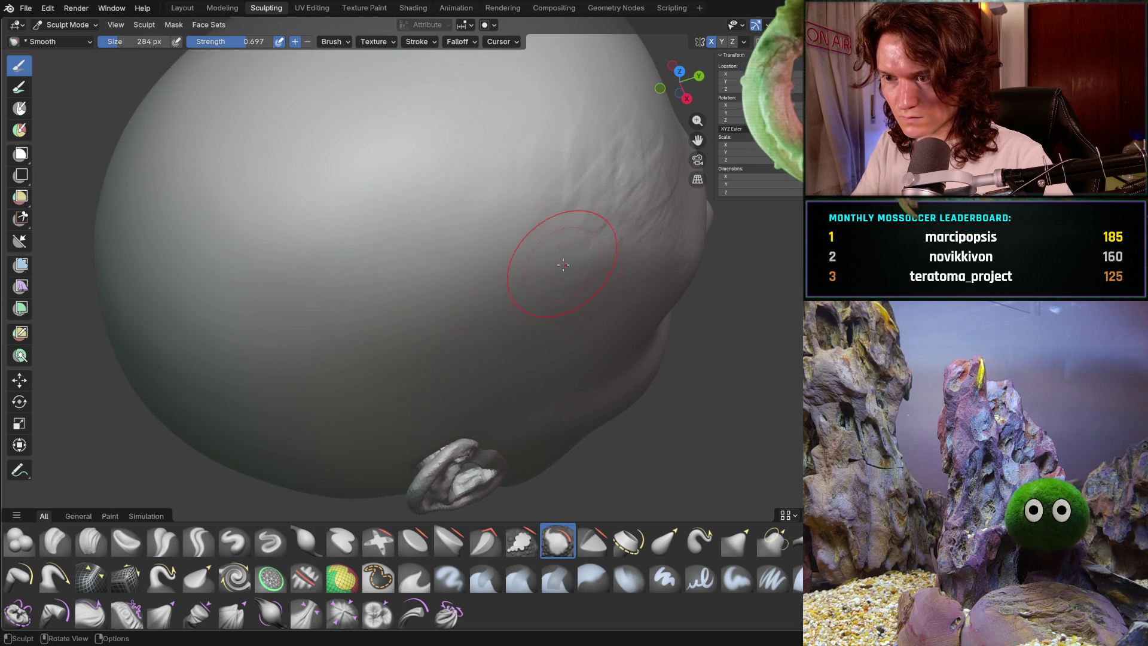
pyautogui.moveTo(562, 264)
pyautogui.mouseDown(button='middle')
pyautogui.moveTo(421, 197)
pyautogui.moveTo(502, 188)
pyautogui.mouseUp(button='middle')
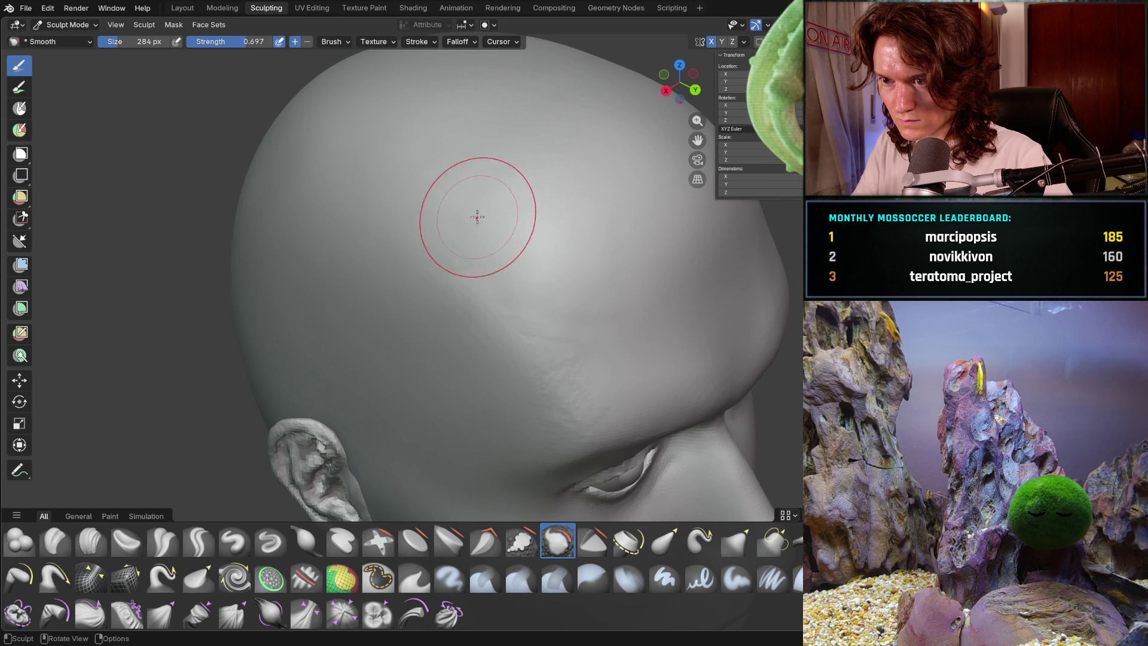
# Step: Shrink the smoothing radius to 220 px and smooth the temple above the eye
pyautogui.press('[')
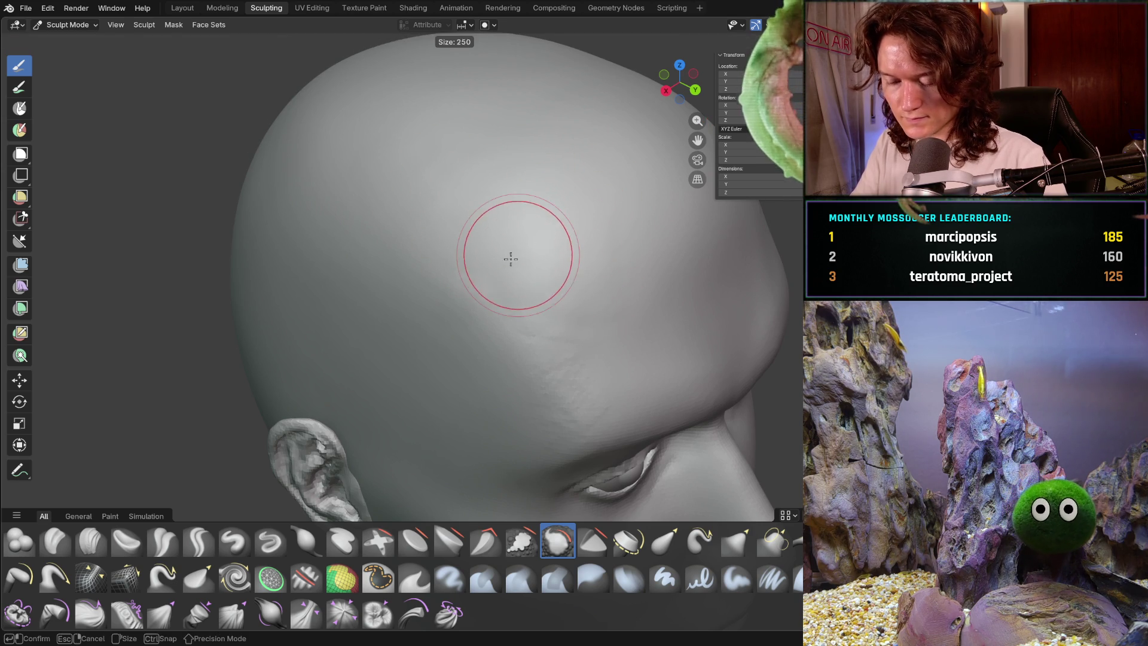
pyautogui.press('[')
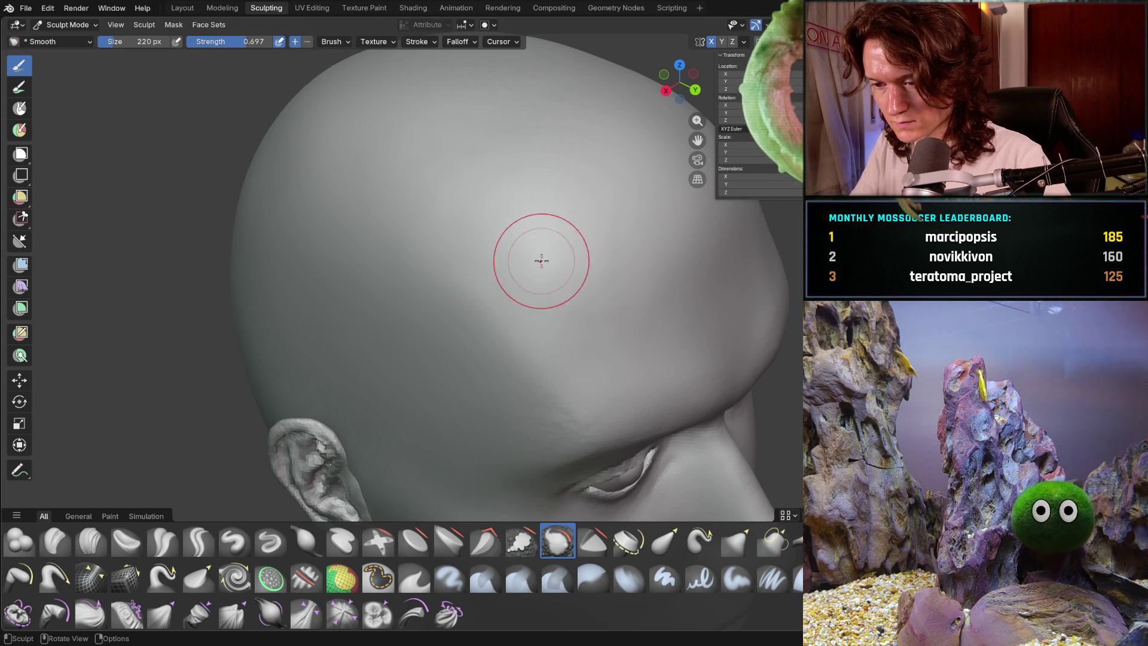
pyautogui.moveTo(547, 305)
pyautogui.mouseDown(button='middle')
pyautogui.moveTo(555, 296)
pyautogui.moveTo(538, 301)
pyautogui.mouseUp(button='middle')
pyautogui.scroll(3, 521, 304)
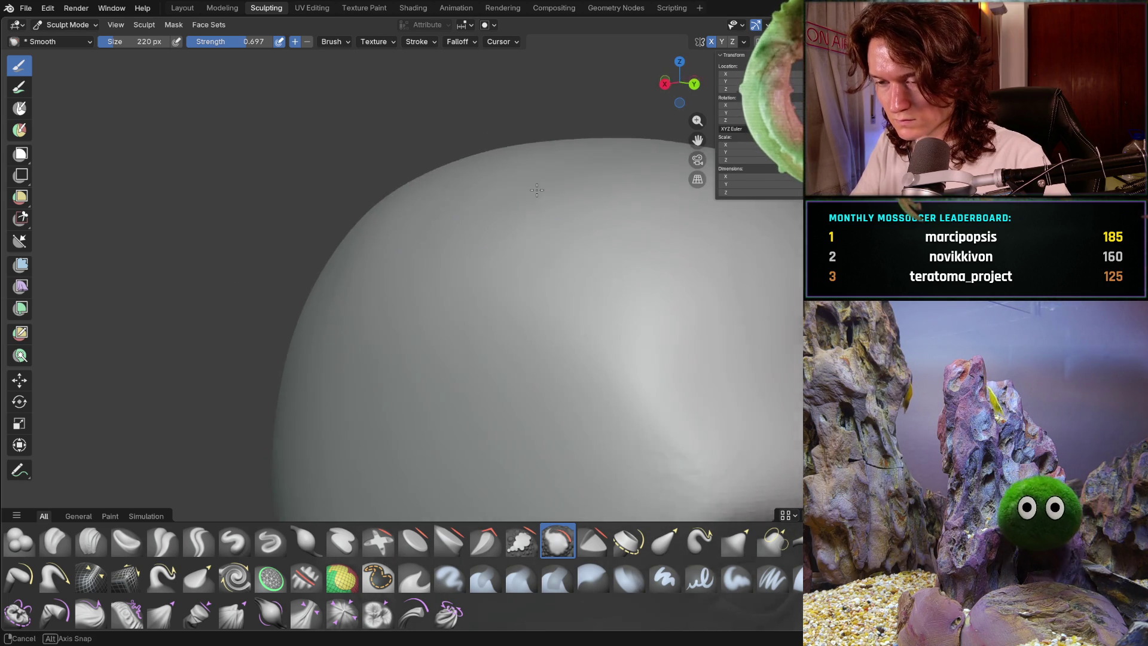
pyautogui.moveTo(509, 196); pyautogui.dragTo(575, 224, button='middle')
pyautogui.moveTo(664, 234)
pyautogui.mouseDown(button='middle')
pyautogui.moveTo(626, 242)
pyautogui.moveTo(722, 228)
pyautogui.mouseUp(button='middle')
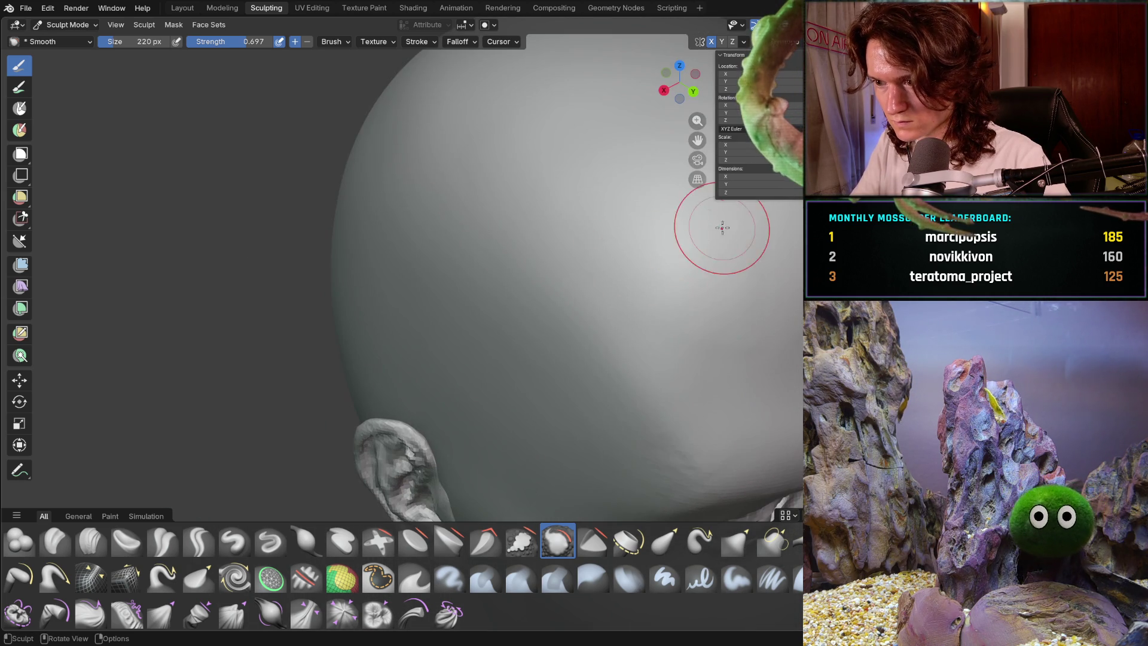
pyautogui.moveTo(712, 311); pyautogui.dragTo(664, 233, button='middle')
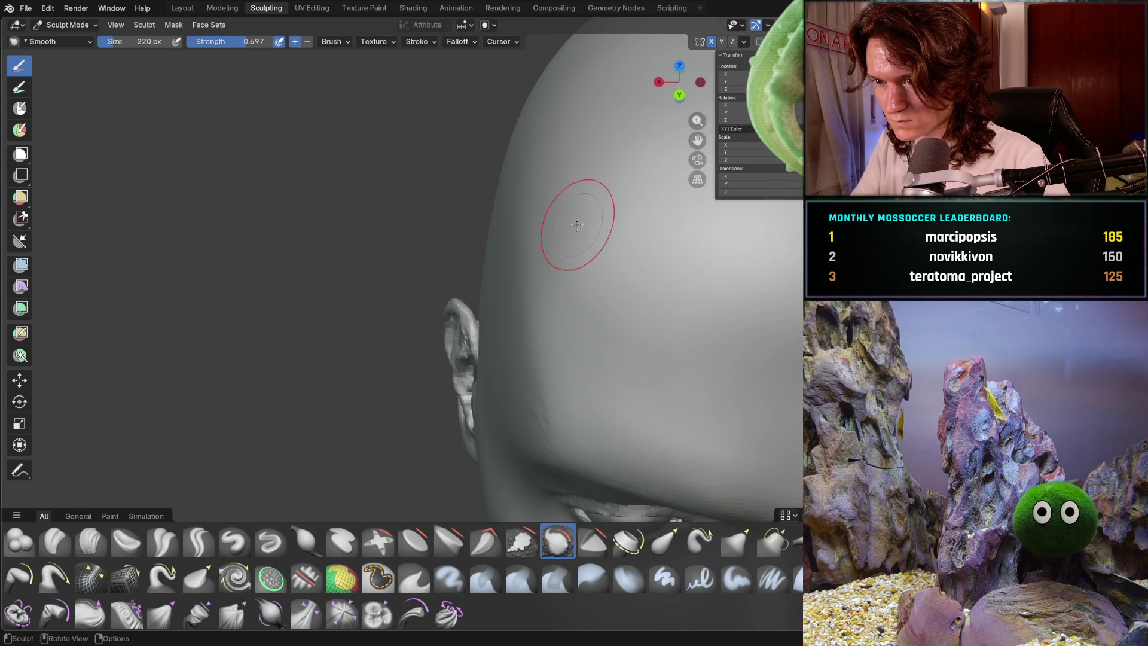
pyautogui.scroll(5, 578, 224)
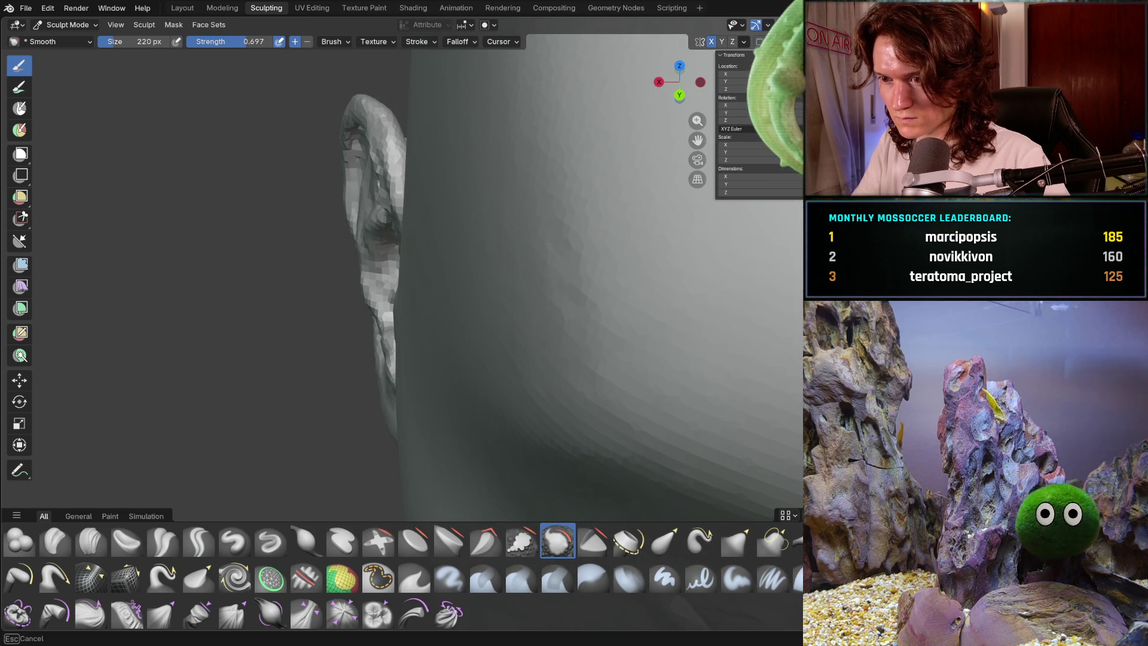
pyautogui.scroll(-5, 503, 256)
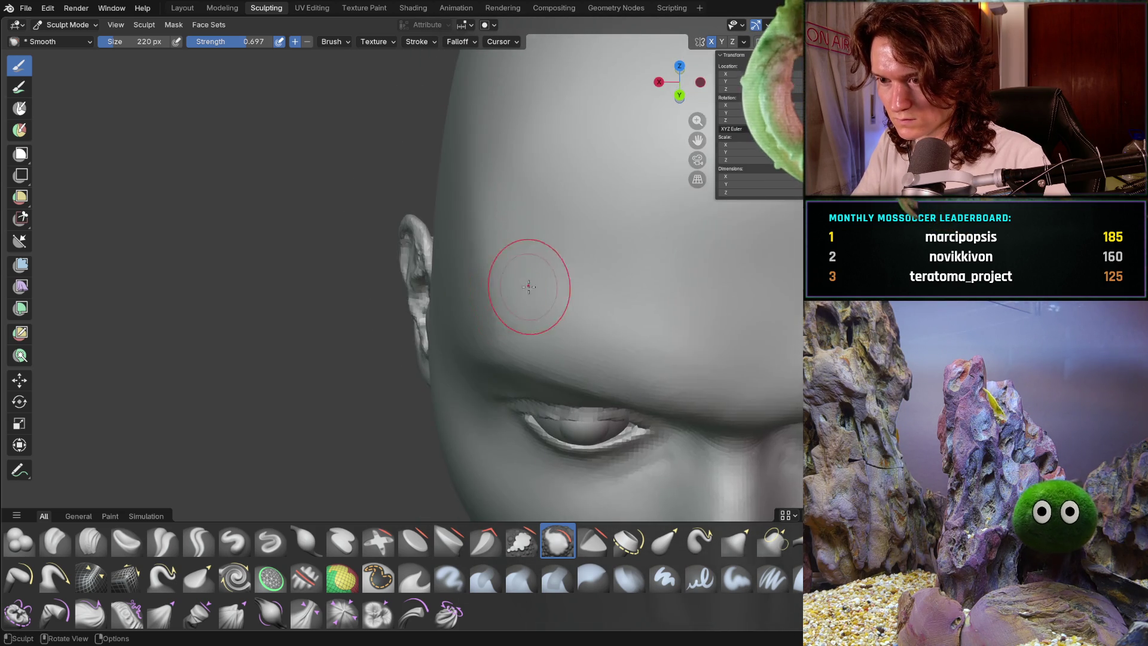
pyautogui.scroll(5, 467, 269)
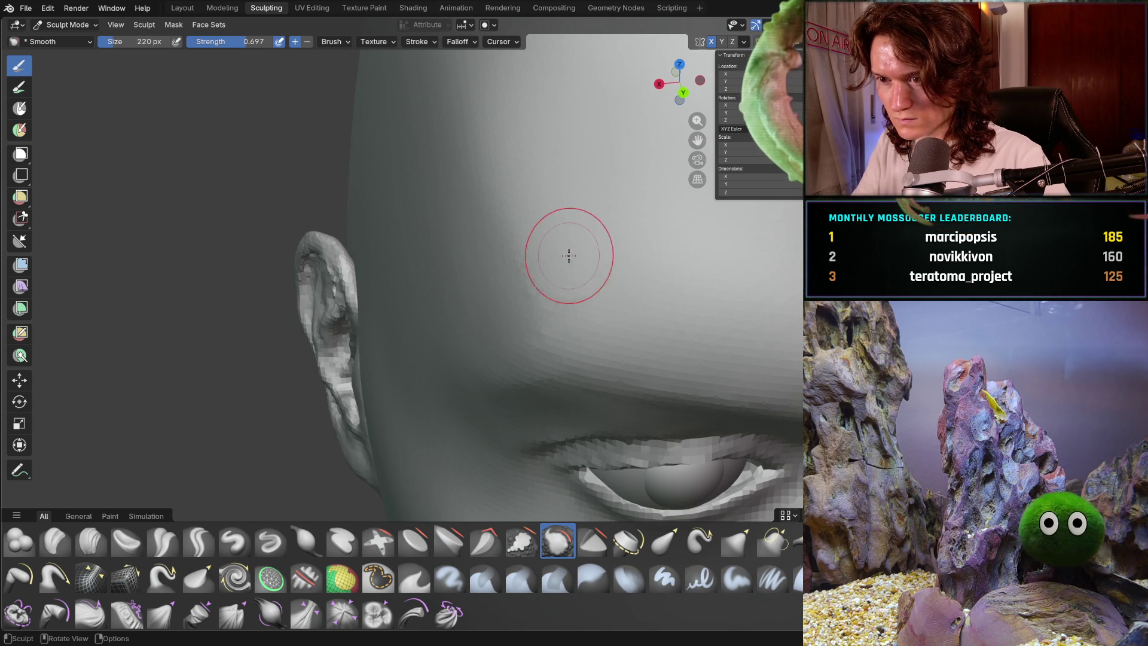
pyautogui.moveTo(568, 256); pyautogui.dragTo(583, 269)
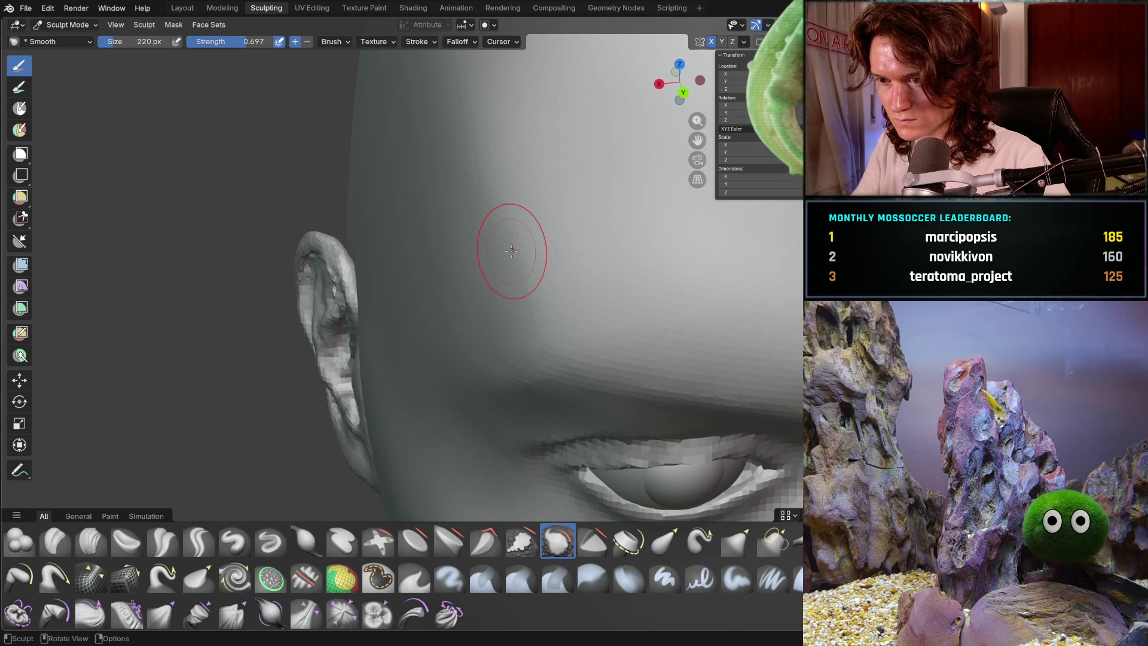
# Step: Orbit around the eye region and smooth the forehead surface
pyautogui.moveTo(476, 164); pyautogui.dragTo(435, 226, button='middle')
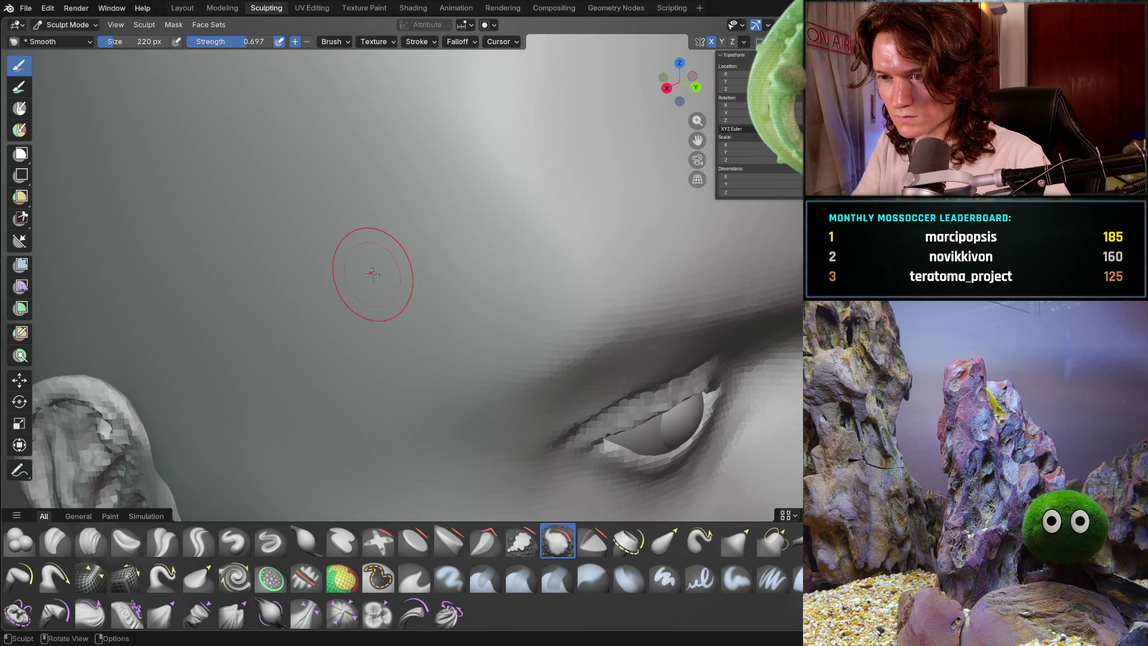
pyautogui.scroll(-5, 534, 213)
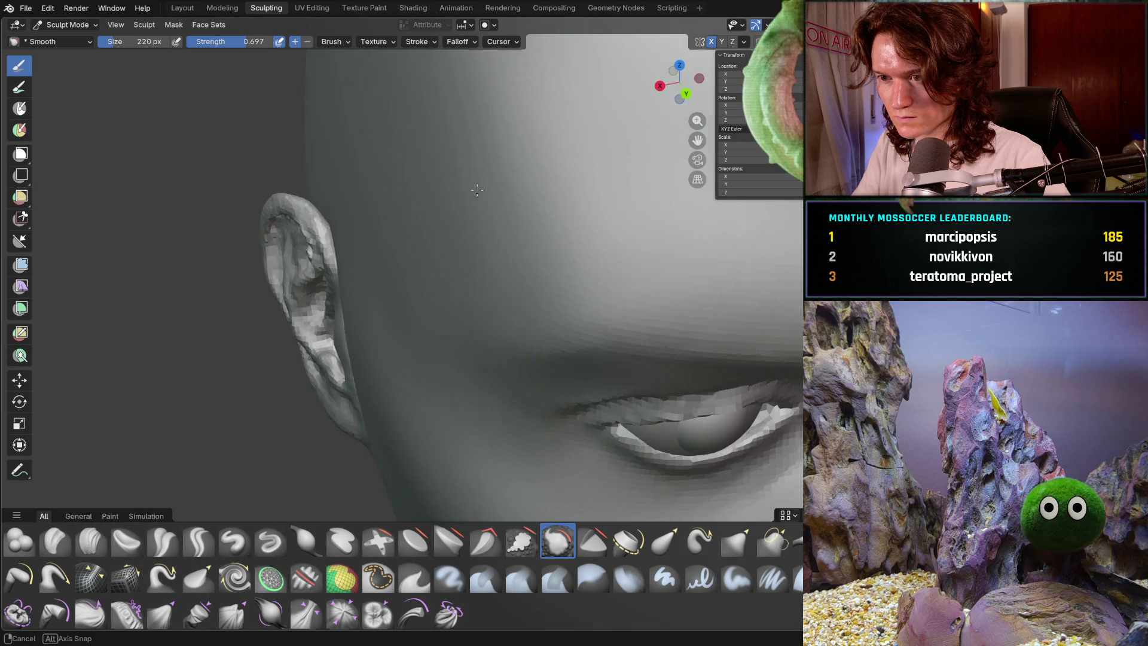
pyautogui.moveTo(534, 213); pyautogui.dragTo(483, 146, button='middle')
pyautogui.scroll(6, 492, 146)
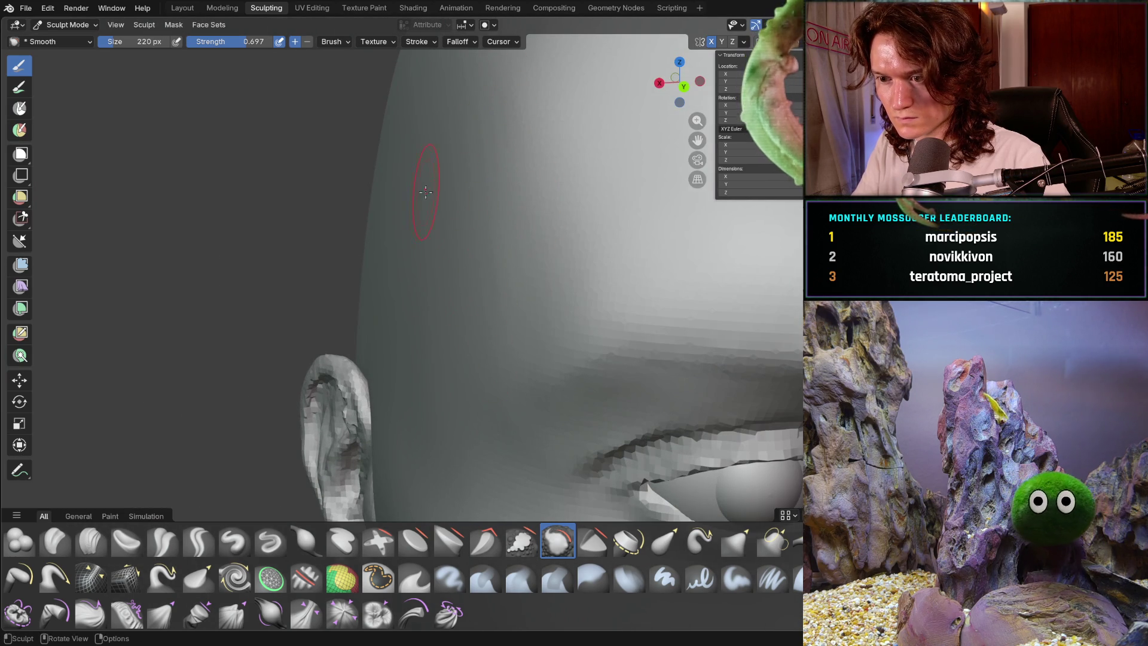
pyautogui.scroll(-6, 466, 215)
pyautogui.moveTo(466, 216); pyautogui.dragTo(499, 257, button='middle')
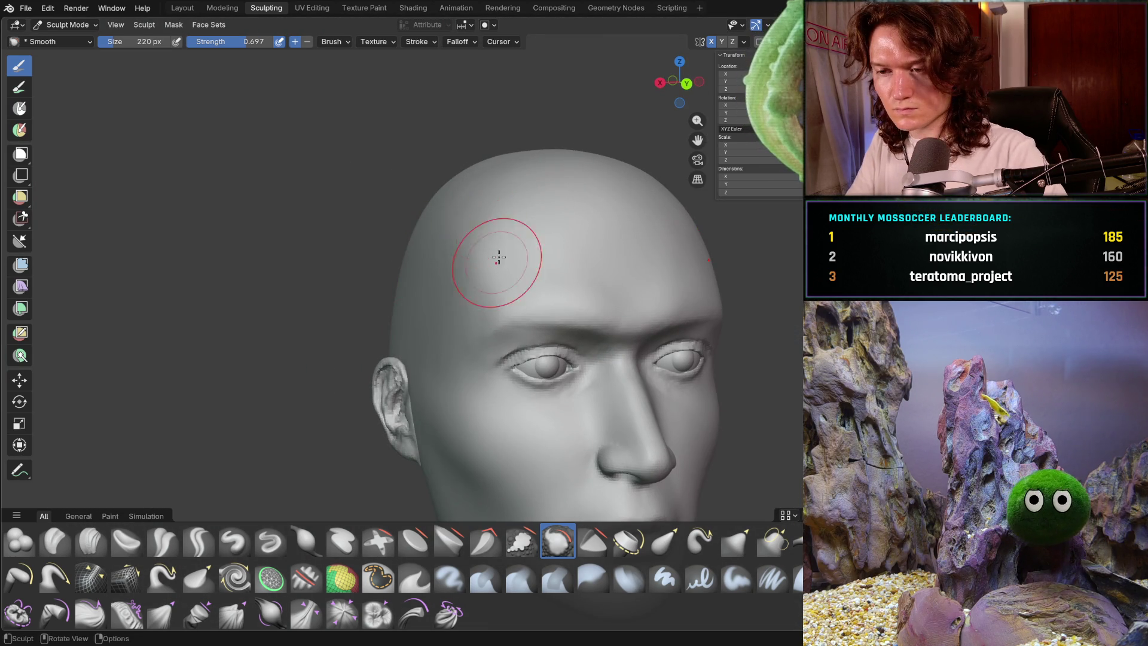
pyautogui.scroll(6, 499, 257)
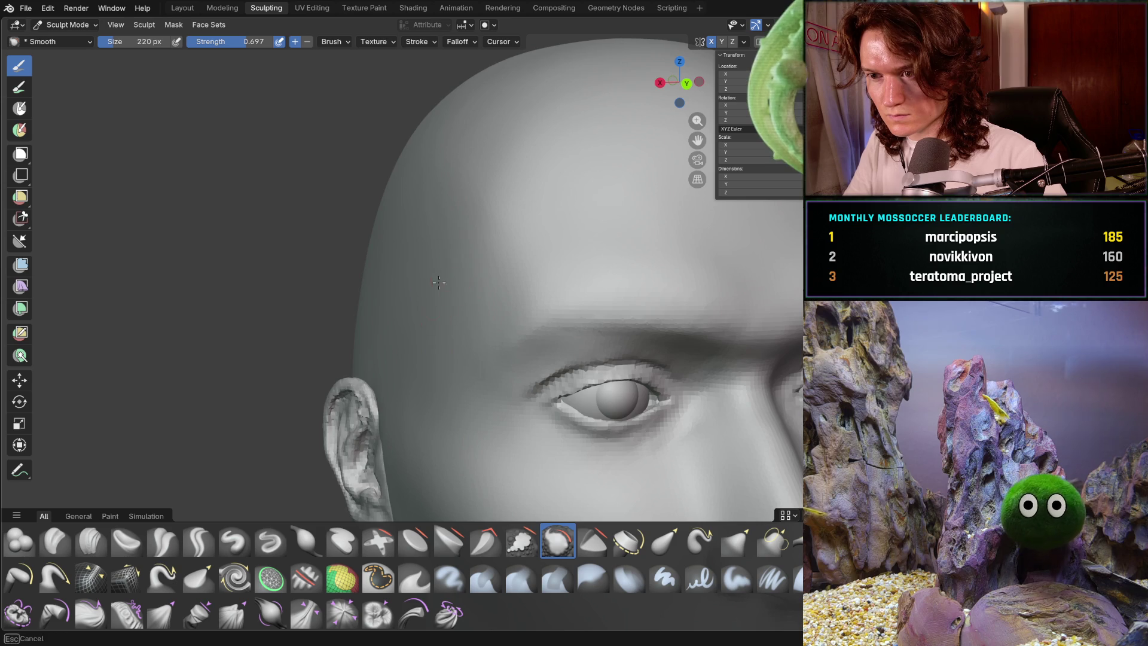
pyautogui.moveTo(512, 325)
pyautogui.mouseDown(button='middle')
pyautogui.moveTo(538, 296)
pyautogui.moveTo(529, 260)
pyautogui.mouseUp(button='middle')
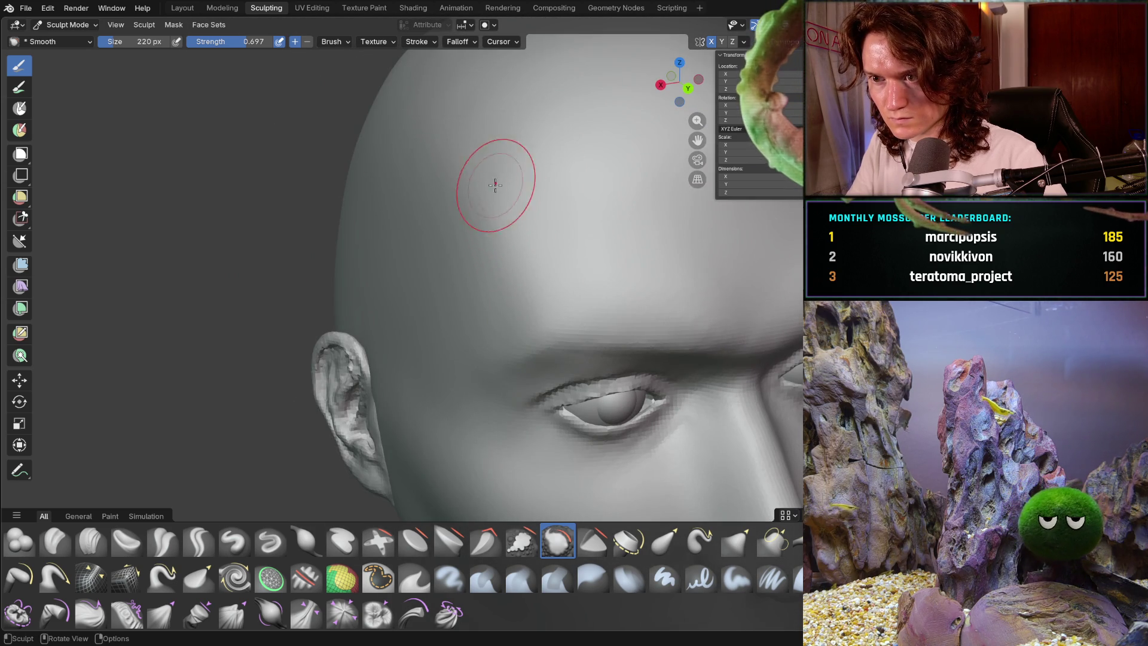
pyautogui.moveTo(495, 184)
pyautogui.mouseDown(button='middle')
pyautogui.moveTo(628, 144)
pyautogui.moveTo(646, 170)
pyautogui.moveTo(630, 219)
pyautogui.mouseUp(button='middle')
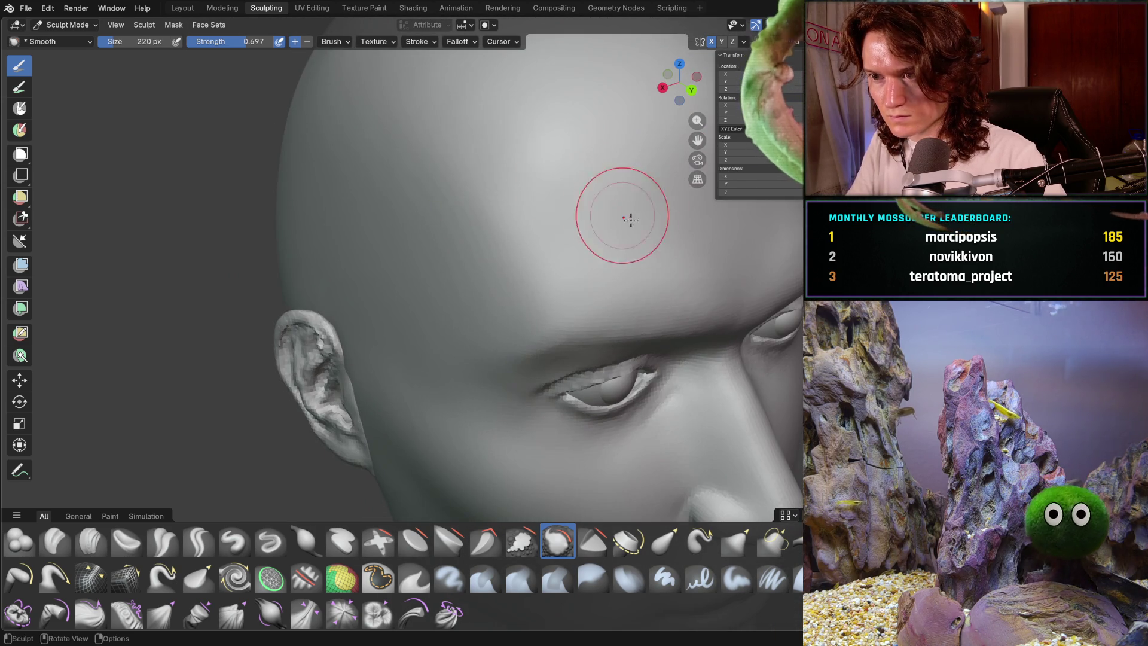
pyautogui.moveTo(629, 219); pyautogui.dragTo(449, 105)
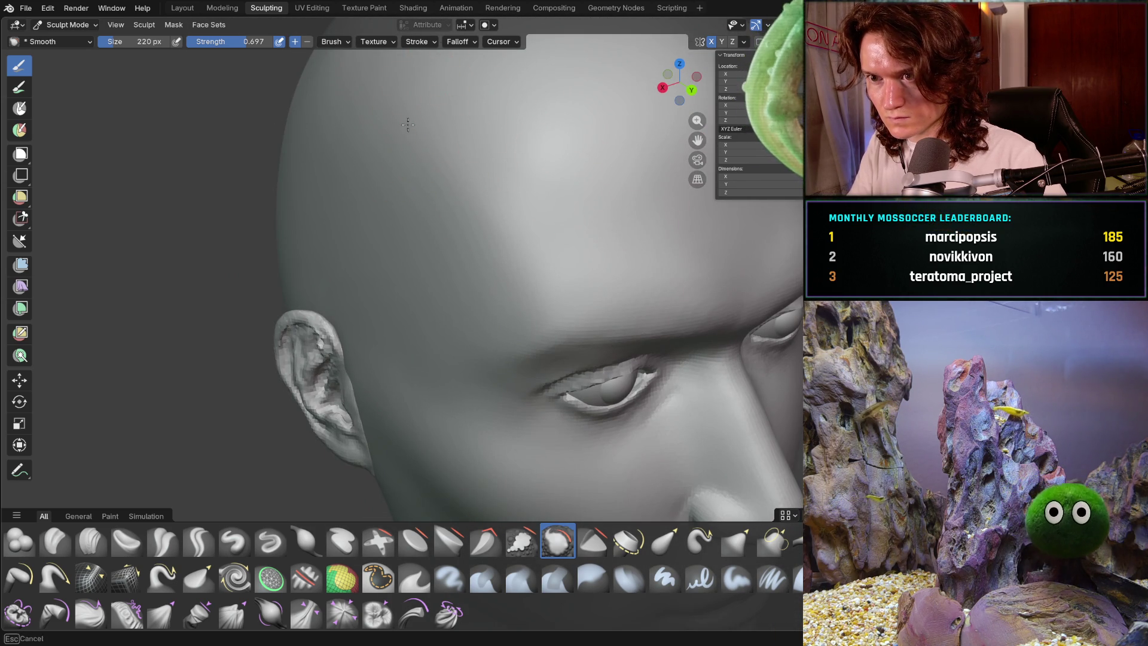
pyautogui.scroll(-4, 503, 126)
# Step: Check the smoothed forehead and brow from profile, front and three-quarter views
pyautogui.moveTo(503, 125)
pyautogui.mouseDown(button='middle')
pyautogui.moveTo(603, 176)
pyautogui.moveTo(490, 242)
pyautogui.mouseUp(button='middle')
pyautogui.scroll(4, 490, 200)
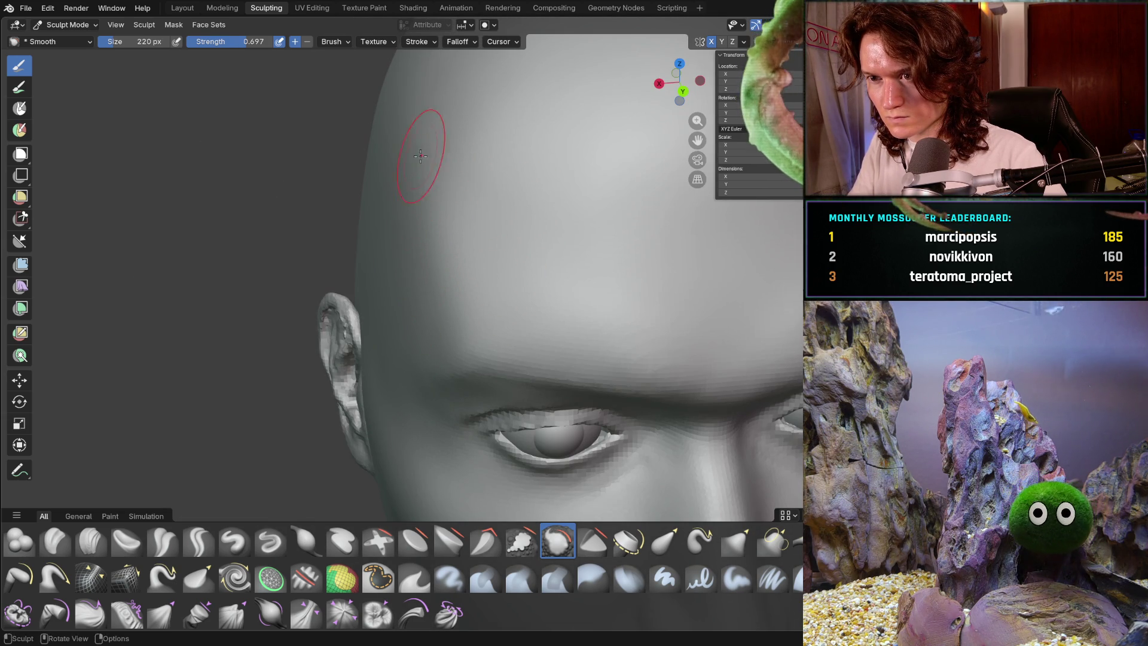
pyautogui.moveTo(545, 136); pyautogui.dragTo(600, 157, button='middle')
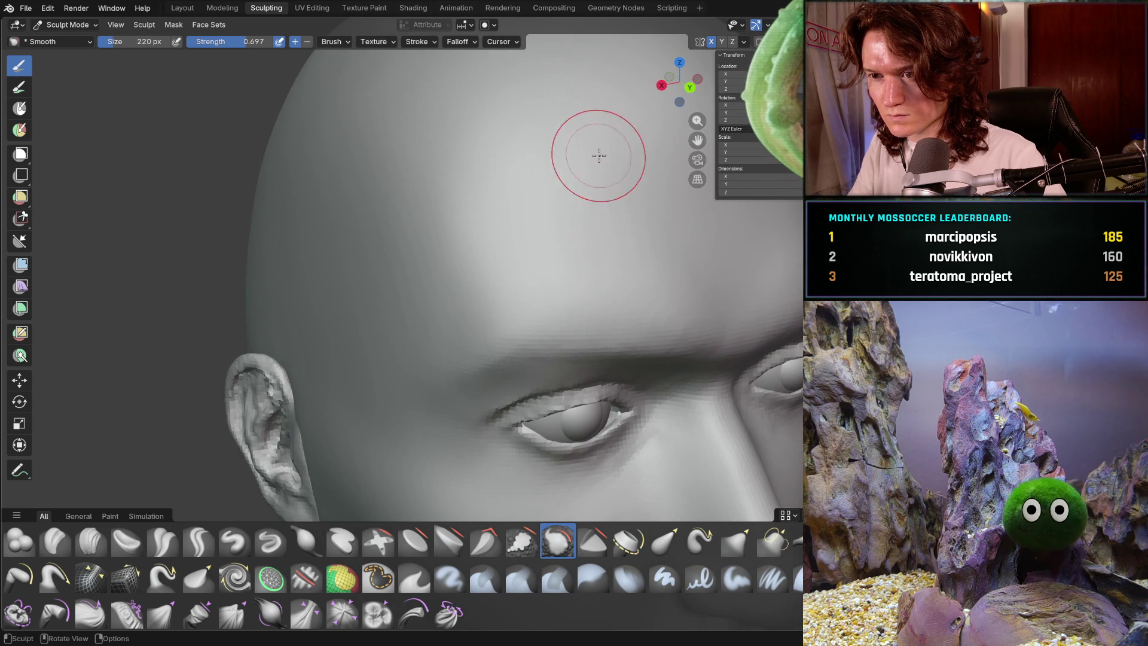
pyautogui.moveTo(445, 213)
pyautogui.mouseDown(button='middle')
pyautogui.moveTo(503, 206)
pyautogui.moveTo(518, 148)
pyautogui.moveTo(504, 162)
pyautogui.moveTo(556, 139)
pyautogui.moveTo(521, 170)
pyautogui.moveTo(698, 243)
pyautogui.mouseUp(button='middle')
pyautogui.scroll(-5, 538, 269)
pyautogui.scroll(-3, 493, 269)
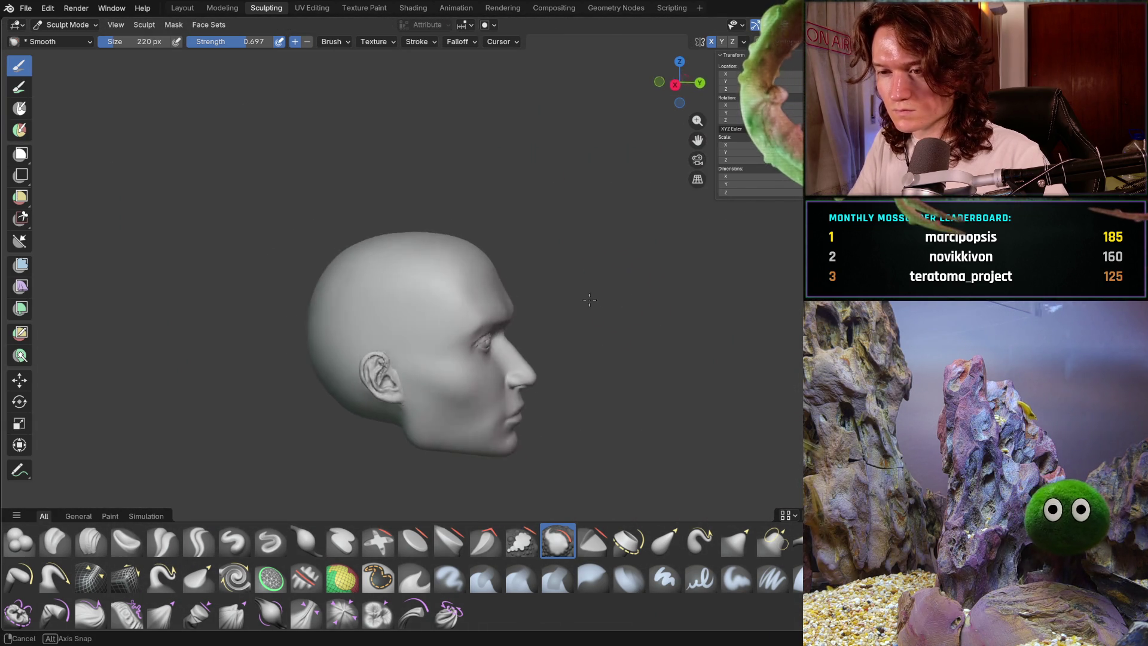
pyautogui.moveTo(378, 287); pyautogui.dragTo(448, 256, button='middle')
pyautogui.scroll(2, 467, 252)
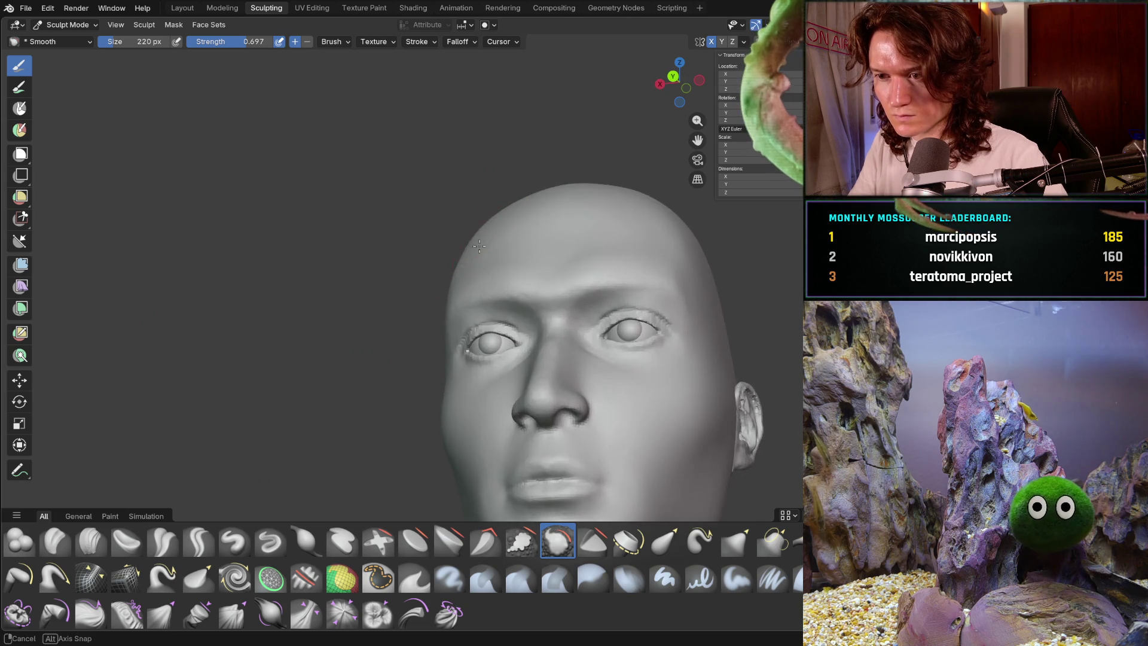
pyautogui.scroll(2, 476, 242)
pyautogui.scroll(3, 490, 221)
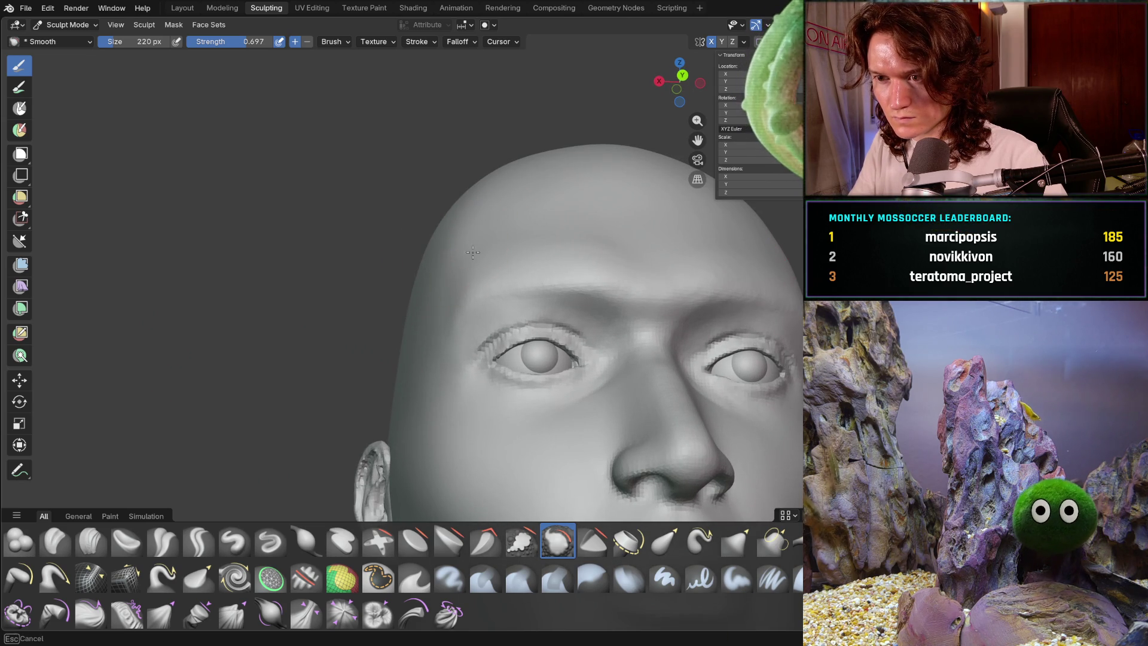
pyautogui.moveTo(473, 220); pyautogui.dragTo(462, 224, button='middle')
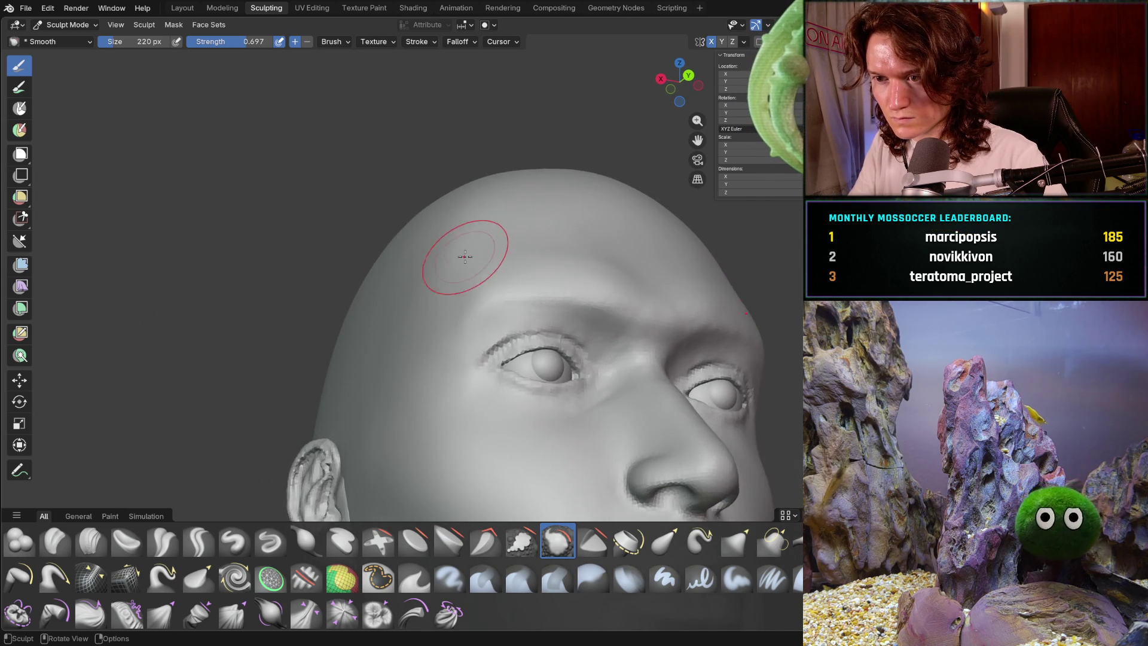
pyautogui.scroll(4, 466, 232)
# Step: Switch through Relax Pinch to the Clay Strips brush and reduce it to 162 px
pyautogui.hotkey('shift', 'space')
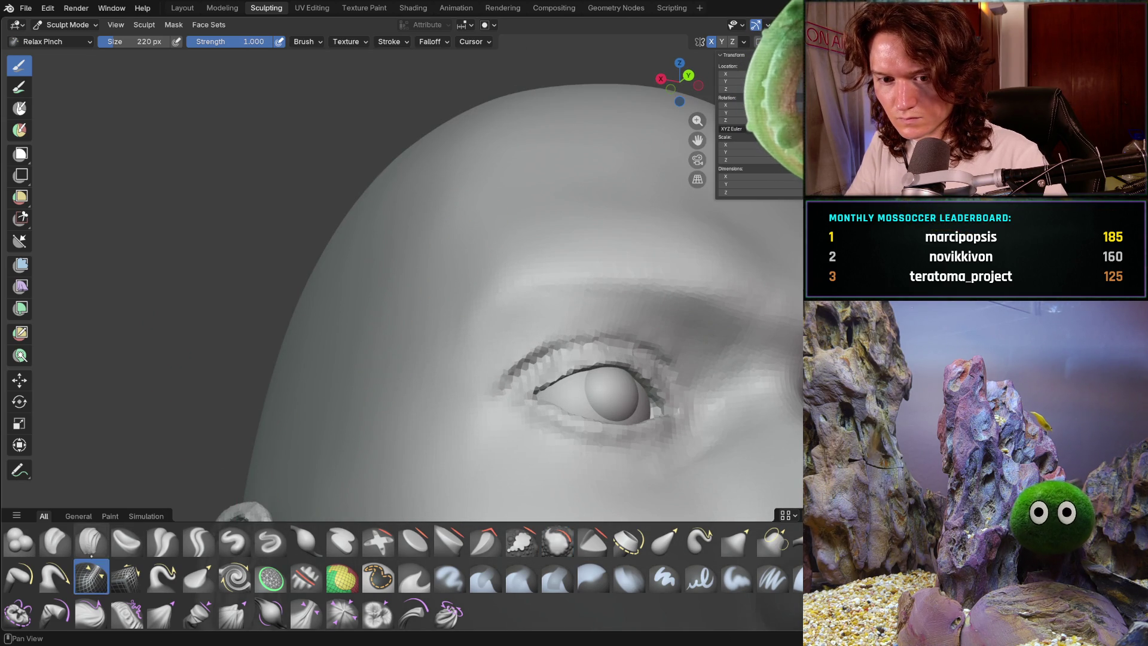
pyautogui.scroll(-5, 359, 395)
pyautogui.moveTo(359, 403); pyautogui.dragTo(369, 437, button='middle')
pyautogui.scroll(5, 369, 437)
pyautogui.scroll(2, 370, 437)
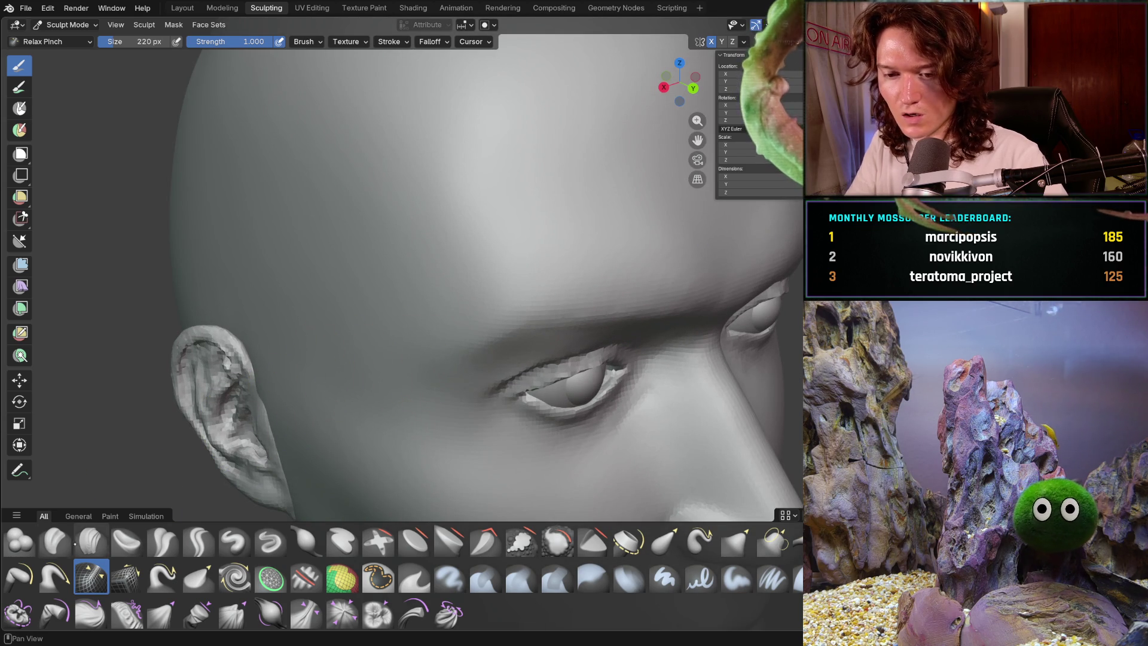
pyautogui.hotkey('shift', 'space')
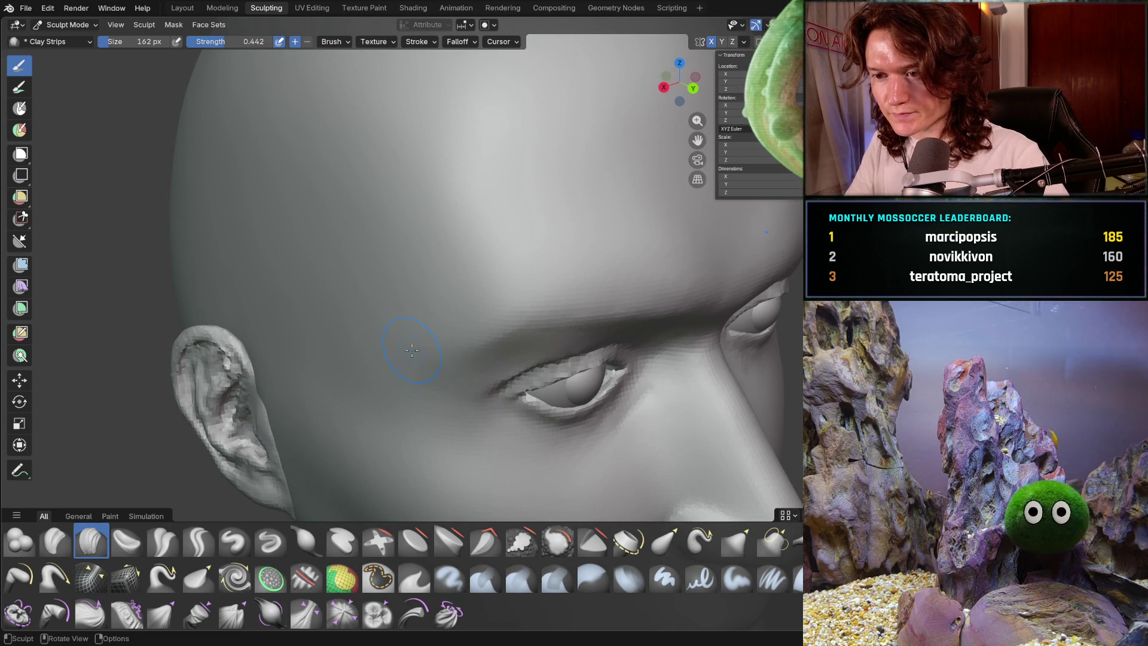
pyautogui.moveTo(446, 362); pyautogui.dragTo(368, 305, button='middle')
pyautogui.scroll(2, 377, 286)
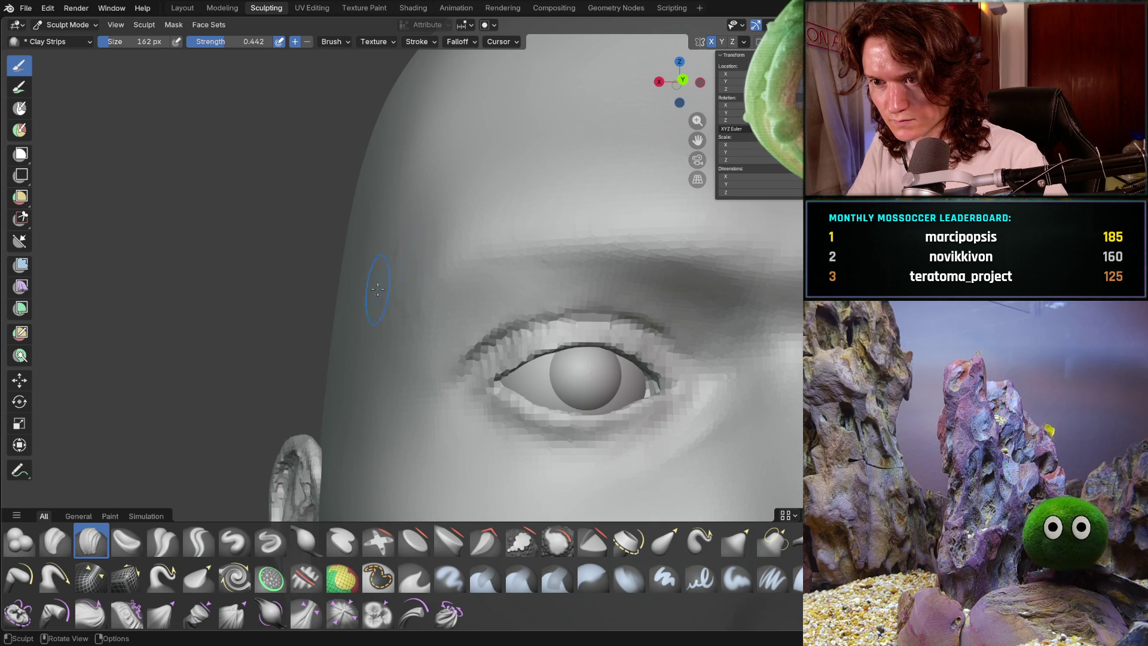
# Step: Orbit around the eye, brow, profile and front of the face to inspect them closely
pyautogui.moveTo(377, 287); pyautogui.dragTo(414, 223, button='middle')
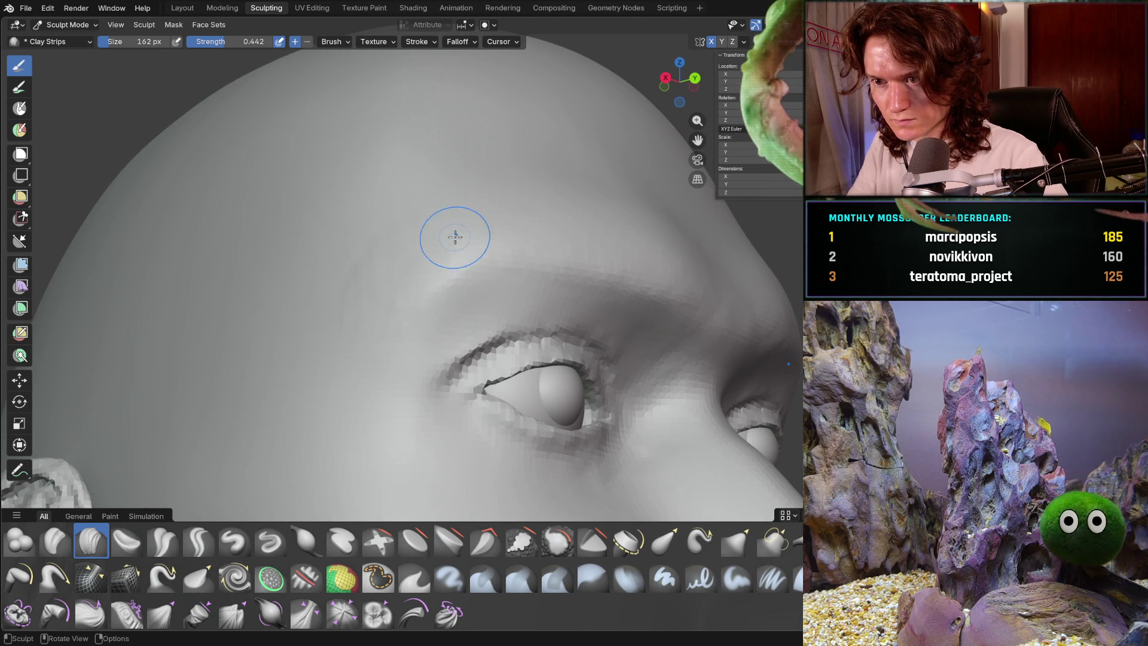
pyautogui.moveTo(332, 299); pyautogui.dragTo(358, 298, button='middle')
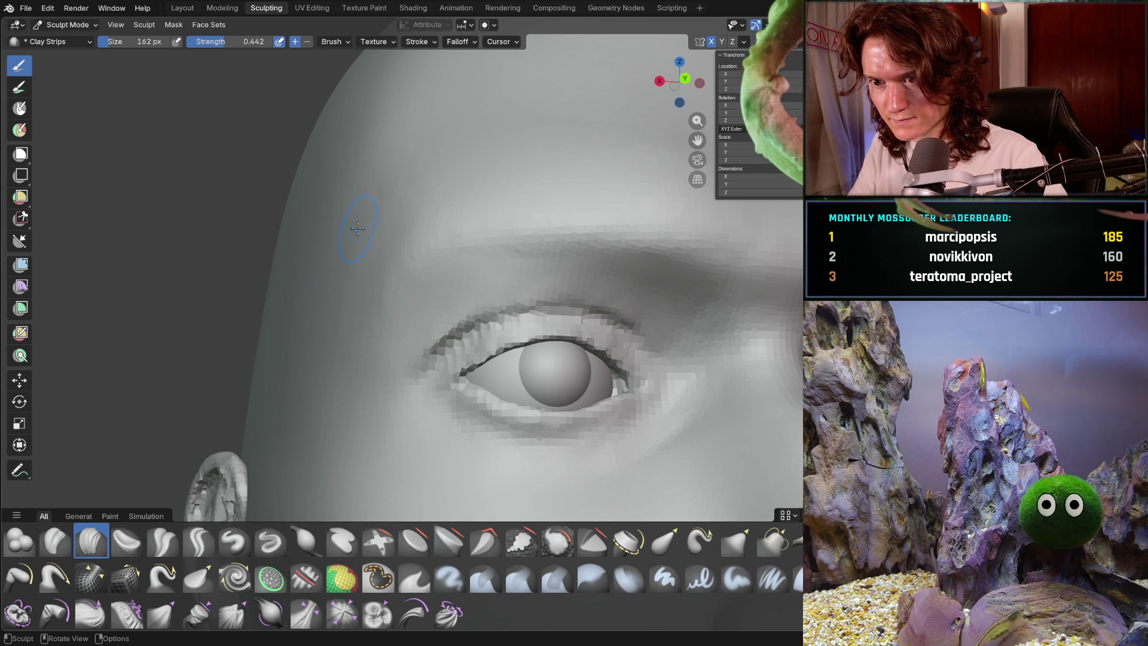
pyautogui.scroll(-3, 337, 264)
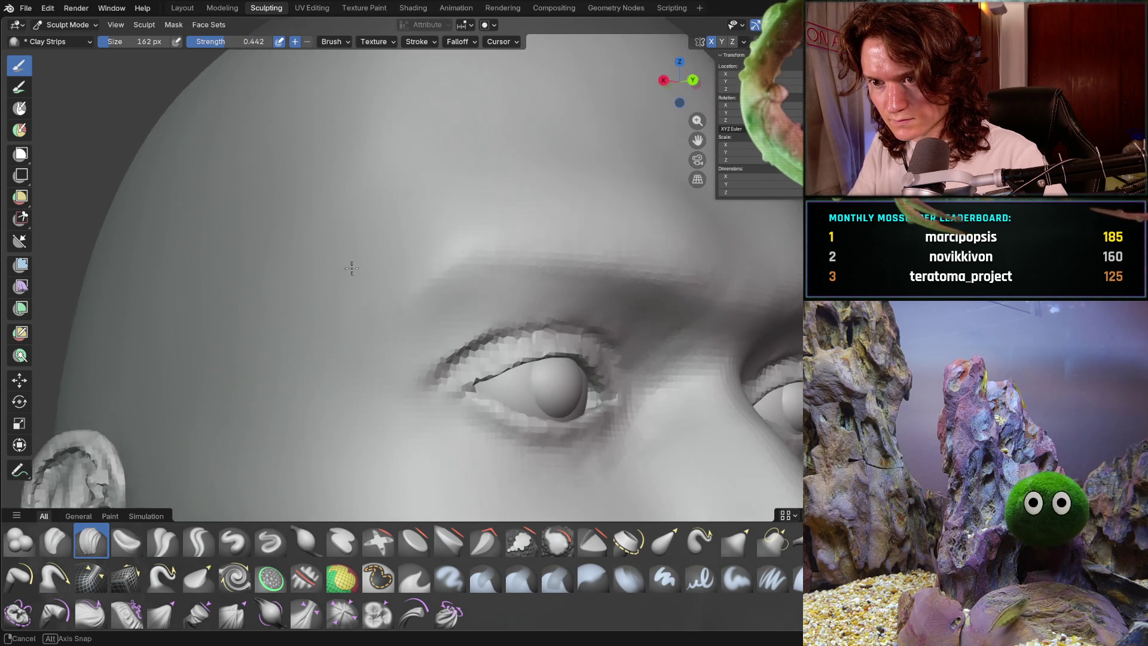
pyautogui.moveTo(309, 236); pyautogui.dragTo(383, 216, button='middle')
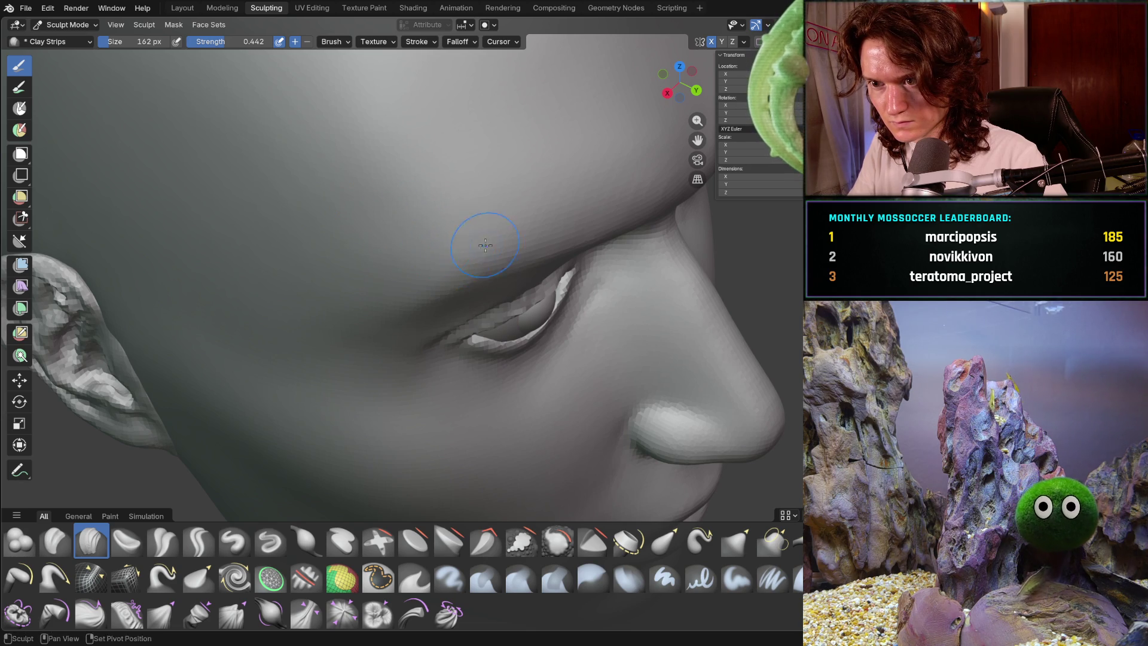
pyautogui.moveTo(484, 244); pyautogui.dragTo(458, 153, button='middle')
pyautogui.scroll(-4, 431, 144)
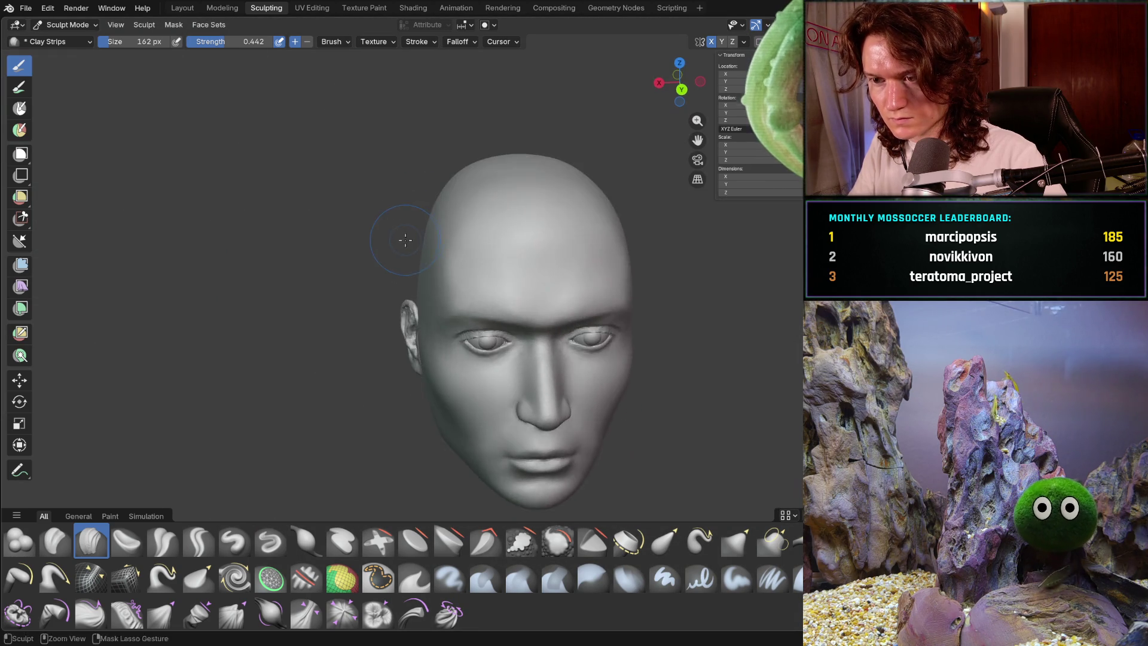
pyautogui.scroll(4, 405, 240)
pyautogui.moveTo(405, 240); pyautogui.dragTo(418, 191, button='middle')
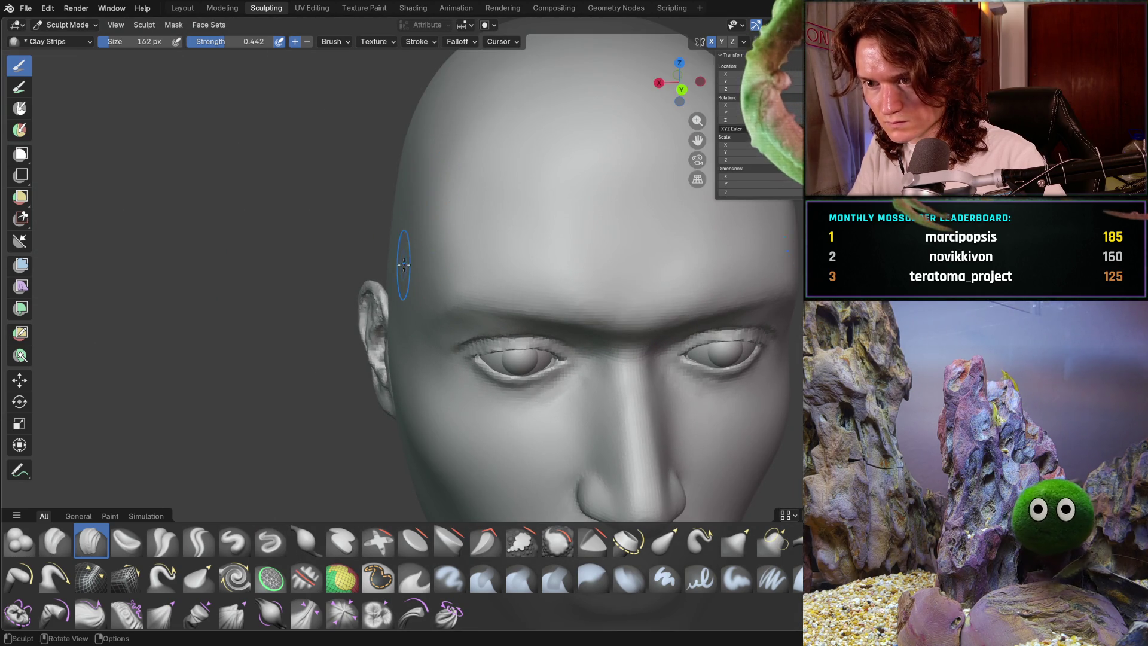
pyautogui.moveTo(471, 152); pyautogui.dragTo(377, 162, button='middle')
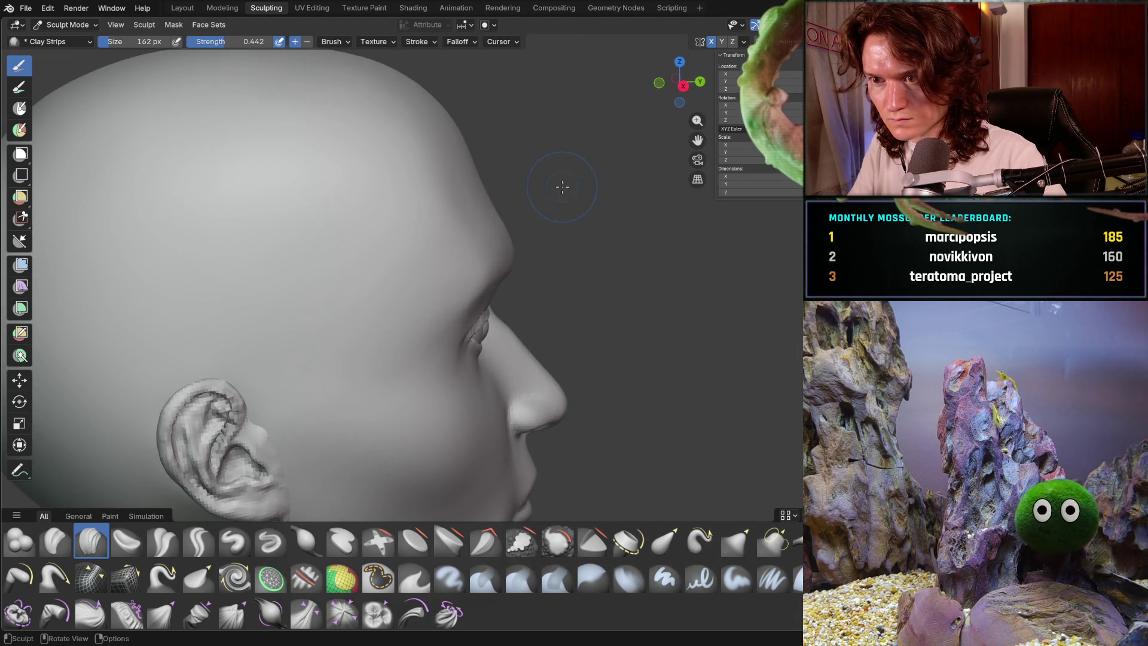
pyautogui.scroll(2, 498, 182)
pyautogui.keyDown('shift'); pyautogui.moveTo(467, 171); pyautogui.dragTo(498, 183, button='middle'); pyautogui.keyUp('shift')
pyautogui.moveTo(648, 165)
pyautogui.mouseDown(button='middle')
pyautogui.moveTo(547, 189)
pyautogui.moveTo(483, 352)
pyautogui.moveTo(522, 220)
pyautogui.moveTo(538, 224)
pyautogui.mouseUp(button='middle')
pyautogui.scroll(-3, 538, 216)
pyautogui.scroll(8, 496, 176)
pyautogui.scroll(-8, 495, 176)
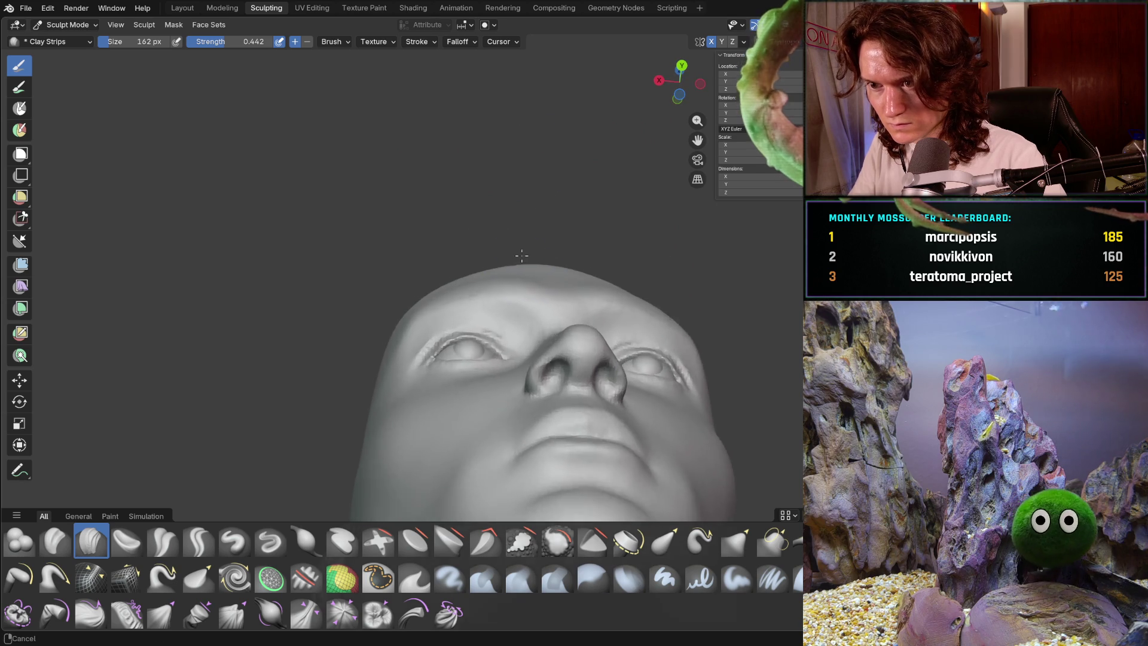
pyautogui.scroll(5, 556, 229)
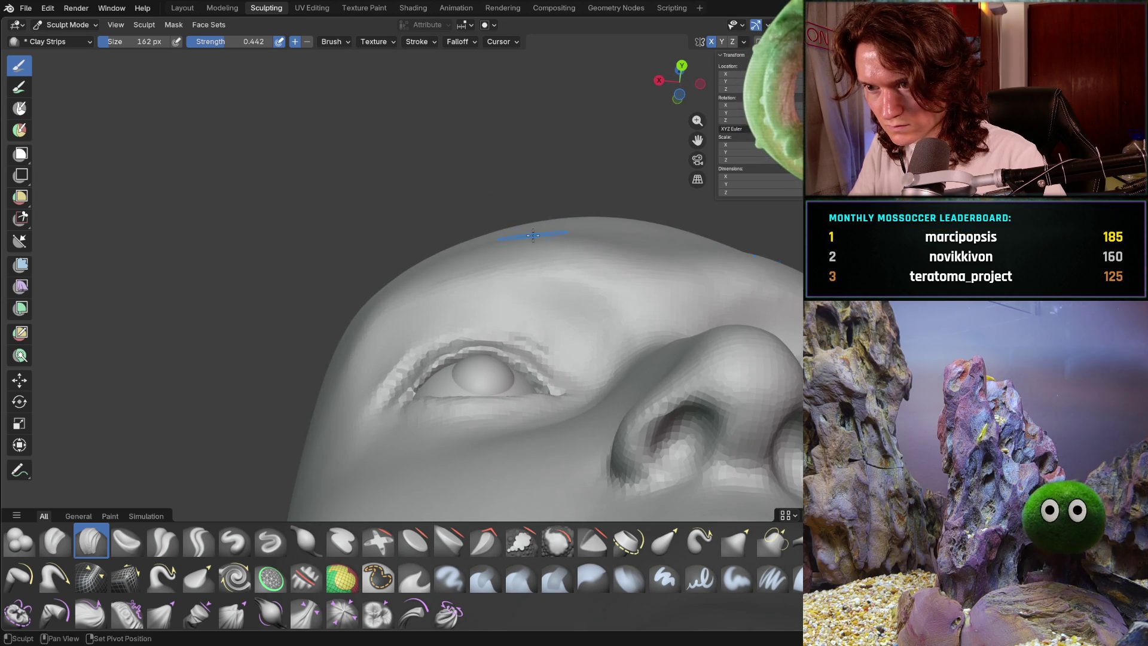
pyautogui.moveTo(629, 173); pyautogui.dragTo(629, 297, button='middle')
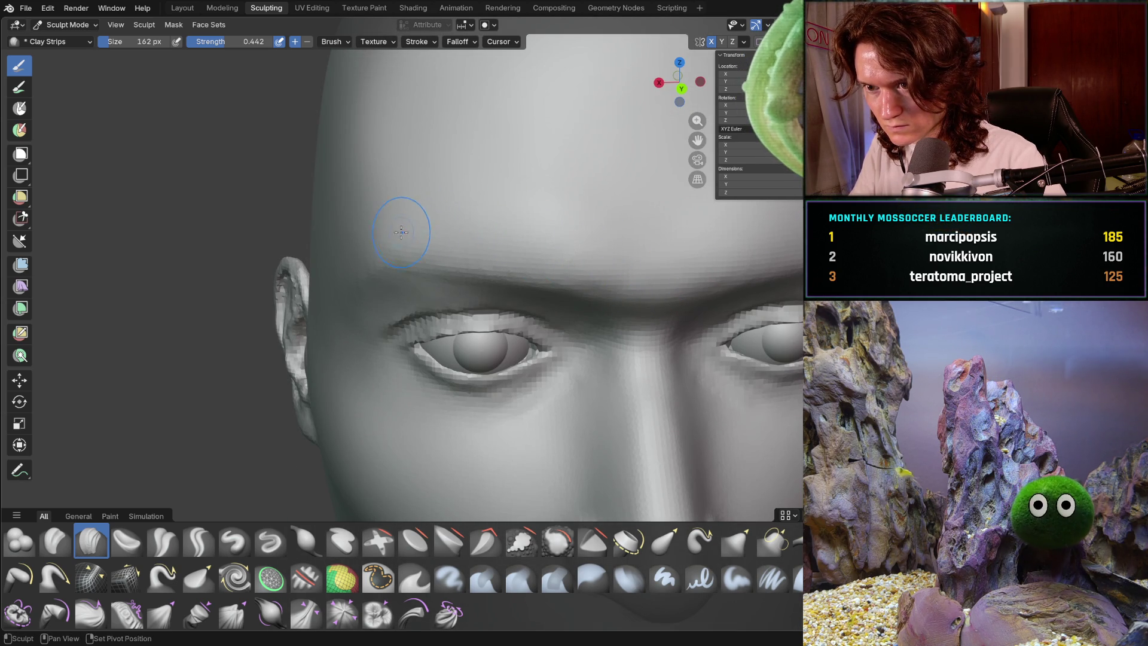
# Step: Inspect the head from several angles, build up the forehead, then unhide the hair mesh with Alt+H
pyautogui.moveTo(615, 229)
pyautogui.mouseDown(button='middle')
pyautogui.moveTo(665, 280)
pyautogui.moveTo(587, 215)
pyautogui.moveTo(635, 198)
pyautogui.moveTo(551, 153)
pyautogui.mouseUp(button='middle')
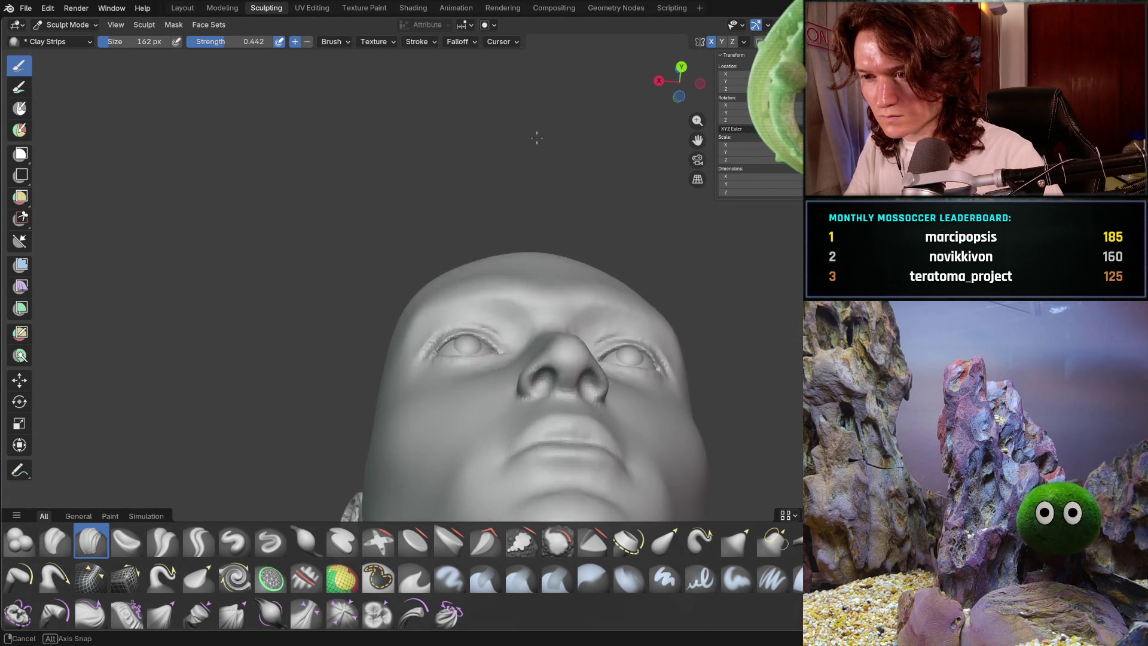
pyautogui.moveTo(481, 280)
pyautogui.mouseDown(button='middle')
pyautogui.moveTo(491, 284)
pyautogui.moveTo(474, 171)
pyautogui.mouseUp(button='middle')
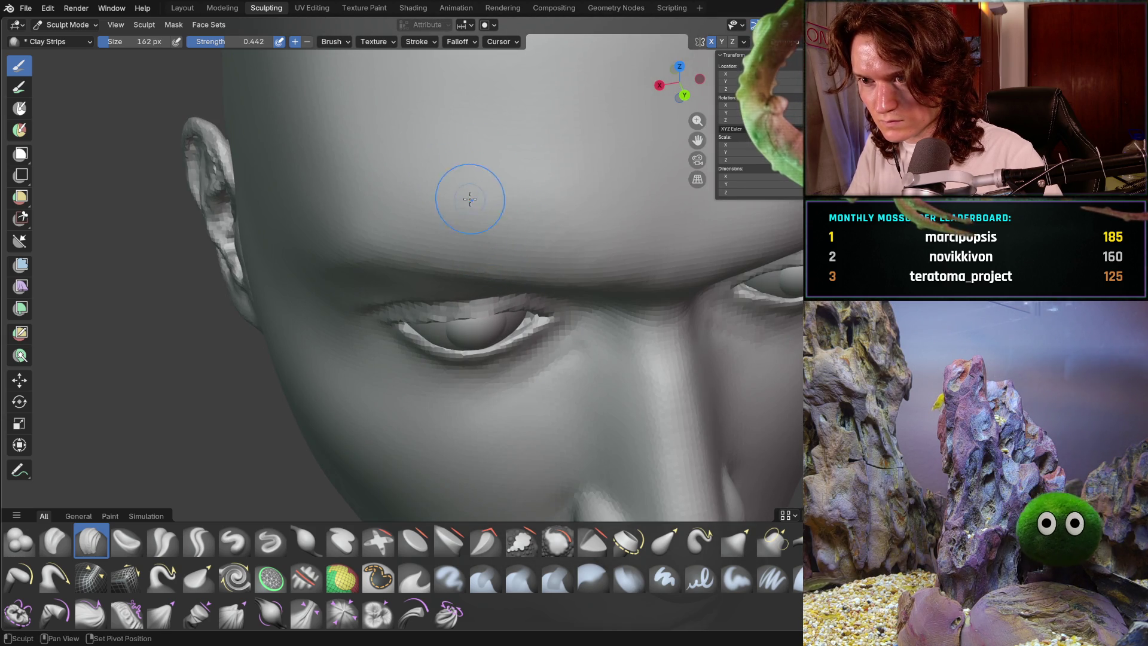
pyautogui.moveTo(470, 198)
pyautogui.mouseDown(button='middle')
pyautogui.moveTo(479, 241)
pyautogui.moveTo(493, 215)
pyautogui.mouseUp(button='middle')
pyautogui.scroll(2, 499, 202)
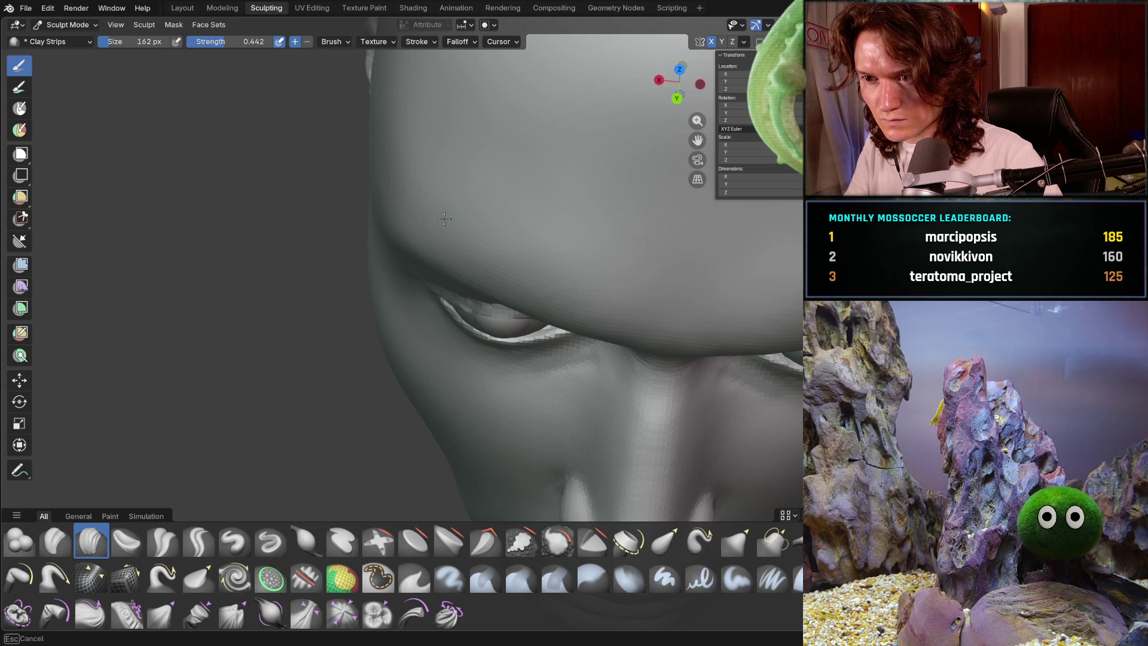
pyautogui.scroll(-4, 591, 150)
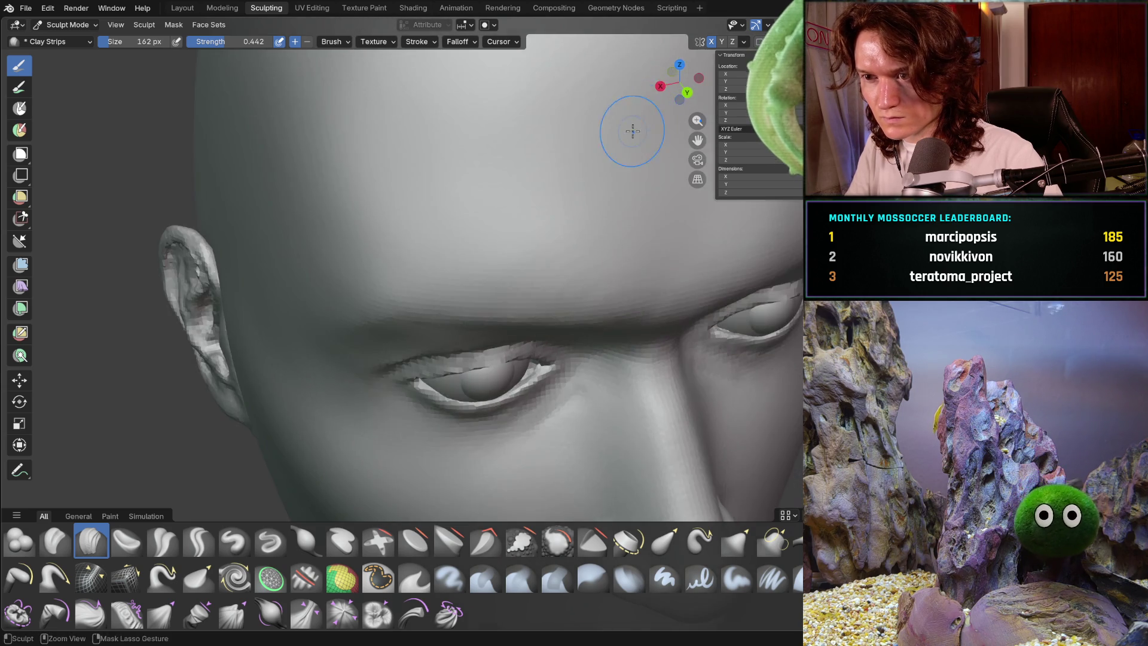
pyautogui.moveTo(583, 150); pyautogui.dragTo(564, 147, button='middle')
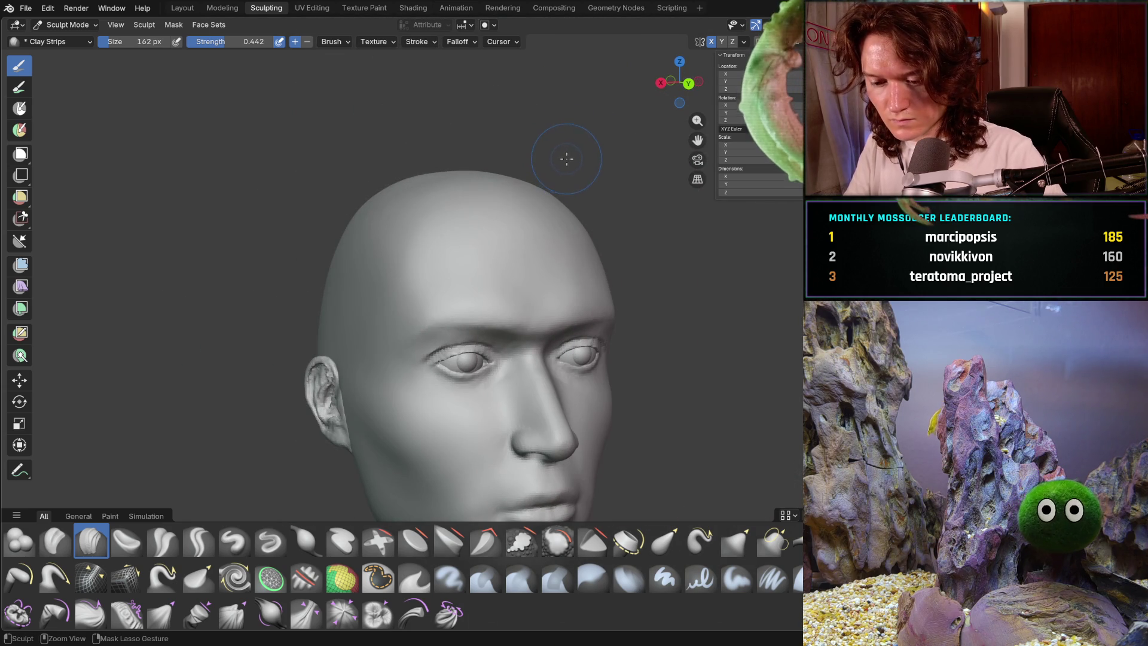
pyautogui.scroll(5, 516, 242)
pyautogui.scroll(-4, 494, 243)
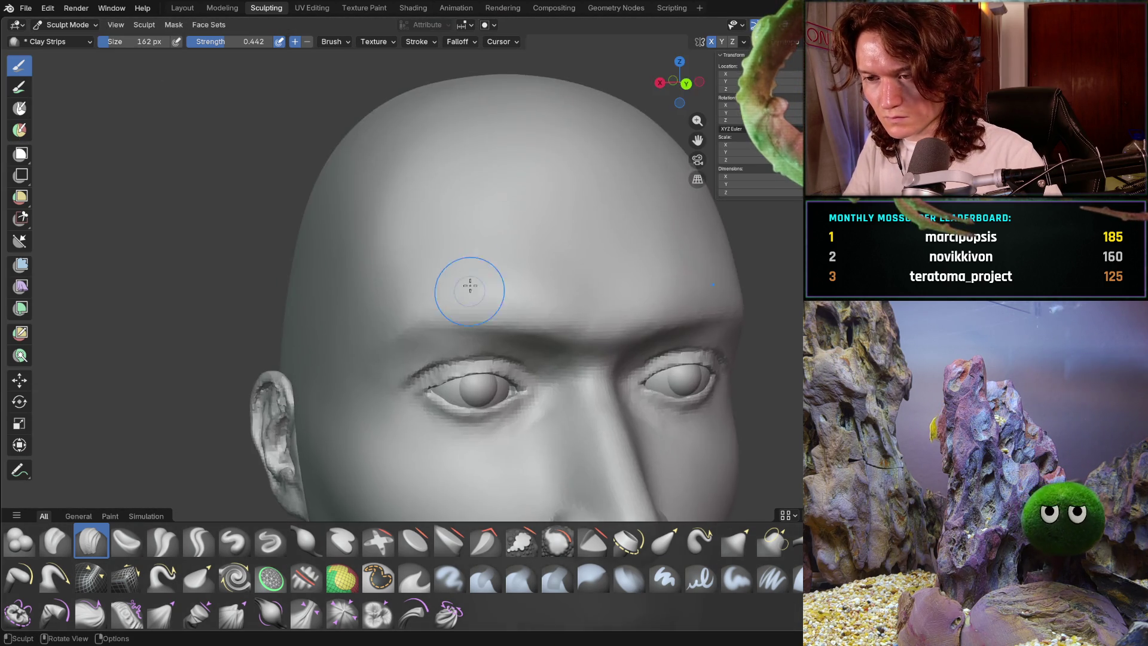
pyautogui.moveTo(470, 287); pyautogui.dragTo(424, 283, button='middle')
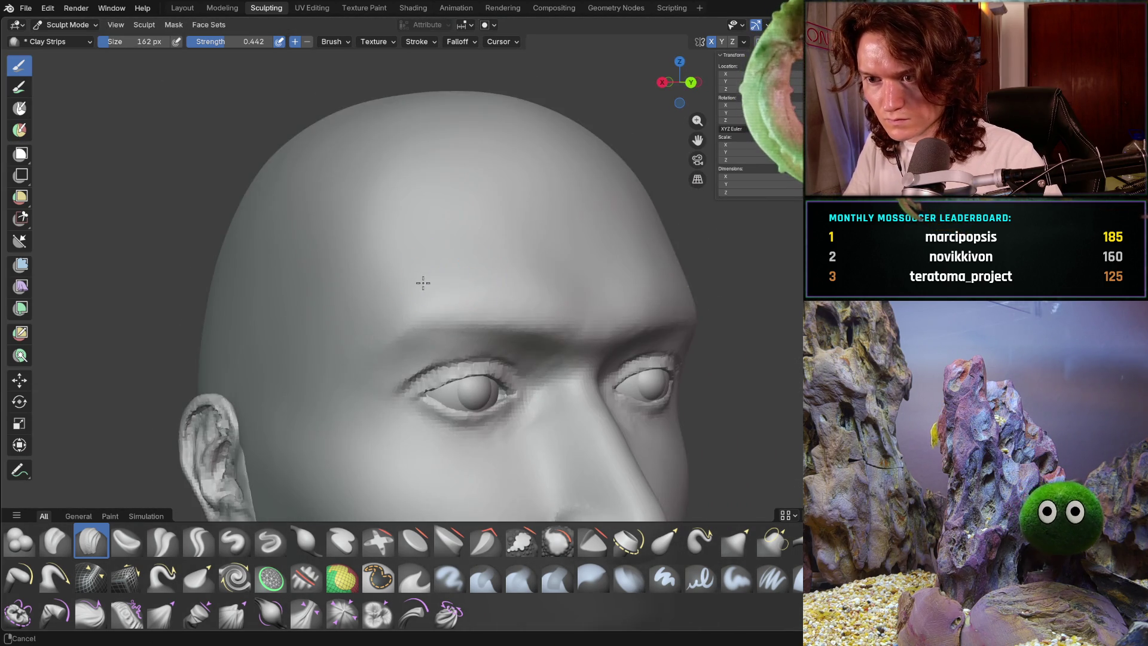
pyautogui.scroll(3, 424, 284)
pyautogui.moveTo(382, 294); pyautogui.dragTo(430, 226)
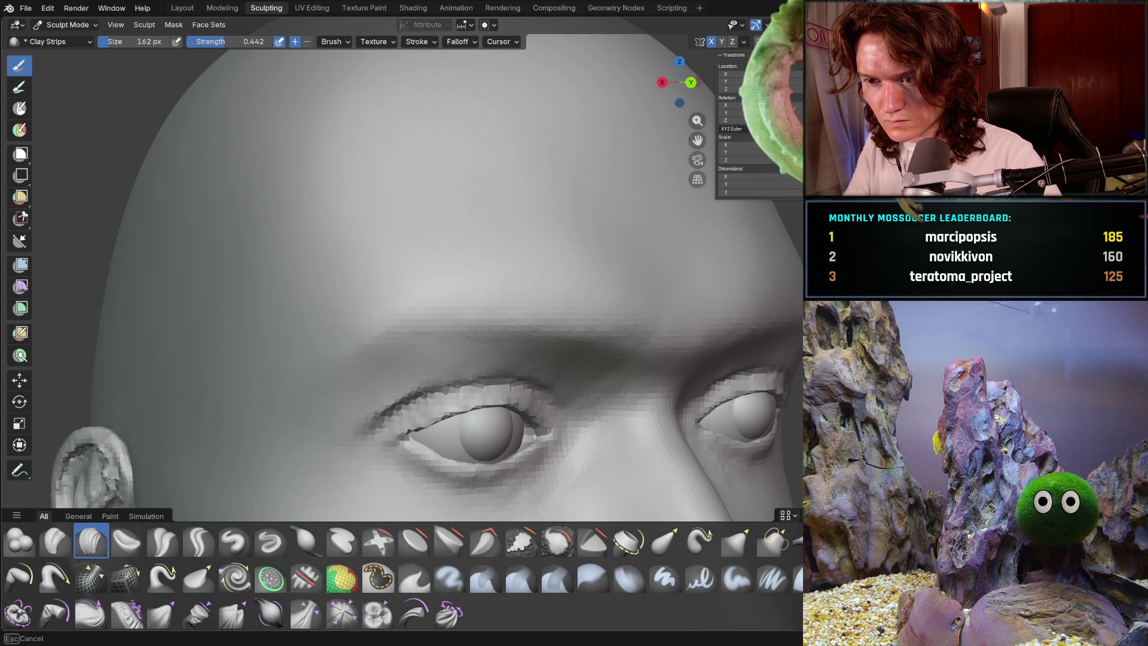
pyautogui.scroll(-4, 520, 192)
pyautogui.moveTo(449, 179)
pyautogui.mouseDown(button='middle')
pyautogui.moveTo(450, 243)
pyautogui.moveTo(415, 250)
pyautogui.mouseUp(button='middle')
pyautogui.scroll(-5, 428, 224)
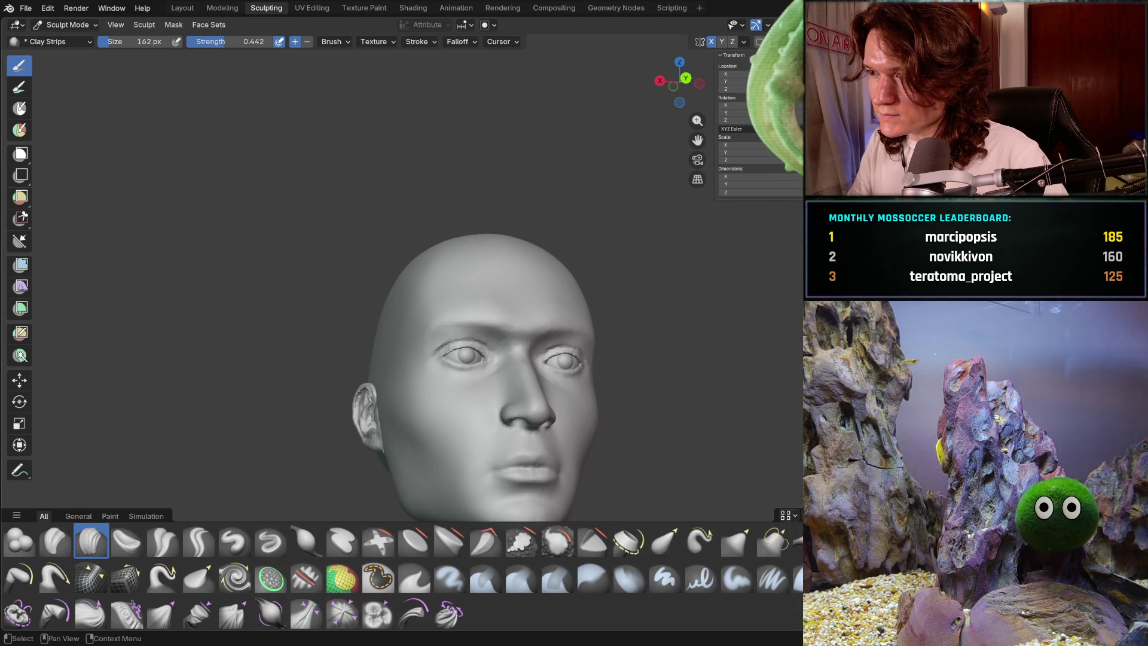
pyautogui.hotkey('alt', 'h')
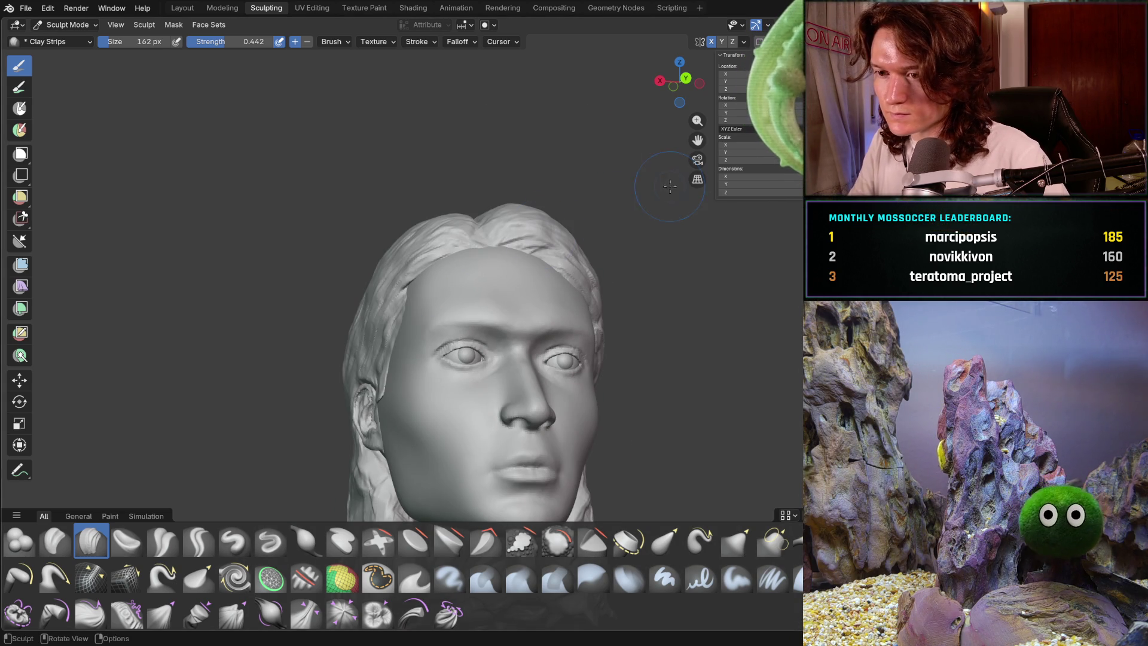
# Step: Look over the head and hair from three-quarter and profile views, then save as V2_main_char_10.blend
pyautogui.moveTo(668, 185)
pyautogui.mouseDown(button='middle')
pyautogui.moveTo(516, 305)
pyautogui.moveTo(420, 285)
pyautogui.mouseUp(button='middle')
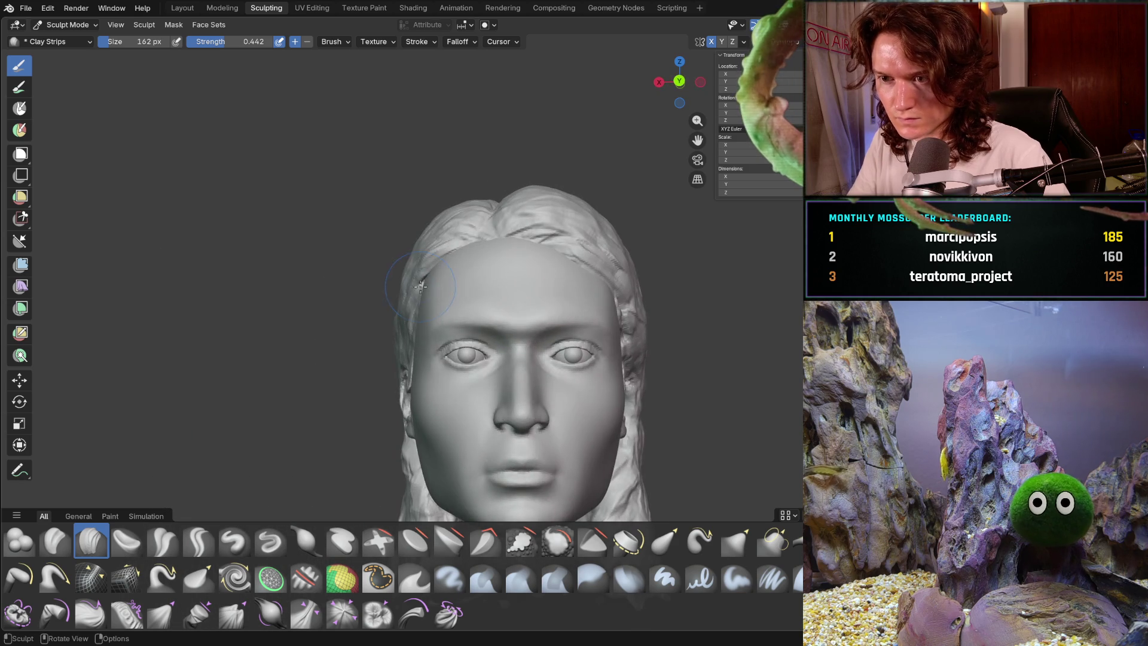
pyautogui.moveTo(416, 334)
pyautogui.mouseDown(button='middle')
pyautogui.moveTo(465, 368)
pyautogui.moveTo(305, 345)
pyautogui.mouseUp(button='middle')
pyautogui.scroll(-2, 305, 345)
pyautogui.scroll(-2, 306, 345)
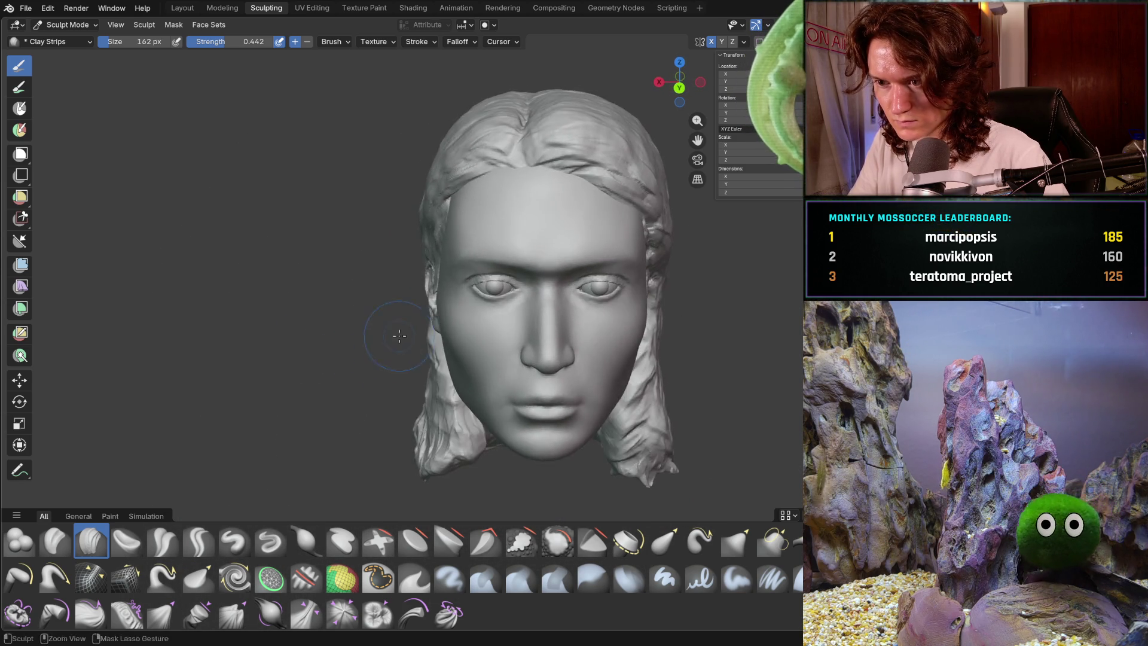
pyautogui.moveTo(396, 368)
pyautogui.mouseDown(button='middle')
pyautogui.moveTo(416, 375)
pyautogui.moveTo(444, 324)
pyautogui.mouseUp(button='middle')
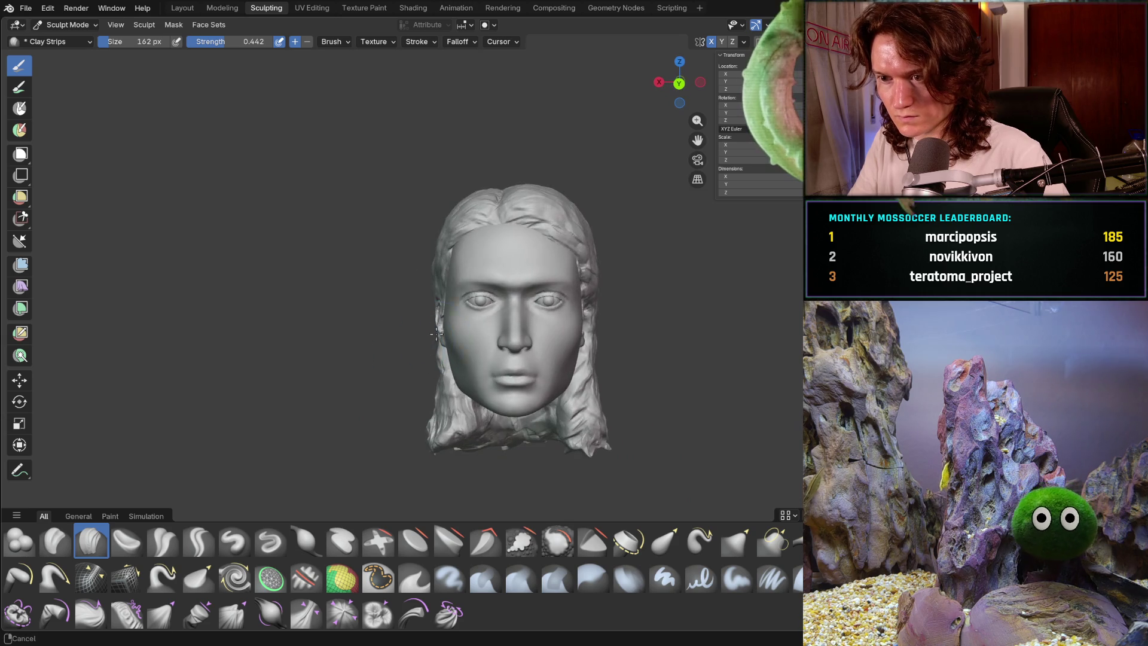
pyautogui.scroll(2, 445, 323)
pyautogui.scroll(1, 442, 323)
pyautogui.scroll(2, 439, 314)
pyautogui.scroll(2, 435, 296)
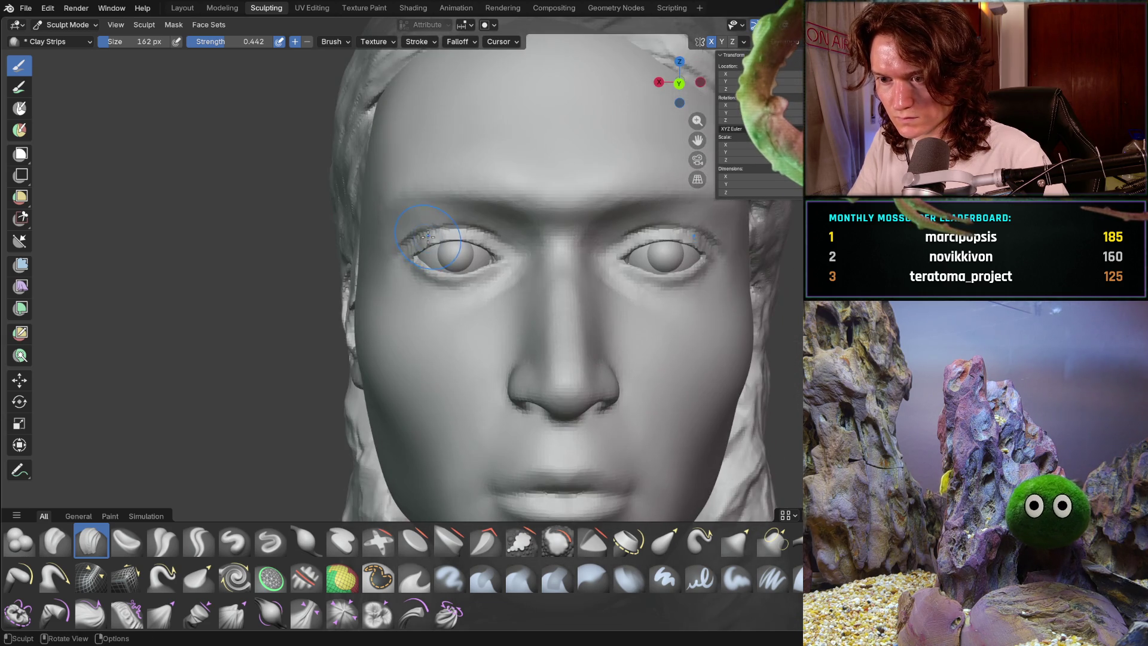
pyautogui.scroll(1, 427, 276)
pyautogui.scroll(-1, 427, 275)
pyautogui.moveTo(449, 314)
pyautogui.mouseDown(button='middle')
pyautogui.moveTo(400, 306)
pyautogui.moveTo(268, 454)
pyautogui.mouseUp(button='middle')
pyautogui.hotkey('ctrl', 's')
pyautogui.scroll(-3, 410, 307)
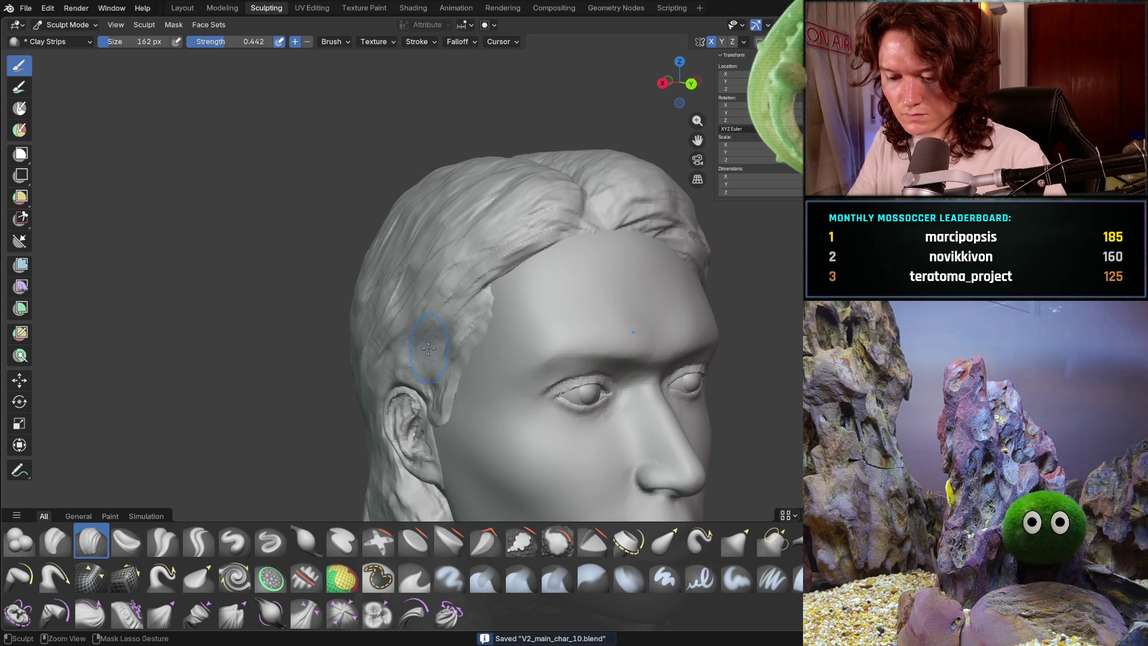
pyautogui.scroll(5, 404, 342)
# Step: Shrink the Clay Strips brush to 106 px and sculpt hair strands along the temple edge
pyautogui.press('f')
pyautogui.click(519, 302)
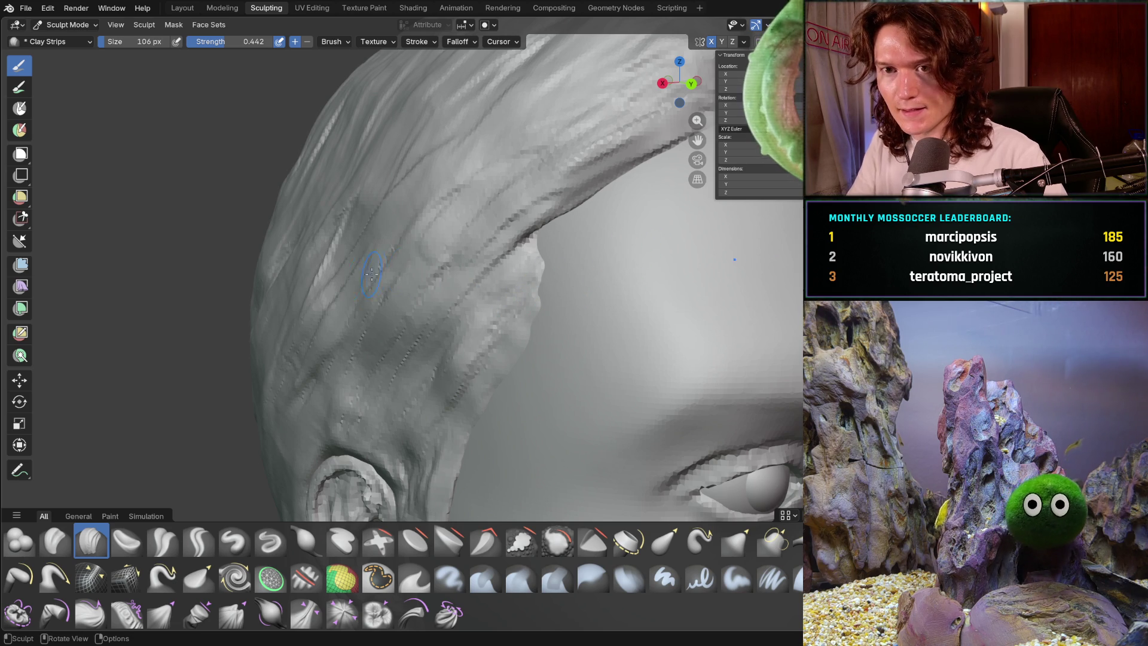
pyautogui.moveTo(422, 272); pyautogui.dragTo(358, 341)
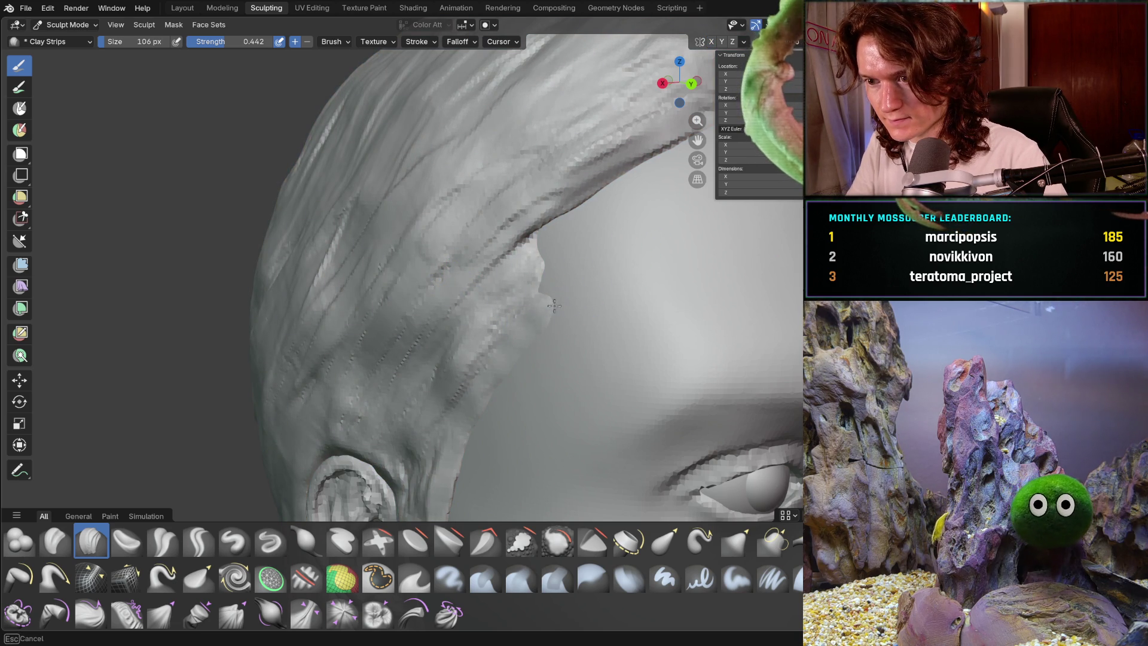
pyautogui.moveTo(567, 279); pyautogui.dragTo(637, 279, button='middle')
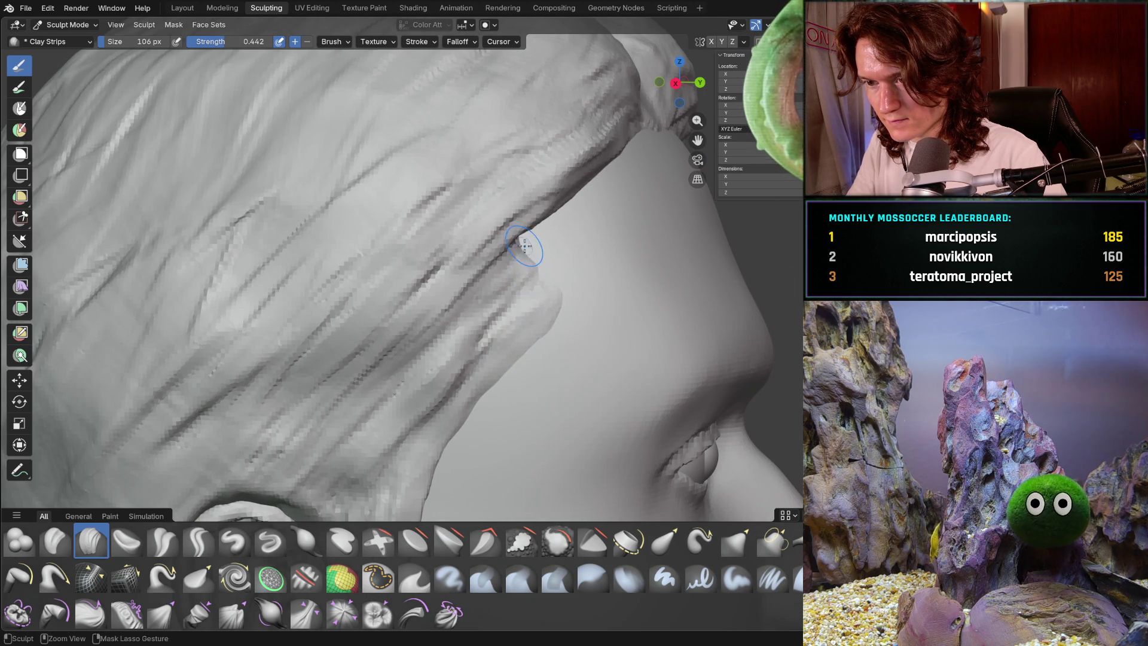
pyautogui.moveTo(516, 241); pyautogui.dragTo(528, 220, button='middle')
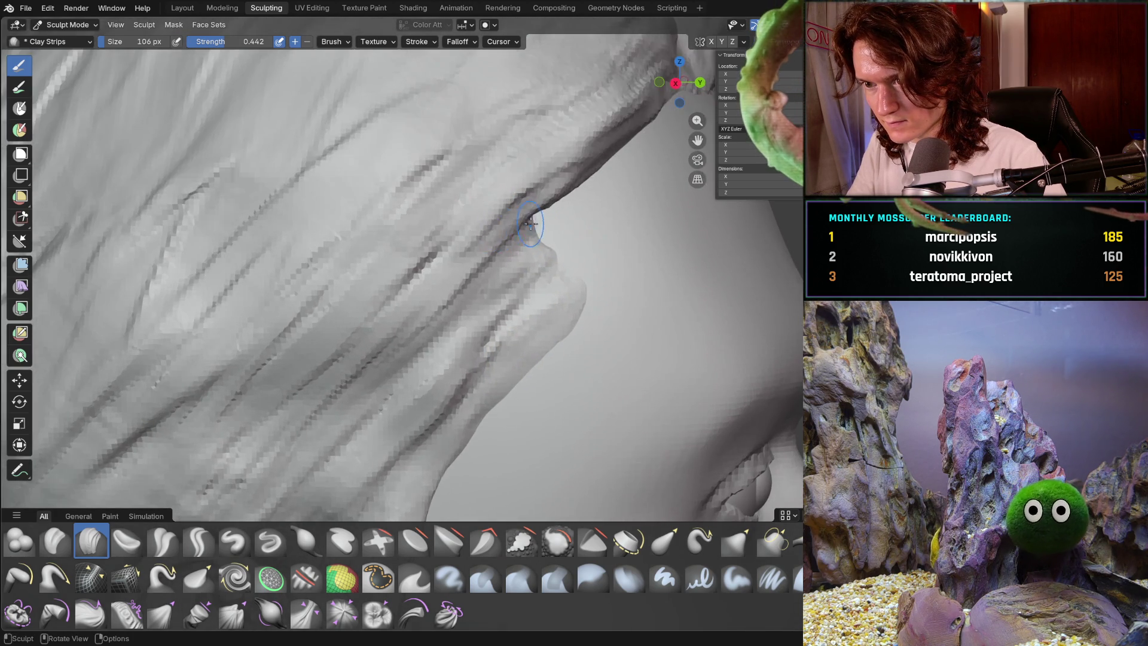
pyautogui.moveTo(517, 238); pyautogui.dragTo(538, 252)
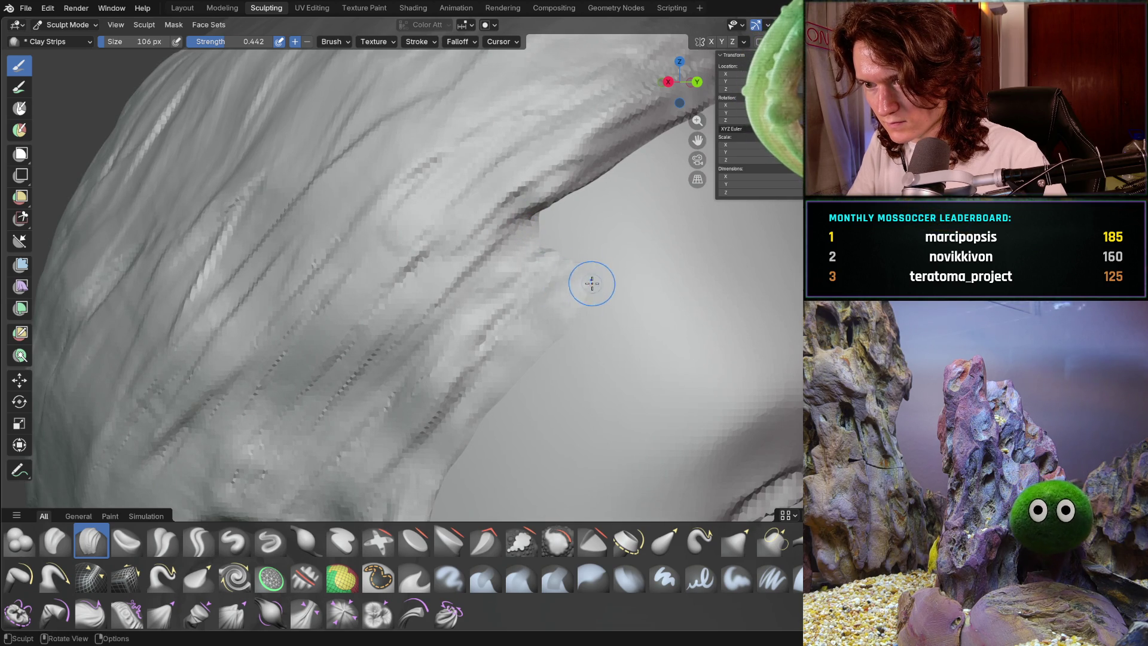
pyautogui.scroll(-5, 591, 284)
pyautogui.moveTo(539, 323)
pyautogui.mouseDown(button='middle')
pyautogui.moveTo(437, 321)
pyautogui.moveTo(453, 337)
pyautogui.mouseUp(button='middle')
pyautogui.scroll(-2, 453, 337)
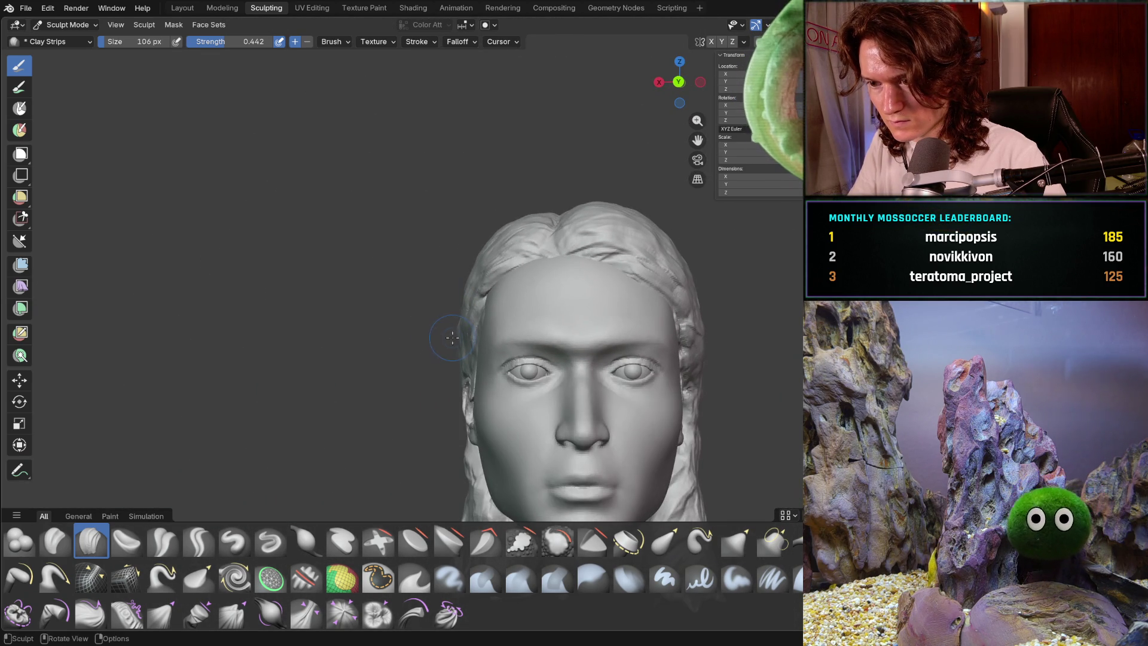
pyautogui.scroll(3, 453, 338)
pyautogui.moveTo(467, 333)
pyautogui.mouseDown(button='middle')
pyautogui.moveTo(485, 325)
pyautogui.moveTo(422, 326)
pyautogui.moveTo(485, 333)
pyautogui.moveTo(386, 305)
pyautogui.mouseUp(button='middle')
pyautogui.scroll(4, 621, 231)
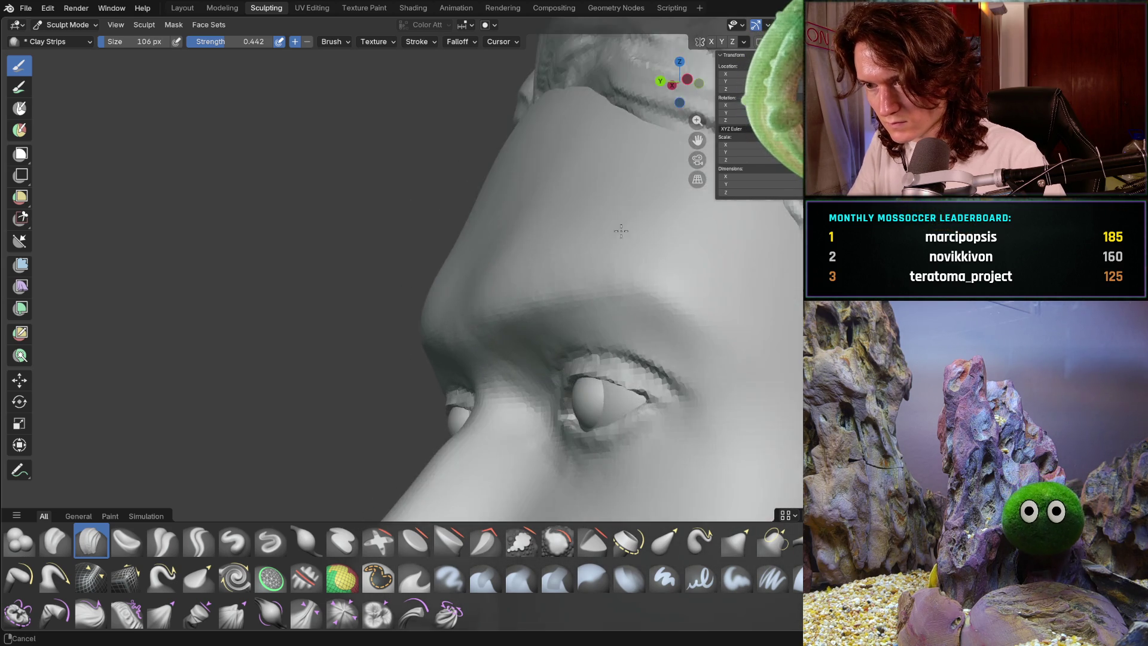
pyautogui.scroll(-3, 620, 232)
pyautogui.scroll(3, 620, 269)
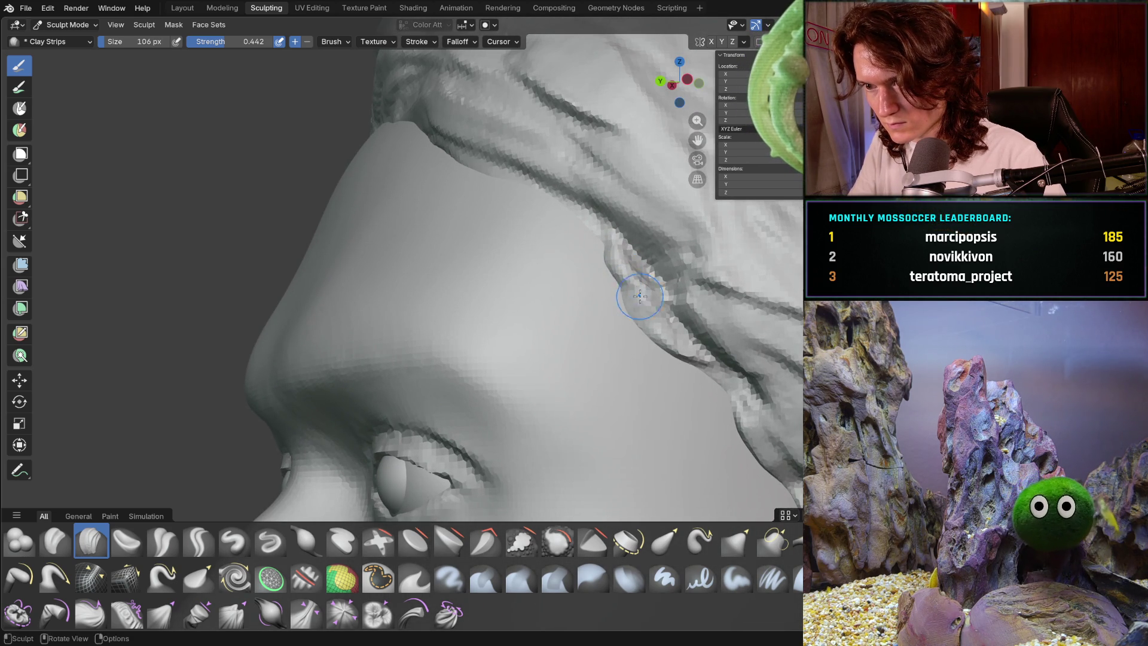
# Step: Adjust brush strength and carve clay-strip ridges along the hair edge beside the ear and temple
pyautogui.hotkey('shift', 'f')
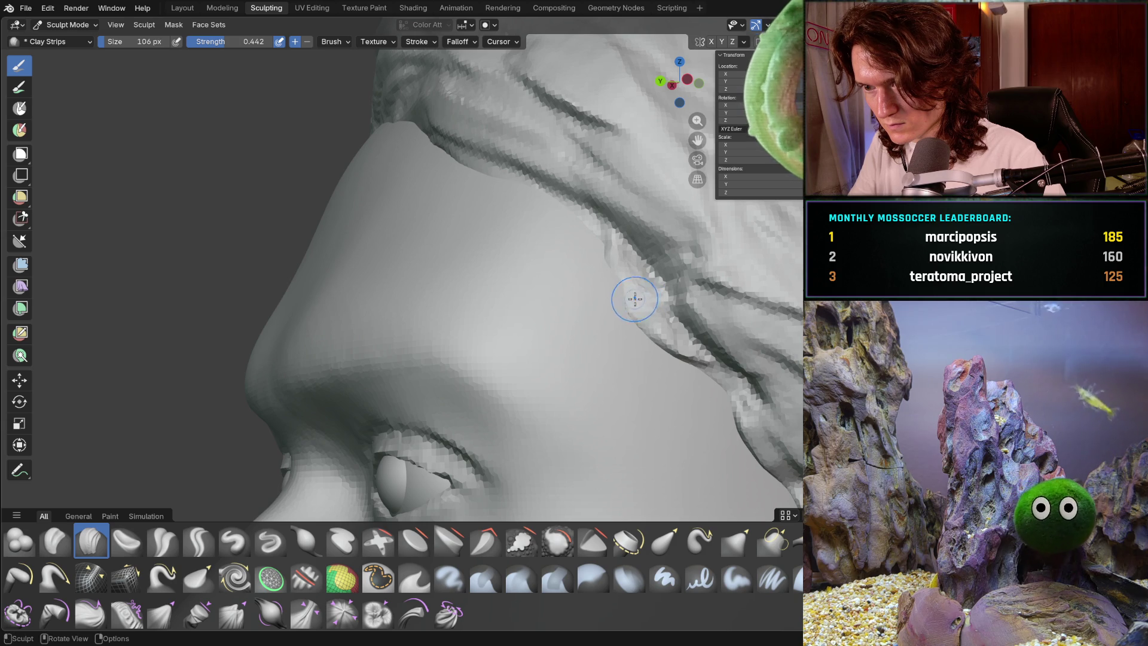
pyautogui.click(621, 297)
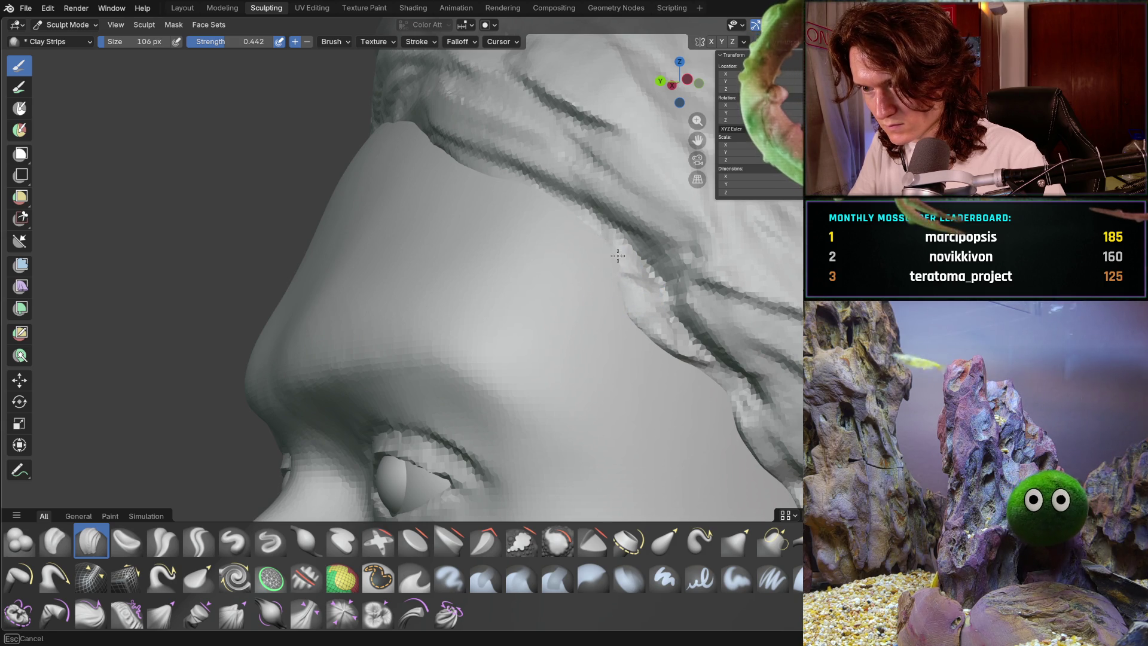
pyautogui.moveTo(630, 280); pyautogui.dragTo(731, 409)
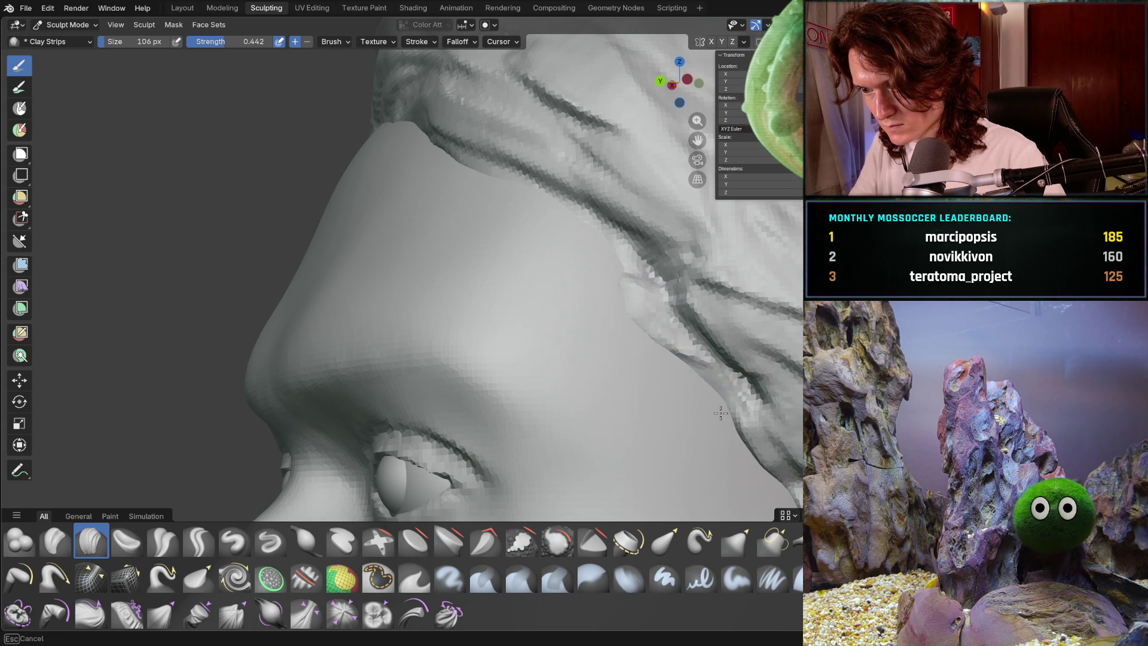
pyautogui.scroll(-4, 682, 365)
pyautogui.moveTo(628, 377)
pyautogui.mouseDown(button='middle')
pyautogui.moveTo(712, 390)
pyautogui.moveTo(628, 359)
pyautogui.mouseUp(button='middle')
pyautogui.scroll(4, 629, 323)
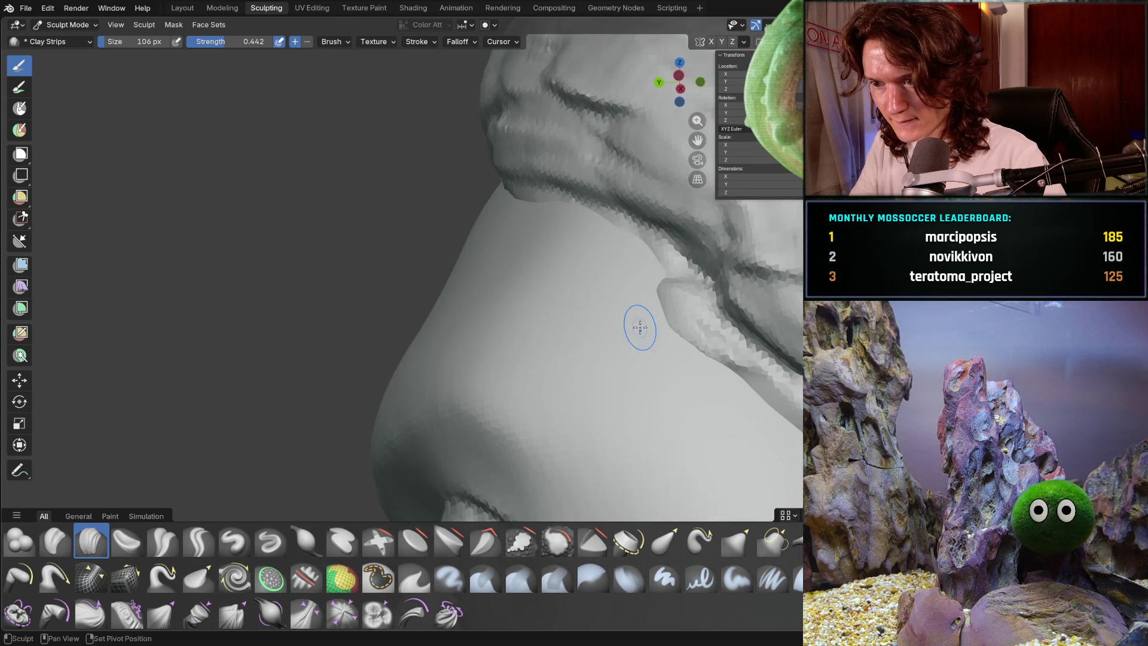
pyautogui.scroll(4, 599, 320)
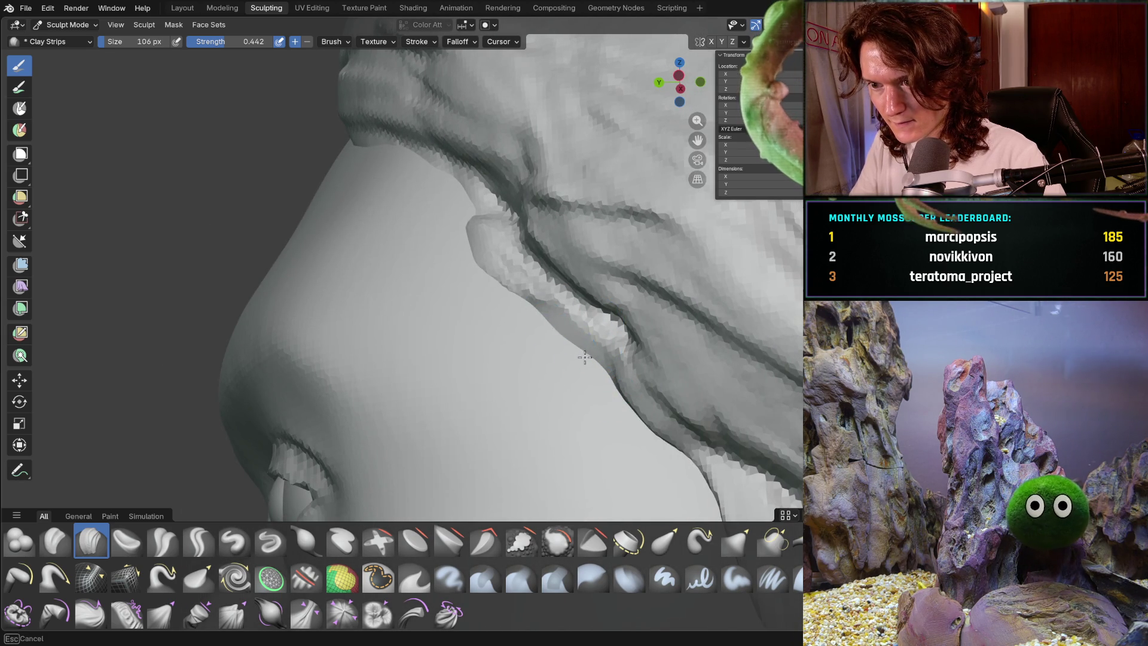
pyautogui.moveTo(617, 404); pyautogui.dragTo(613, 352)
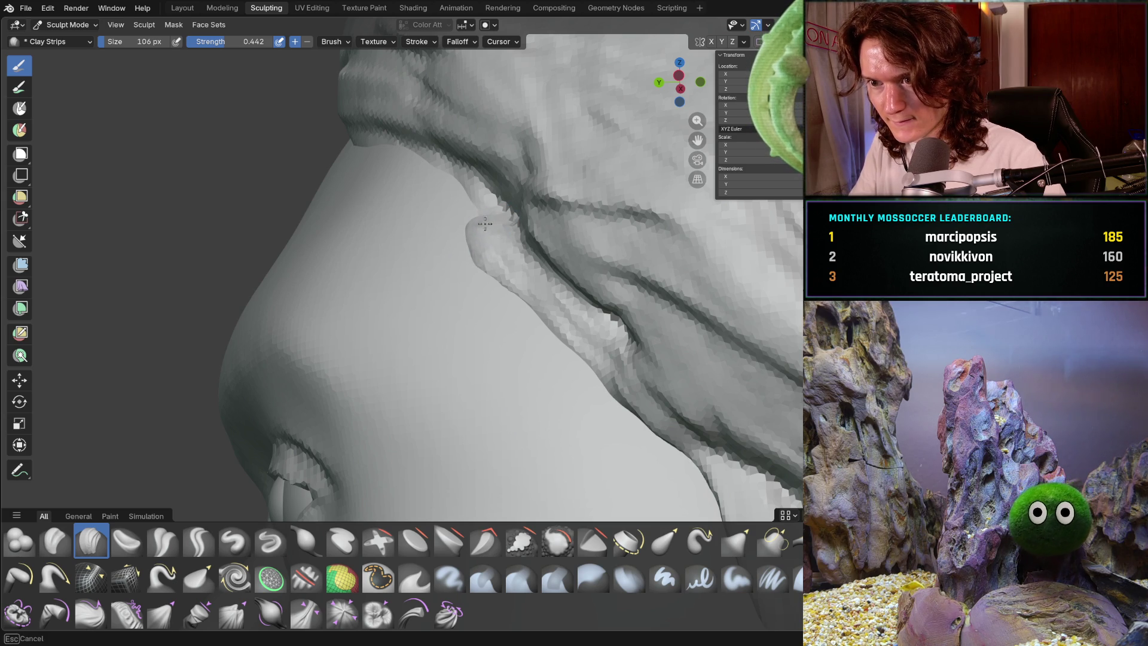
pyautogui.scroll(-5, 482, 233)
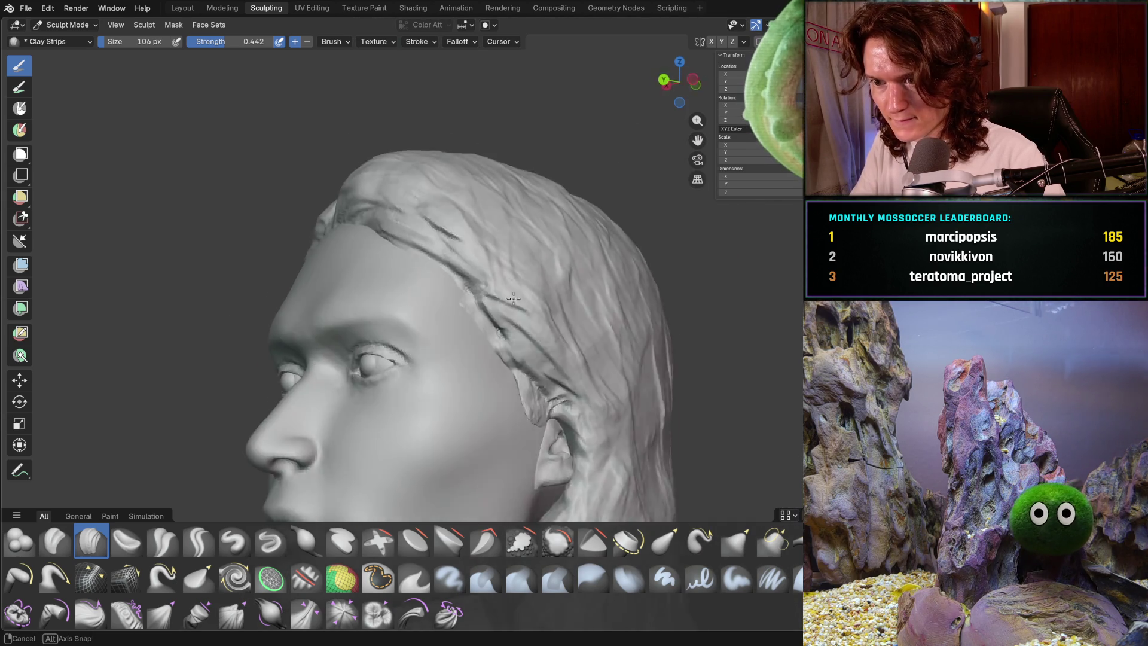
pyautogui.moveTo(404, 296); pyautogui.dragTo(449, 320, button='middle')
pyautogui.scroll(6, 448, 320)
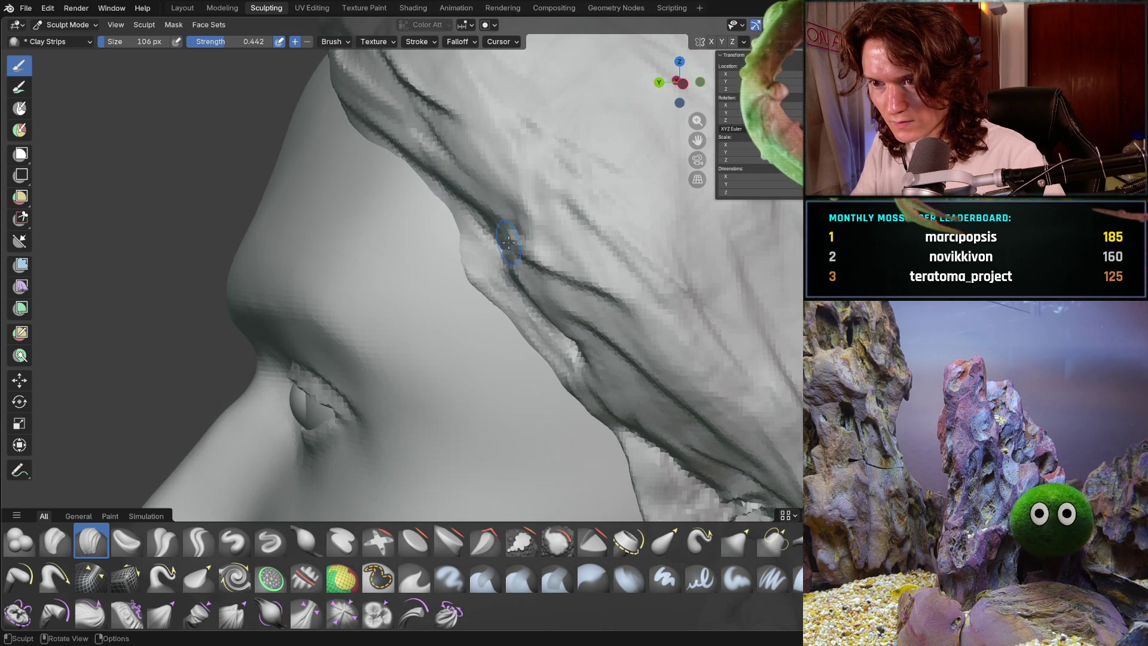
pyautogui.moveTo(506, 243); pyautogui.dragTo(431, 188, button='middle')
pyautogui.moveTo(469, 230); pyautogui.dragTo(581, 344)
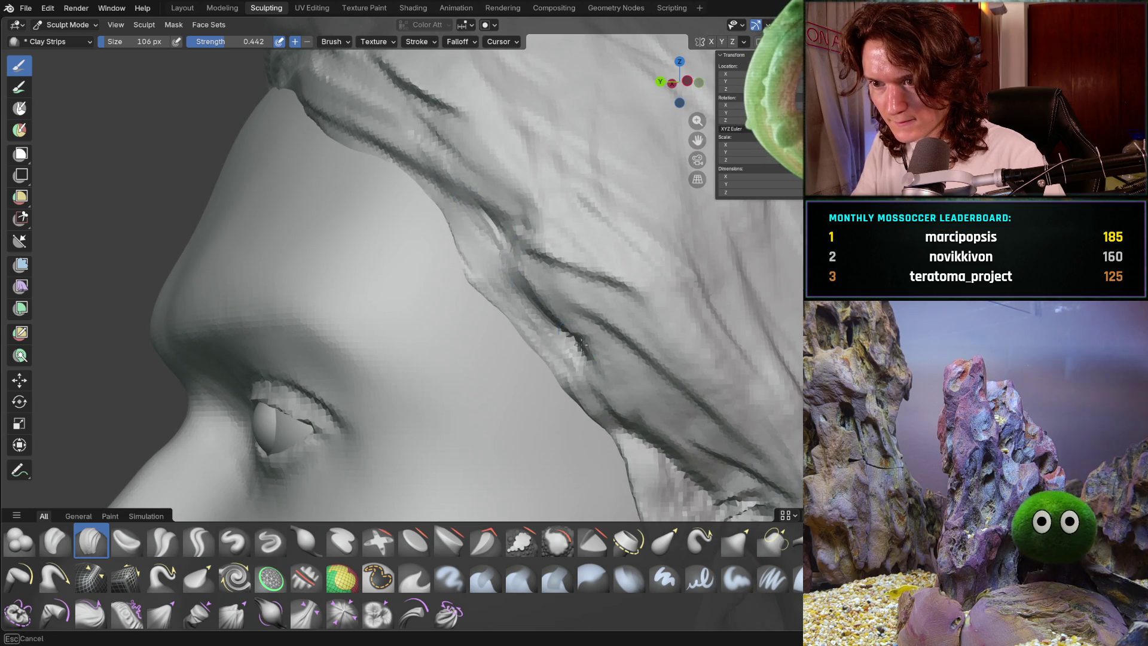
pyautogui.moveTo(366, 125); pyautogui.dragTo(421, 180)
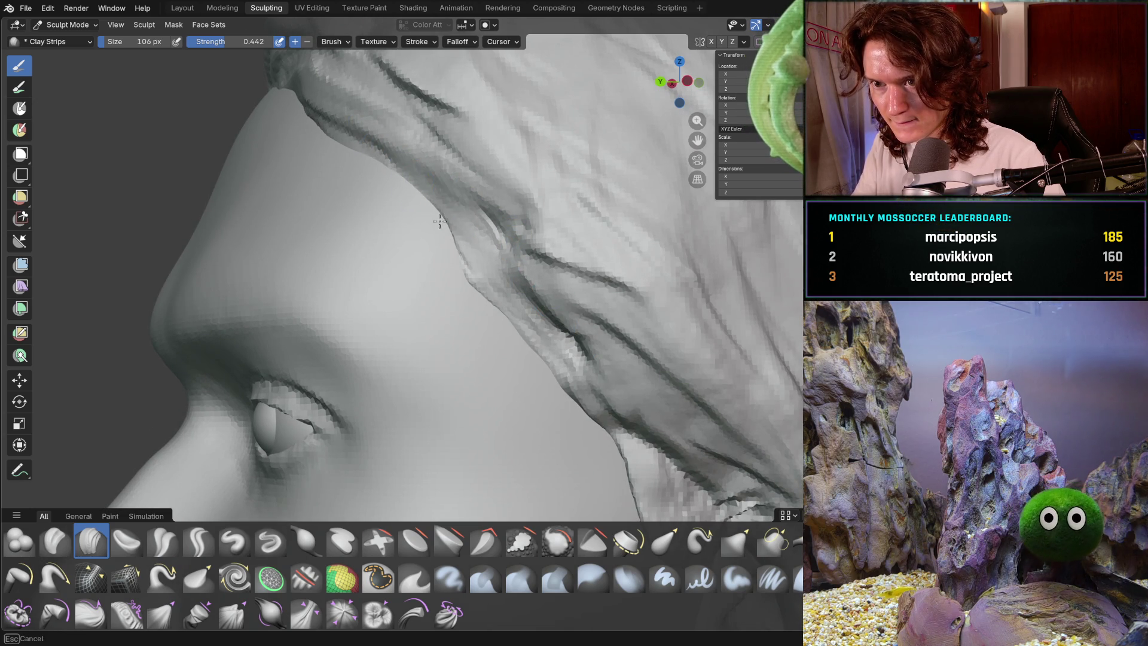
pyautogui.scroll(-5, 529, 269)
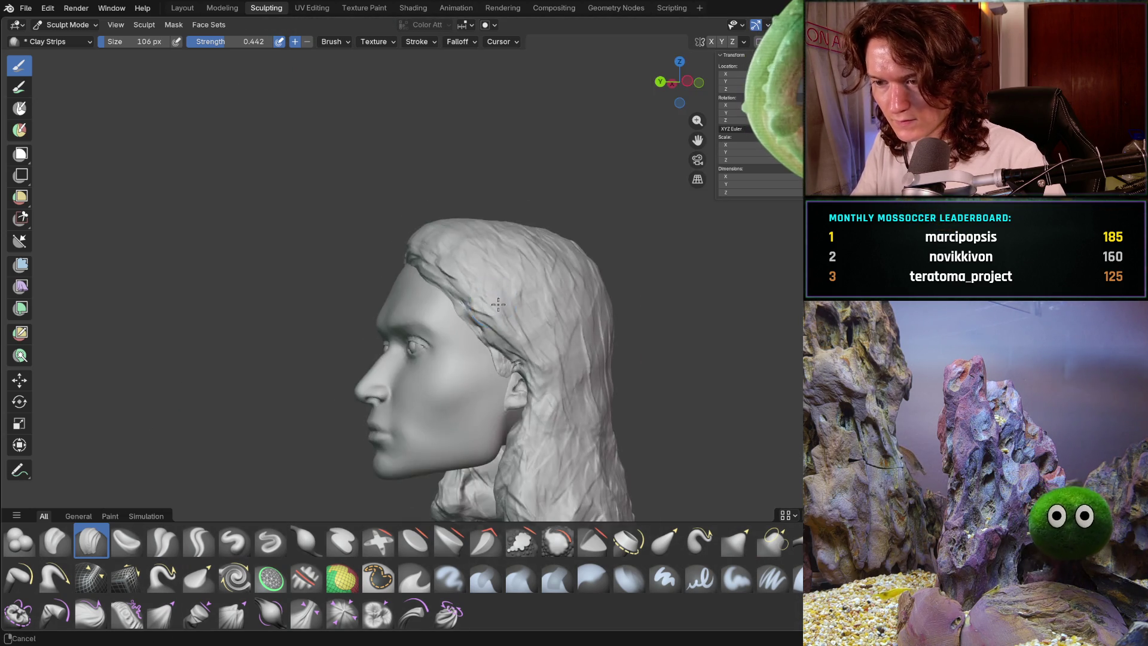
# Step: Build up the edge of the hair strand behind the ear with clay strips, ending in side profile
pyautogui.moveTo(502, 296)
pyautogui.mouseDown(button='middle')
pyautogui.moveTo(631, 318)
pyautogui.moveTo(575, 306)
pyautogui.mouseUp(button='middle')
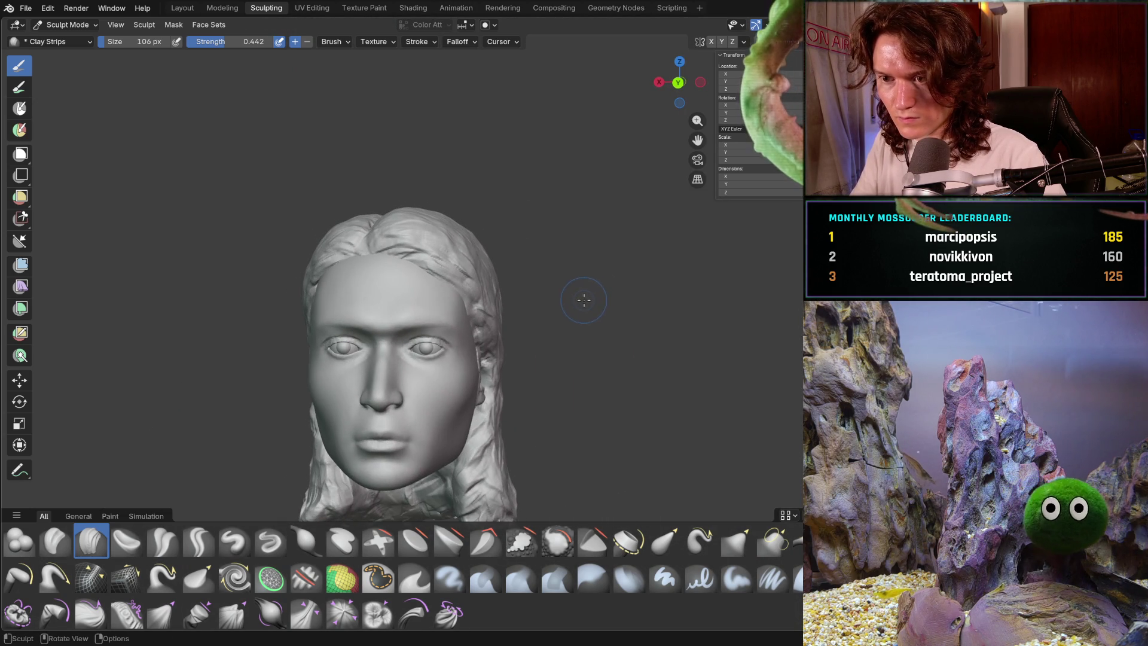
pyautogui.moveTo(449, 287)
pyautogui.keyDown('shift'); pyautogui.mouseDown(button='middle')
pyautogui.moveTo(527, 292)
pyautogui.moveTo(431, 300)
pyautogui.mouseUp(button='middle'); pyautogui.keyUp('shift')
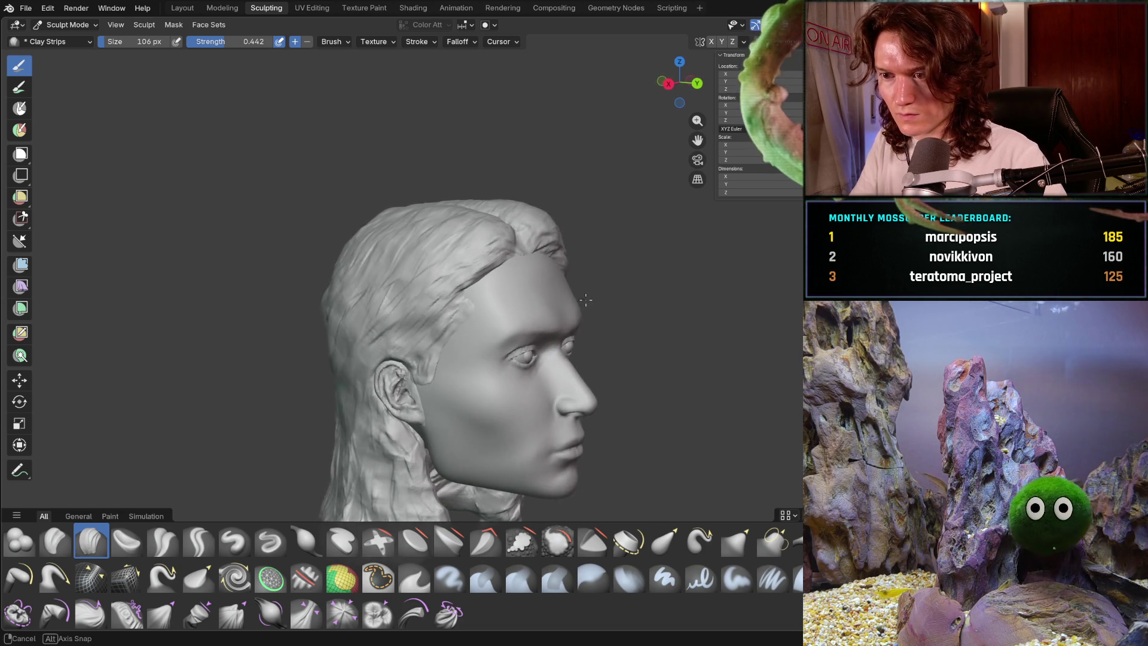
pyautogui.scroll(6, 486, 266)
pyautogui.scroll(-5, 485, 265)
pyautogui.moveTo(503, 270); pyautogui.dragTo(530, 261, button='middle')
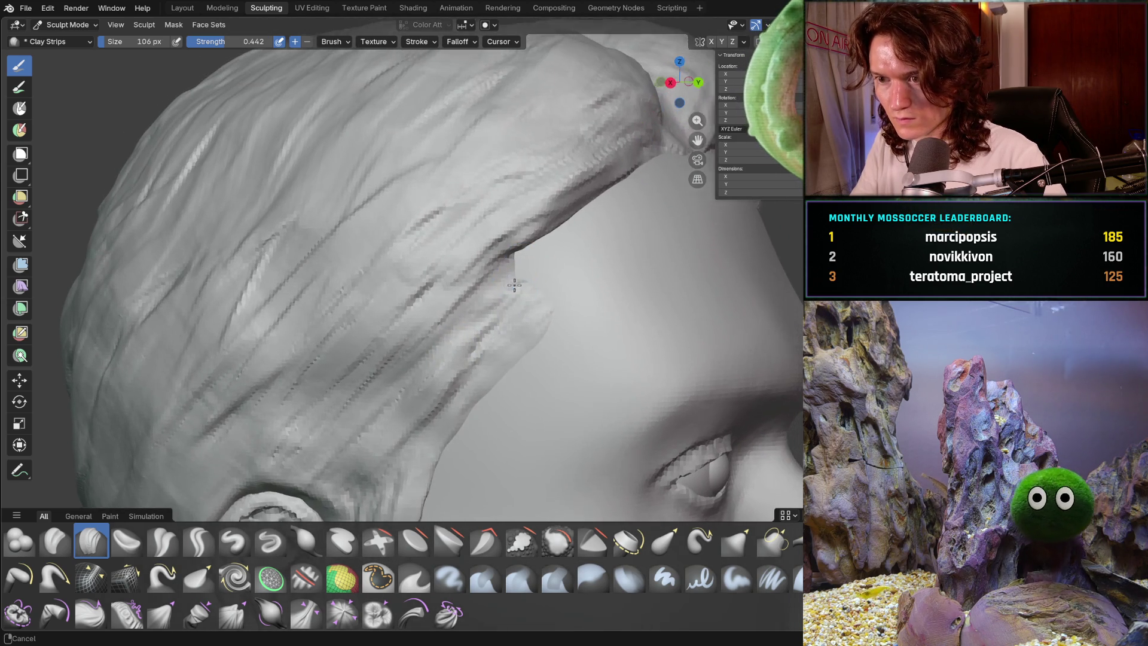
pyautogui.scroll(7, 520, 261)
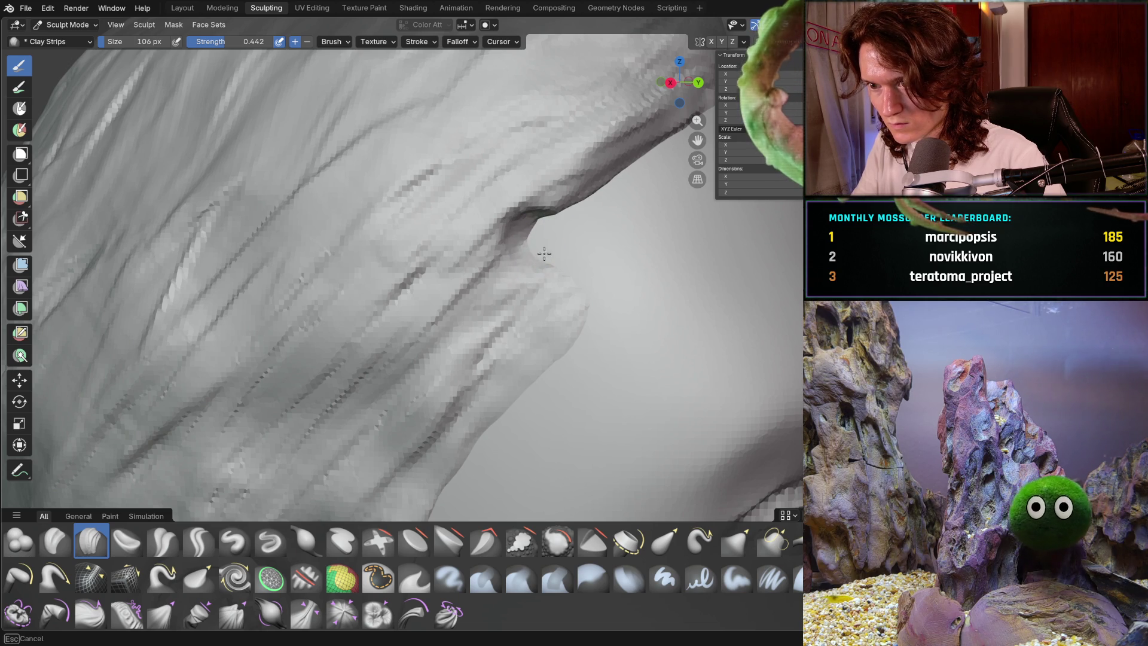
pyautogui.moveTo(544, 255); pyautogui.dragTo(574, 296)
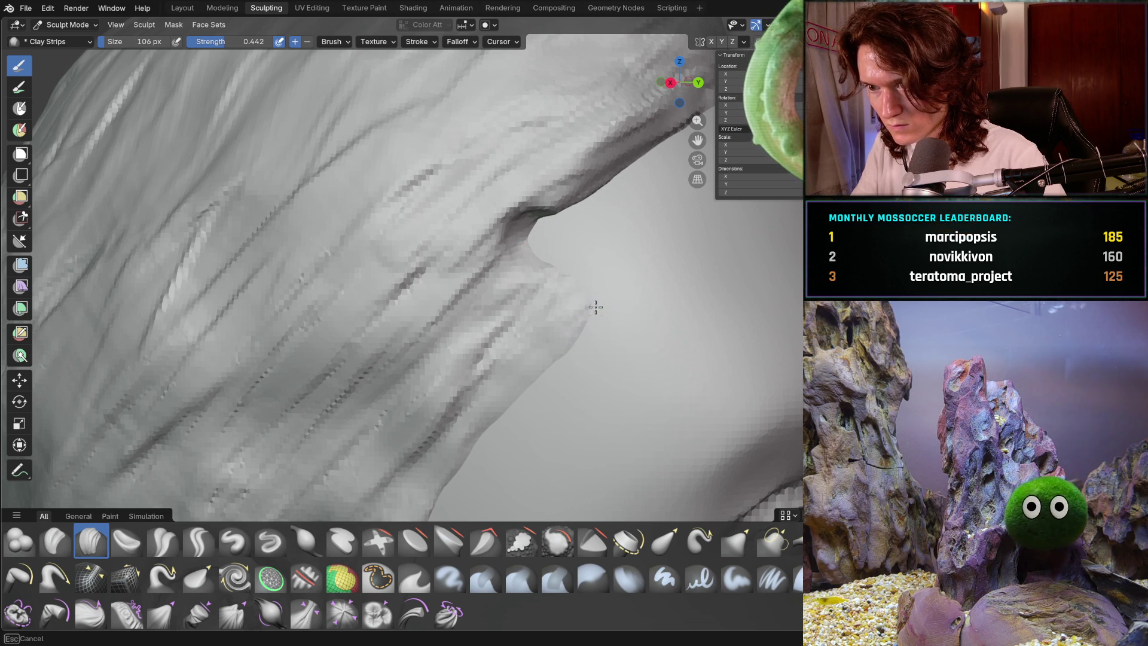
pyautogui.scroll(-5, 580, 285)
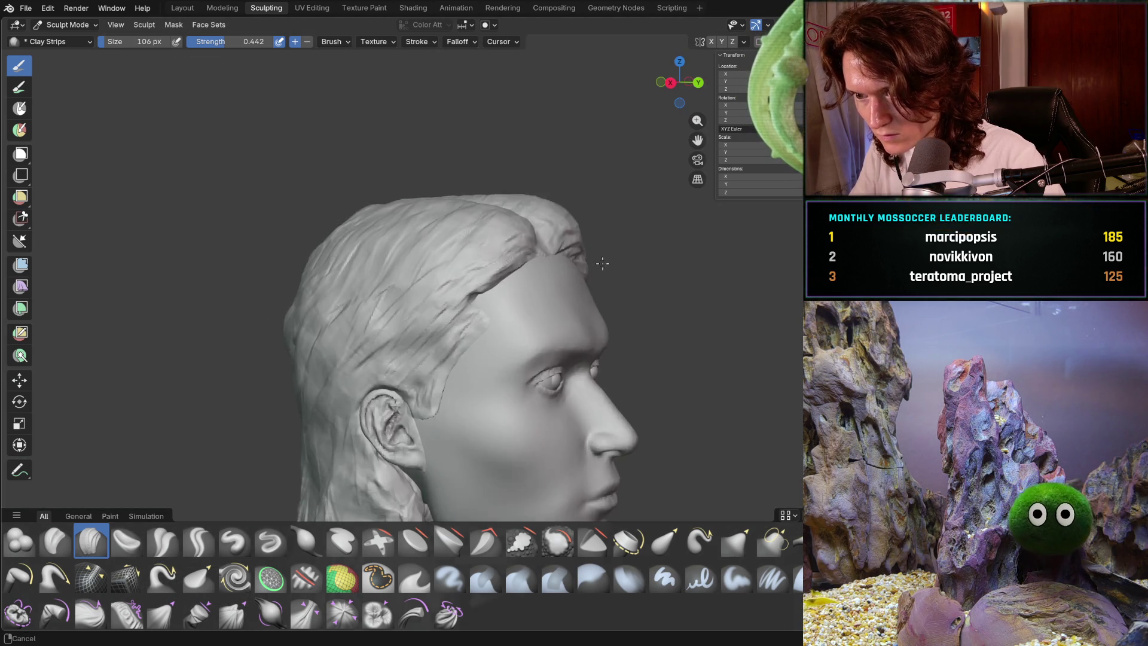
pyautogui.moveTo(610, 269)
pyautogui.mouseDown(button='middle')
pyautogui.moveTo(542, 289)
pyautogui.moveTo(565, 296)
pyautogui.mouseUp(button='middle')
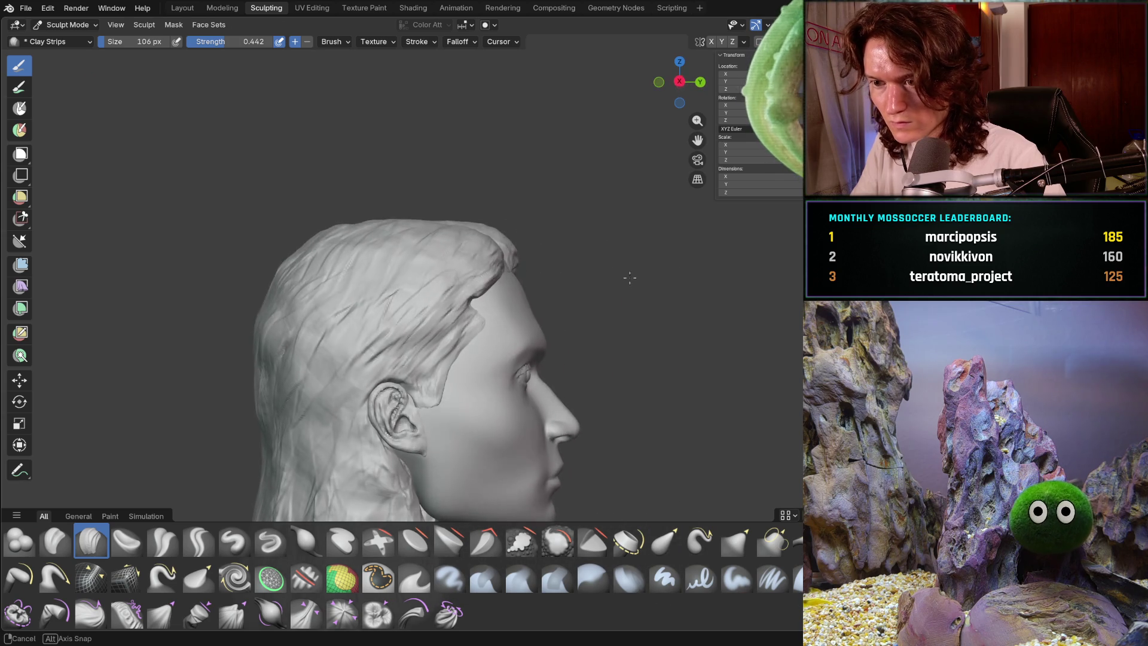
pyautogui.scroll(6, 564, 297)
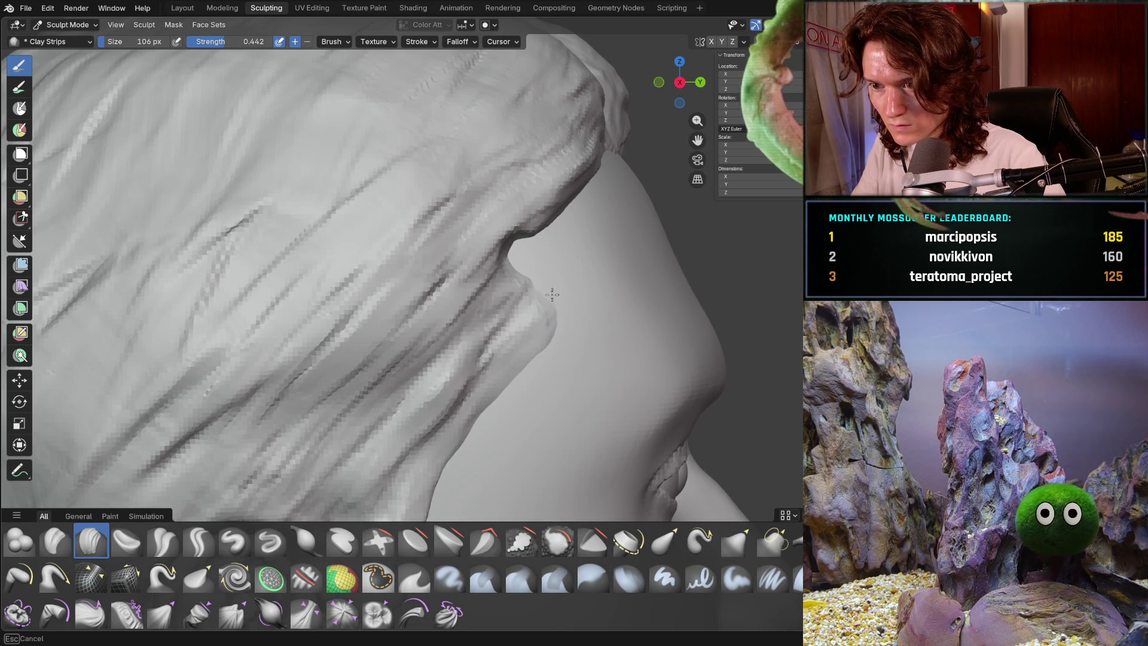
pyautogui.moveTo(580, 289)
pyautogui.mouseDown(button='middle')
pyautogui.moveTo(630, 250)
pyautogui.moveTo(607, 252)
pyautogui.mouseUp(button='middle')
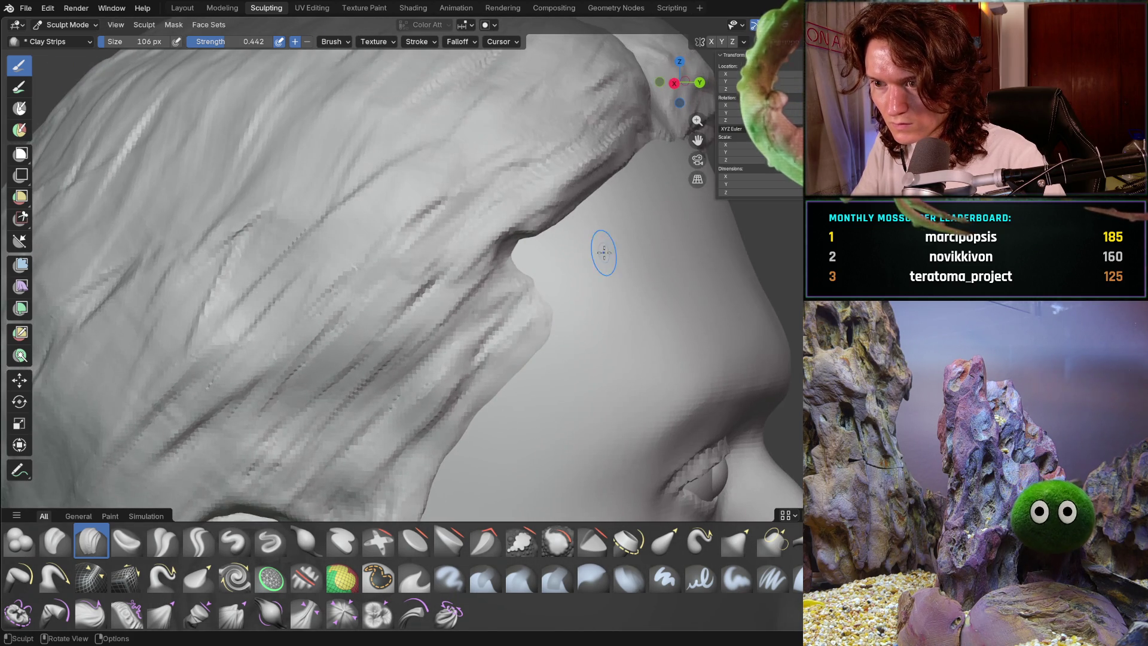
pyautogui.scroll(-4, 606, 254)
pyautogui.scroll(4, 536, 288)
pyautogui.scroll(5, 501, 317)
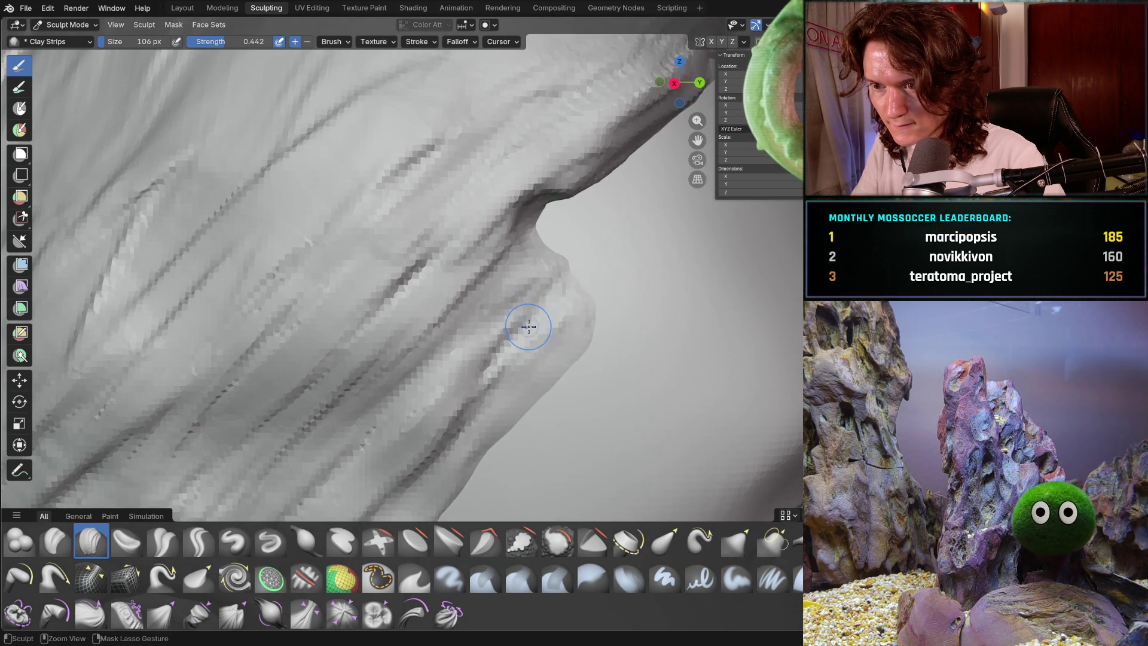
pyautogui.moveTo(518, 360); pyautogui.dragTo(531, 206, button='middle')
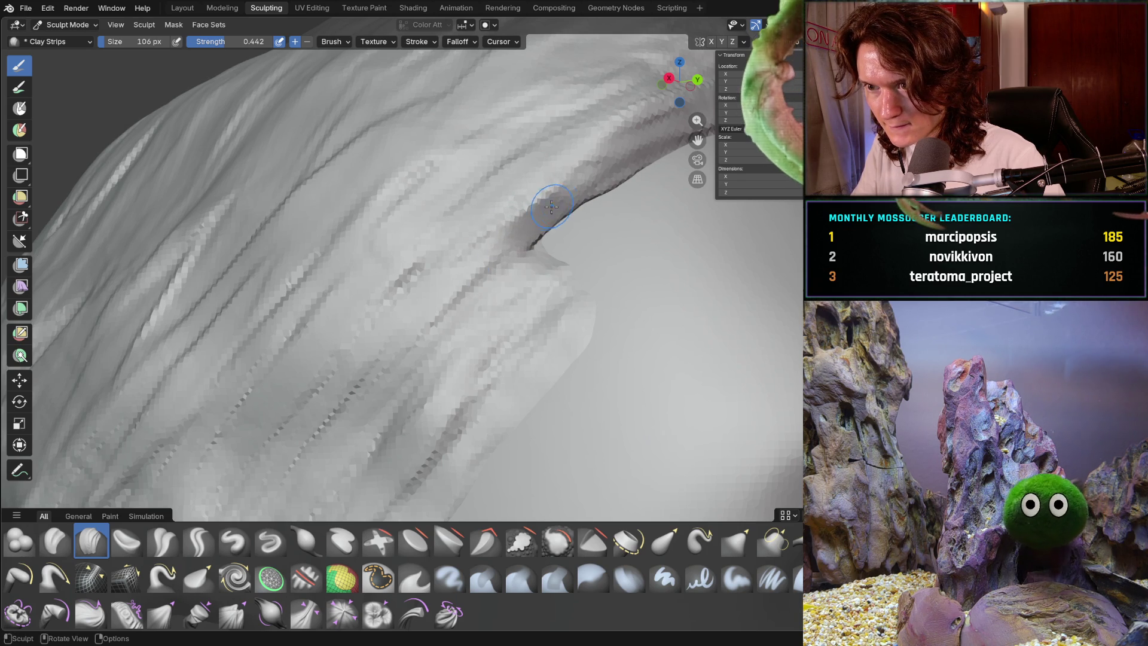
pyautogui.moveTo(551, 207); pyautogui.dragTo(526, 235, button='middle')
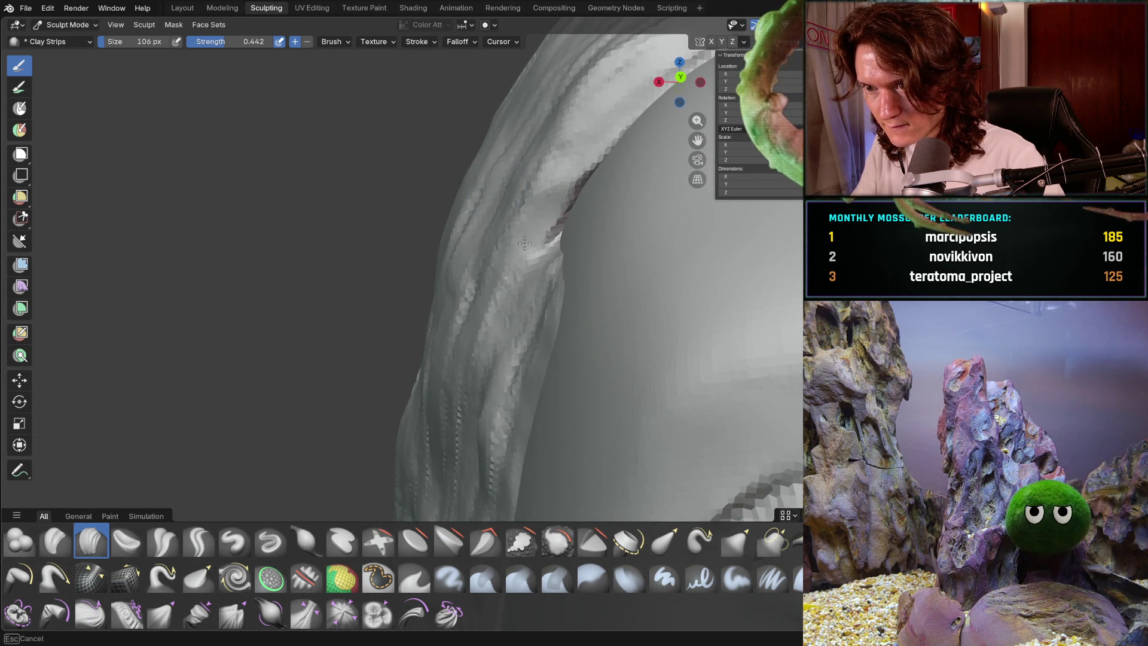
pyautogui.moveTo(523, 242); pyautogui.dragTo(579, 180)
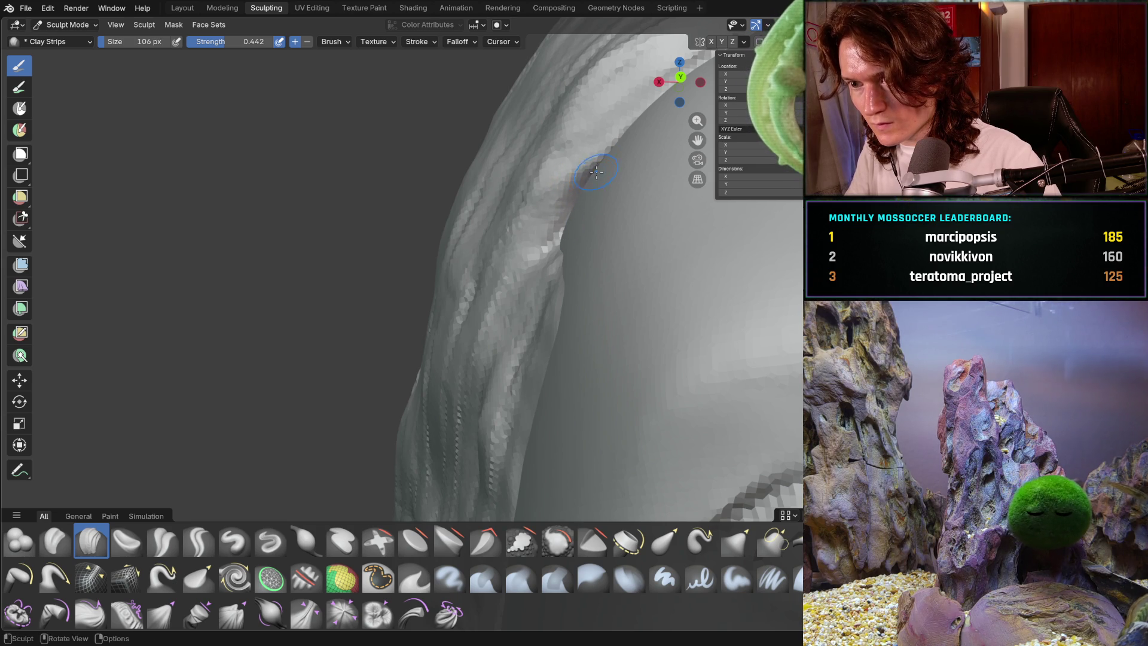
pyautogui.moveTo(597, 171); pyautogui.dragTo(585, 171, button='middle')
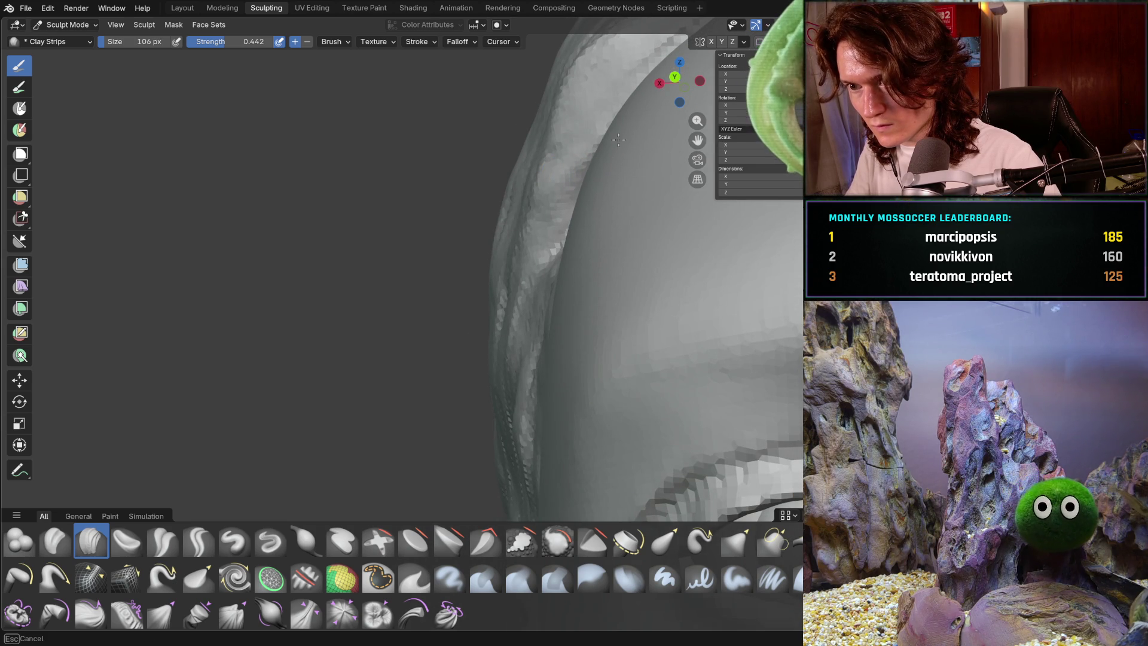
pyautogui.scroll(3, 587, 199)
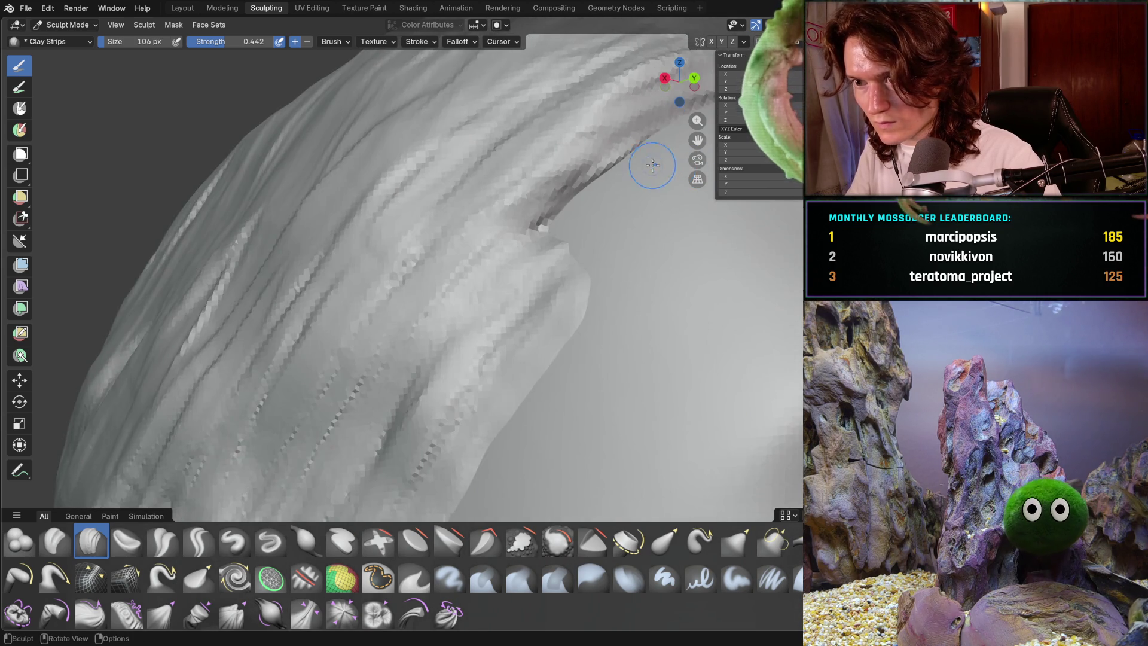
pyautogui.scroll(-8, 584, 218)
pyautogui.moveTo(584, 218); pyautogui.dragTo(656, 241, button='middle')
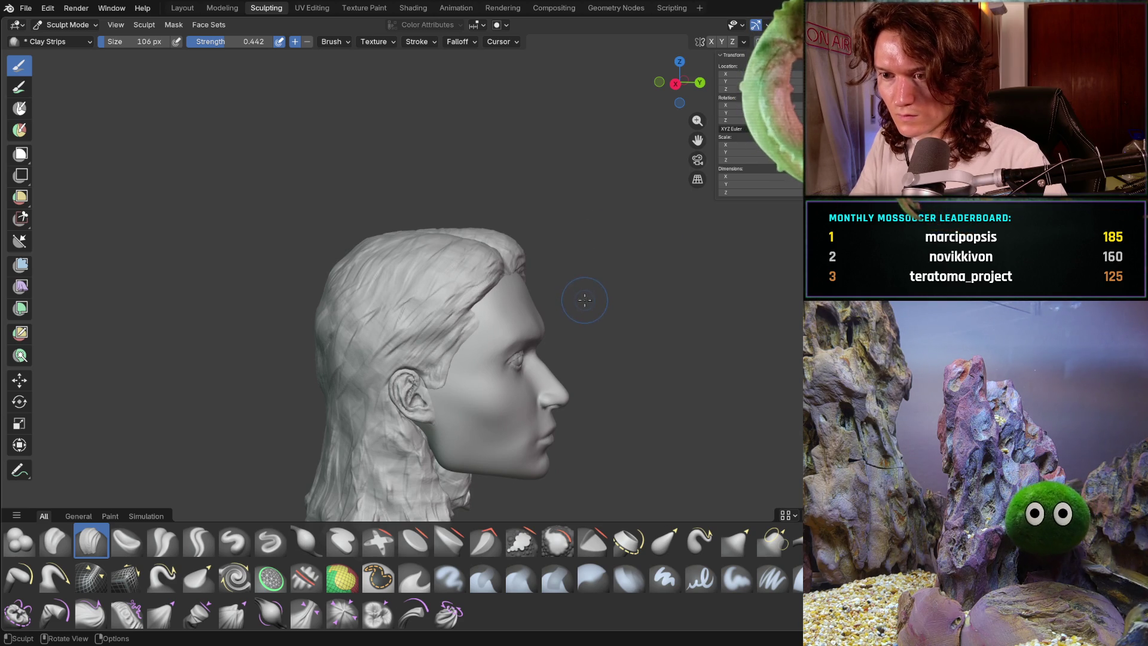
# Step: Save as V2_main_char_10.blend, review the head from front and profile, and close in on the ear
pyautogui.moveTo(566, 326)
pyautogui.mouseDown(button='middle')
pyautogui.moveTo(443, 294)
pyautogui.moveTo(589, 296)
pyautogui.moveTo(580, 287)
pyautogui.moveTo(568, 321)
pyautogui.moveTo(518, 305)
pyautogui.moveTo(573, 333)
pyautogui.mouseUp(button='middle')
pyautogui.hotkey('ctrl', 's')
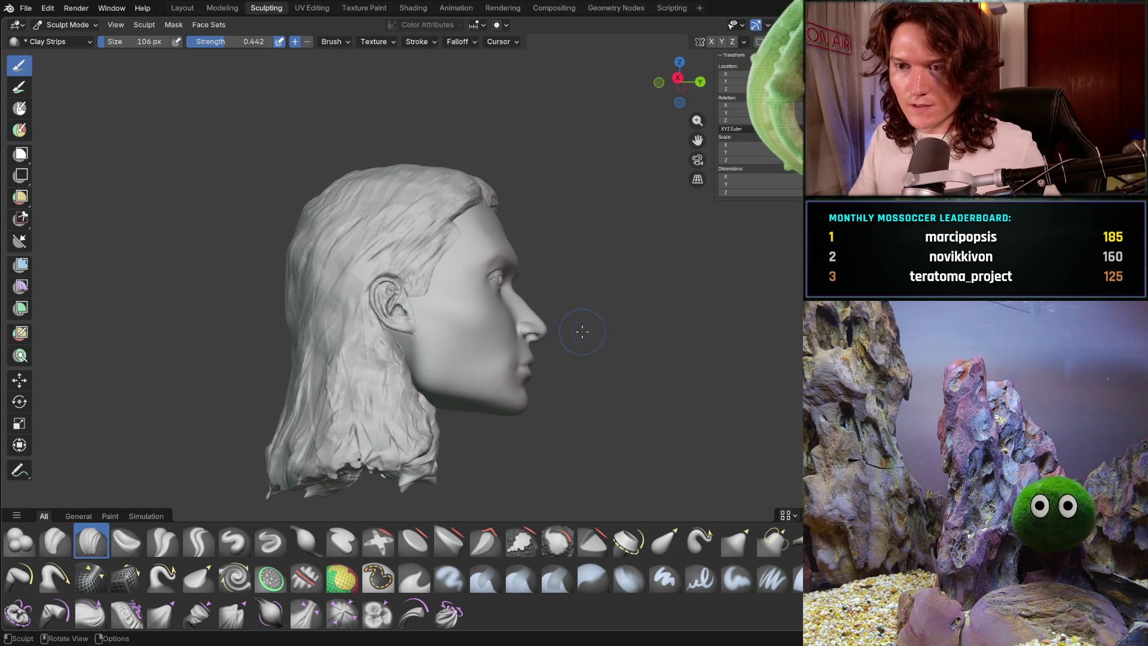
pyautogui.moveTo(349, 289)
pyautogui.mouseDown(button='middle')
pyautogui.moveTo(400, 338)
pyautogui.moveTo(406, 323)
pyautogui.moveTo(377, 314)
pyautogui.mouseUp(button='middle')
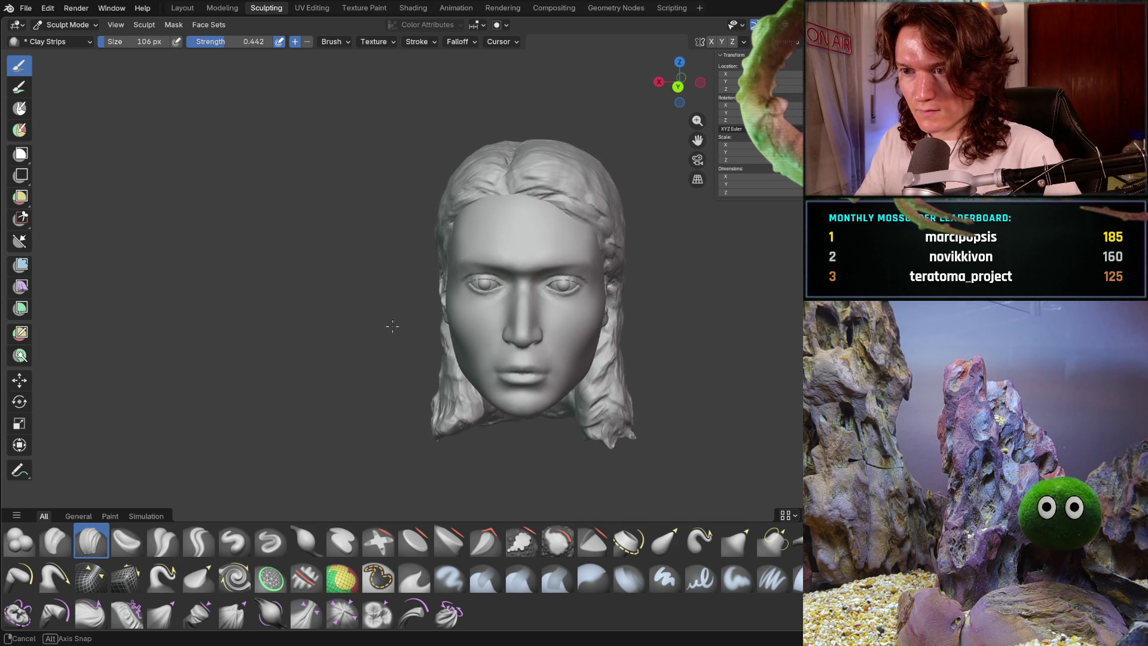
pyautogui.moveTo(442, 287)
pyautogui.mouseDown(button='middle')
pyautogui.moveTo(437, 328)
pyautogui.moveTo(440, 305)
pyautogui.moveTo(461, 320)
pyautogui.mouseUp(button='middle')
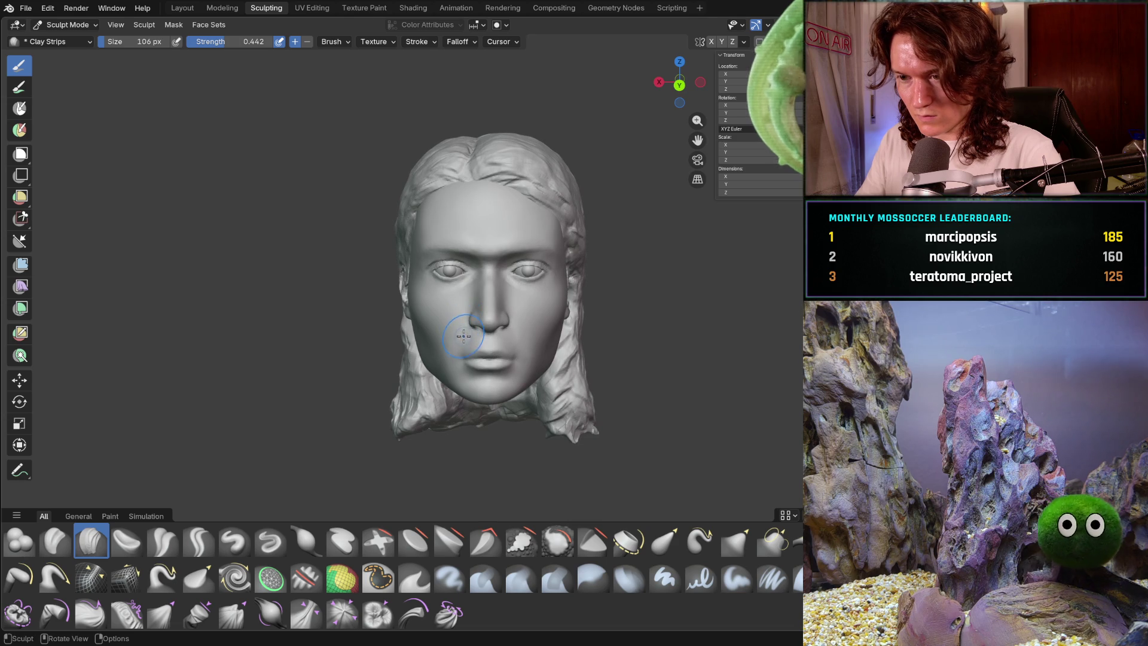
pyautogui.moveTo(459, 335); pyautogui.dragTo(366, 316, button='middle')
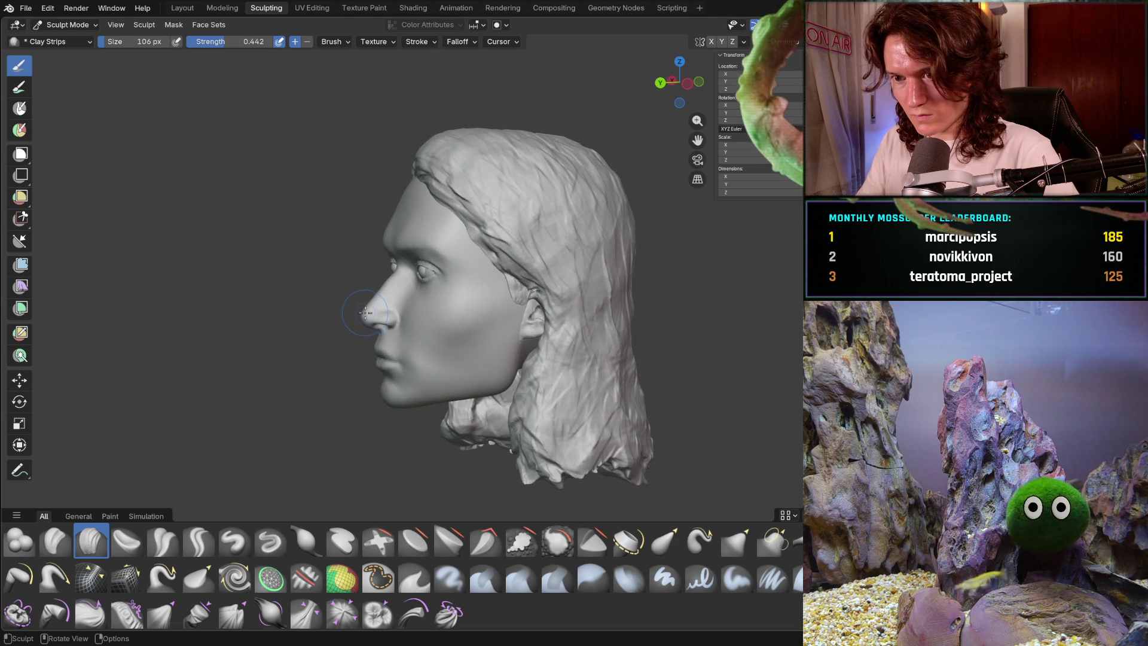
pyautogui.moveTo(366, 316)
pyautogui.mouseDown(button='middle')
pyautogui.moveTo(473, 312)
pyautogui.moveTo(427, 309)
pyautogui.mouseUp(button='middle')
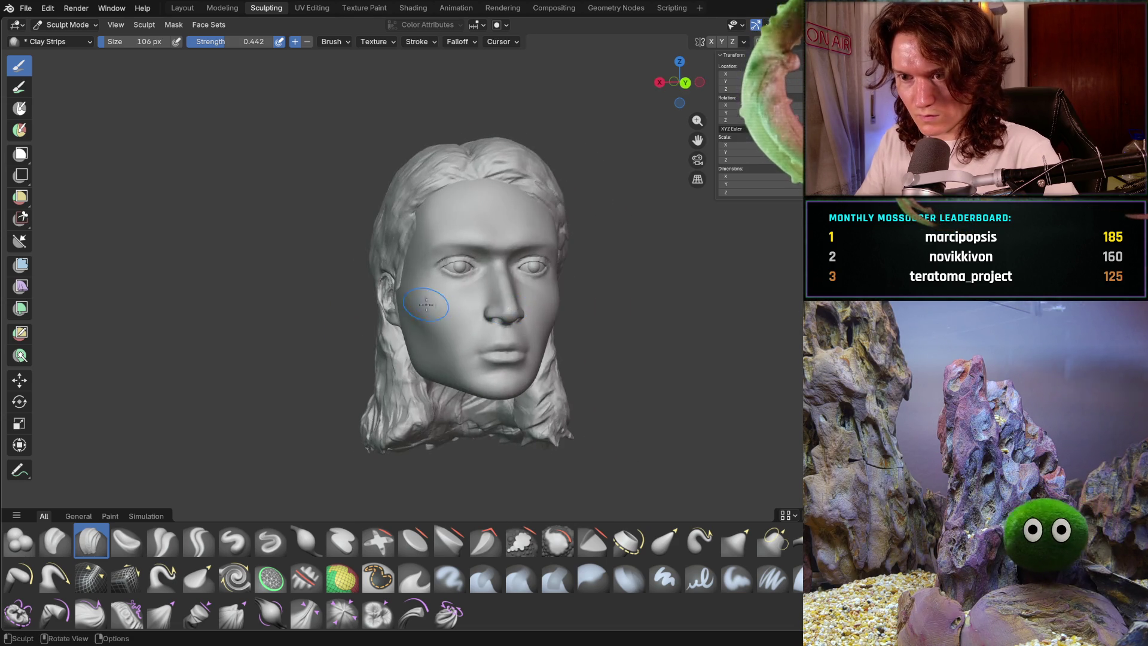
pyautogui.moveTo(440, 292)
pyautogui.mouseDown(button='middle')
pyautogui.moveTo(486, 309)
pyautogui.moveTo(359, 303)
pyautogui.moveTo(436, 312)
pyautogui.mouseUp(button='middle')
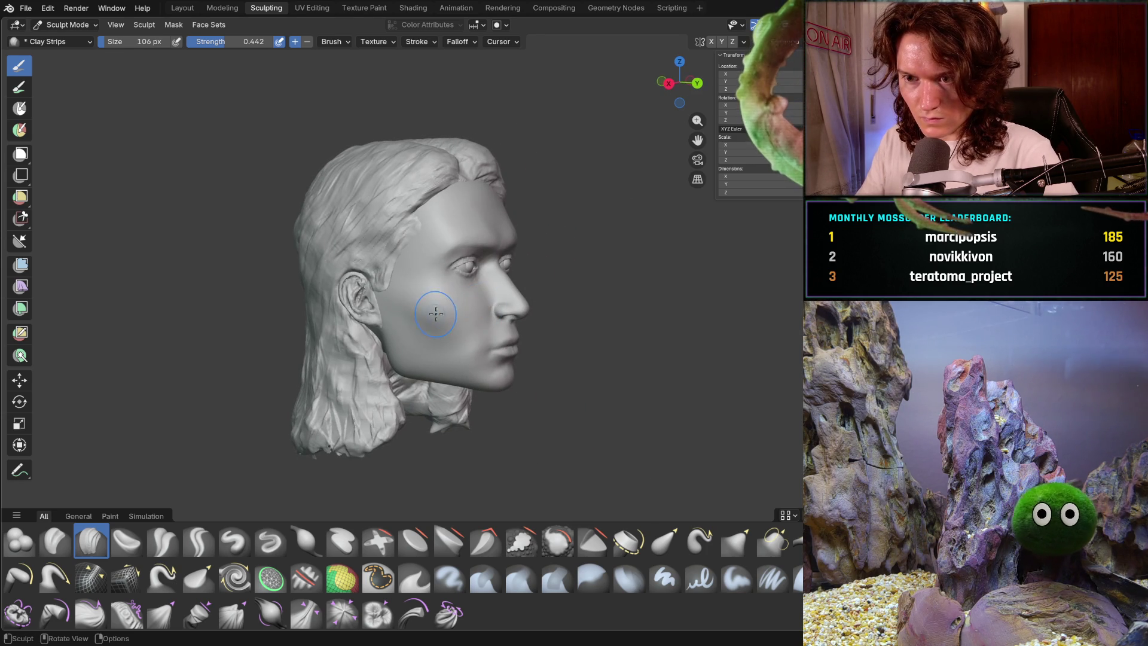
pyautogui.scroll(3, 384, 310)
pyautogui.scroll(3, 386, 305)
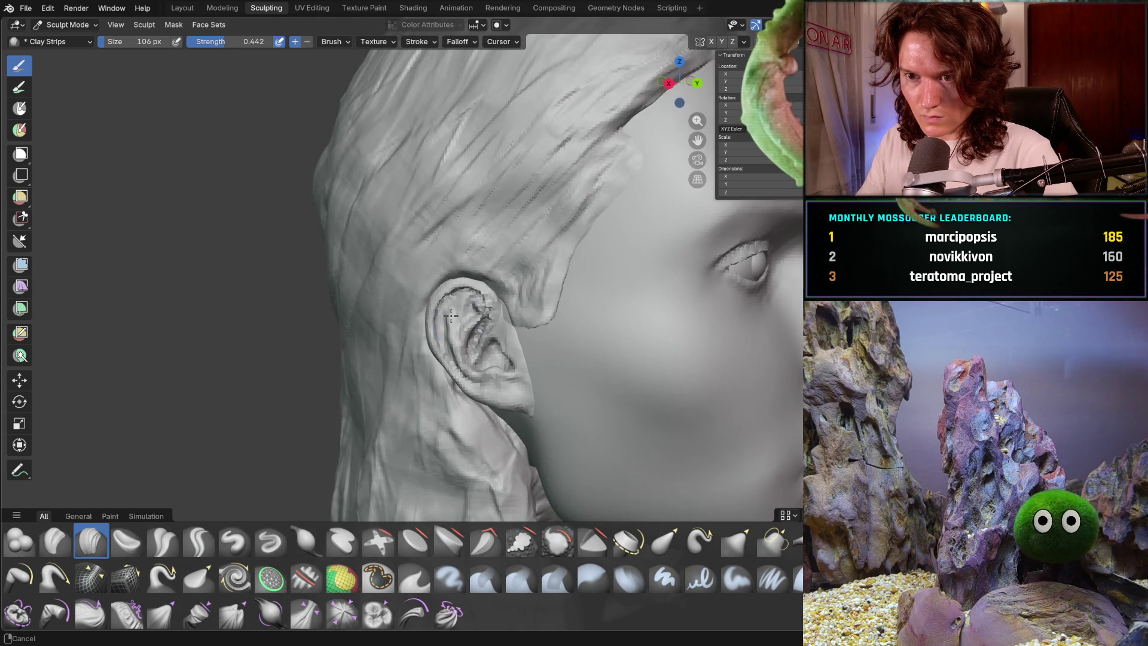
pyautogui.keyDown('shift'); pyautogui.moveTo(385, 305); pyautogui.dragTo(494, 287, button='middle'); pyautogui.keyUp('shift')
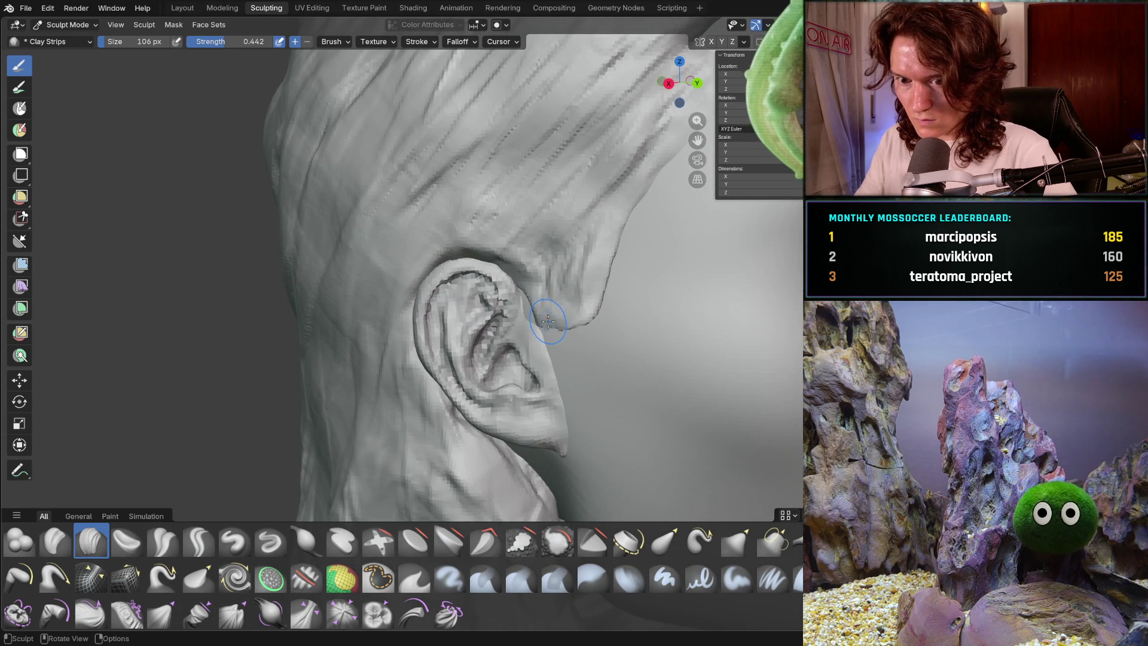
# Step: Switch to the Grab brush and pull the hair edge beside the ear into shape, checking from several sides
pyautogui.press('g')
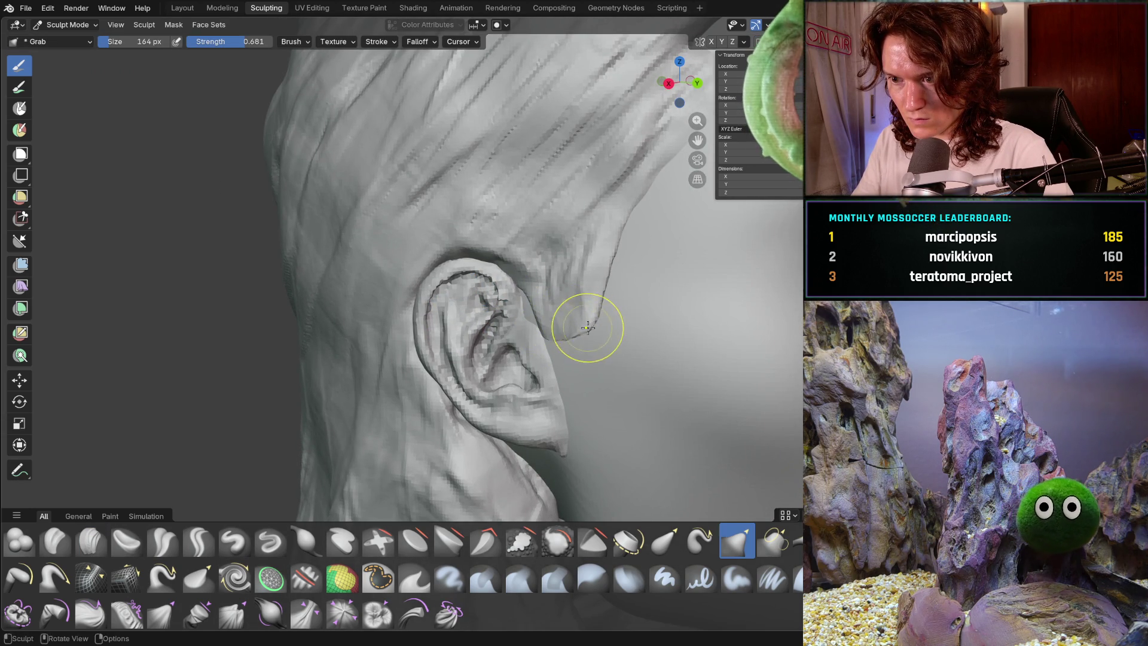
pyautogui.moveTo(590, 325); pyautogui.dragTo(594, 321)
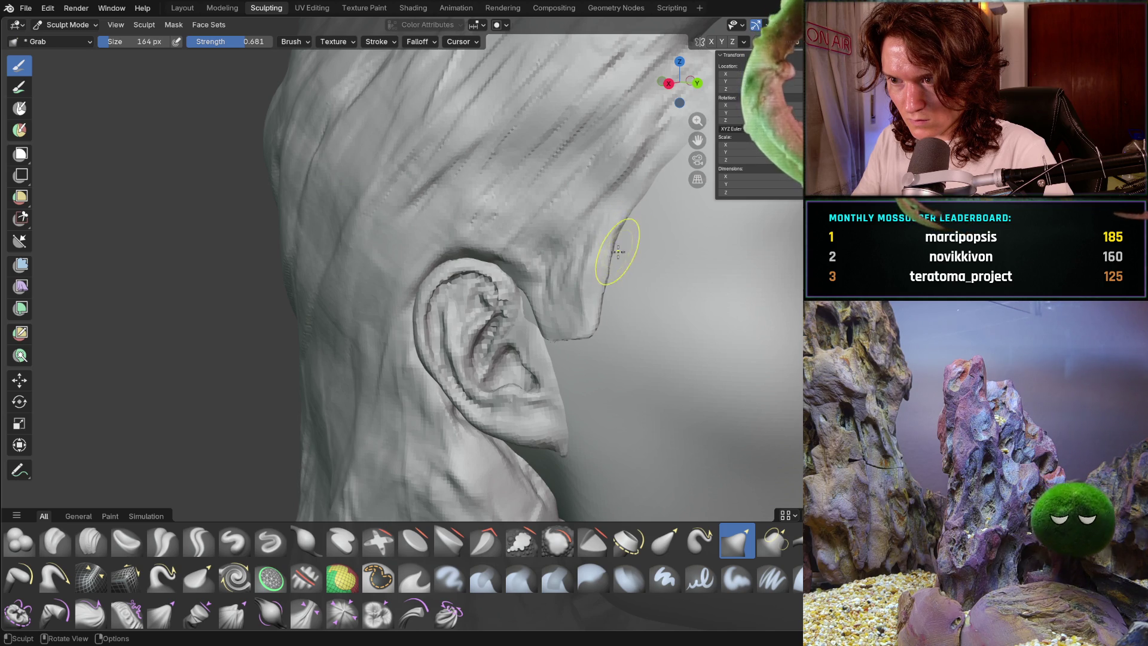
pyautogui.moveTo(611, 269); pyautogui.dragTo(646, 256, button='middle')
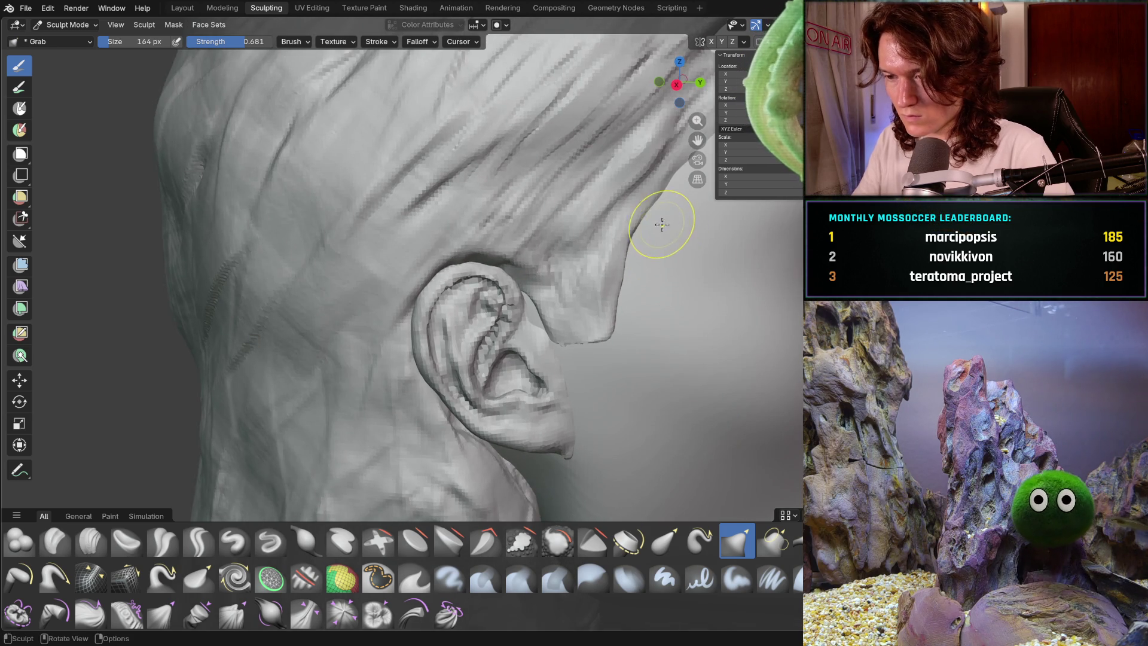
pyautogui.scroll(-4, 661, 225)
pyautogui.scroll(4, 593, 247)
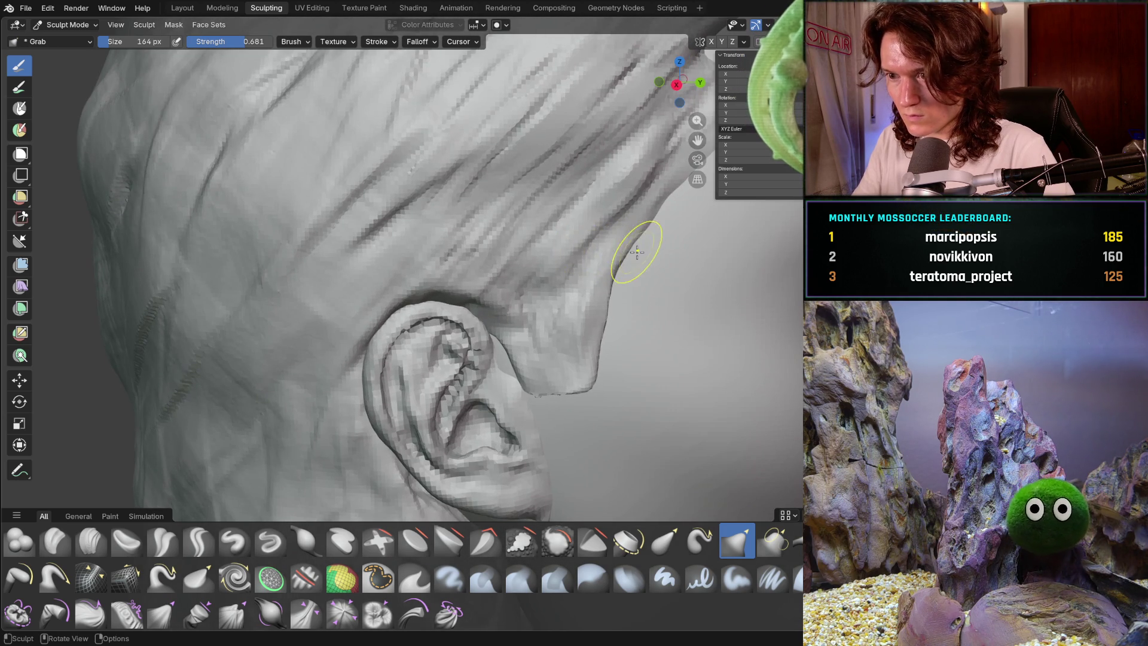
pyautogui.scroll(-5, 655, 218)
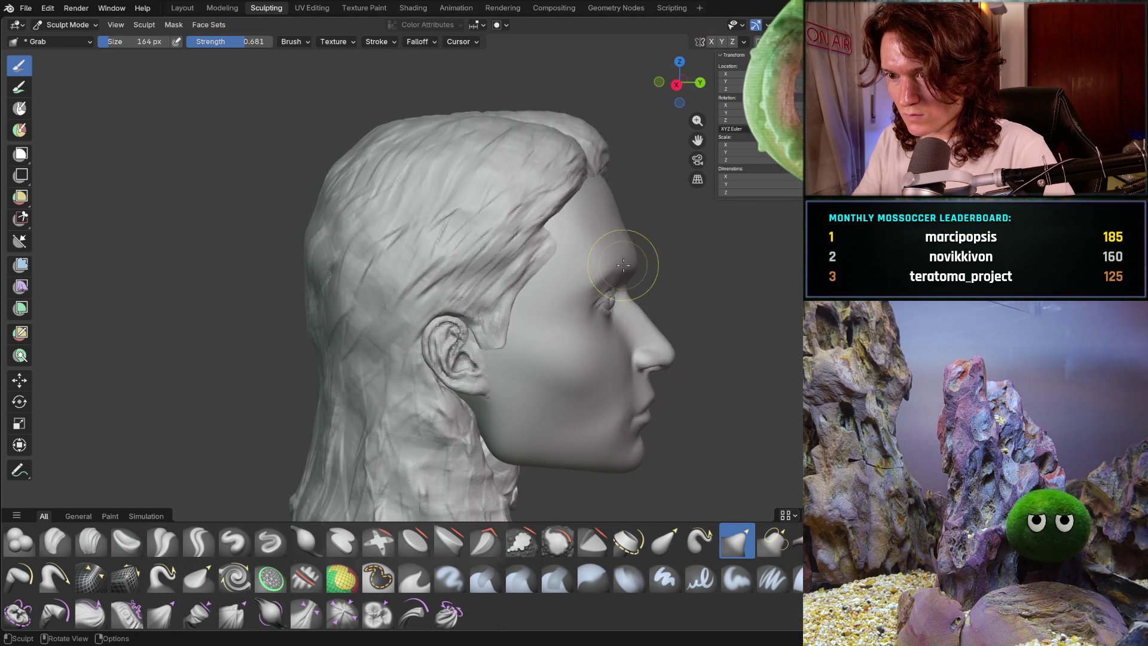
pyautogui.moveTo(619, 224); pyautogui.dragTo(669, 248, button='middle')
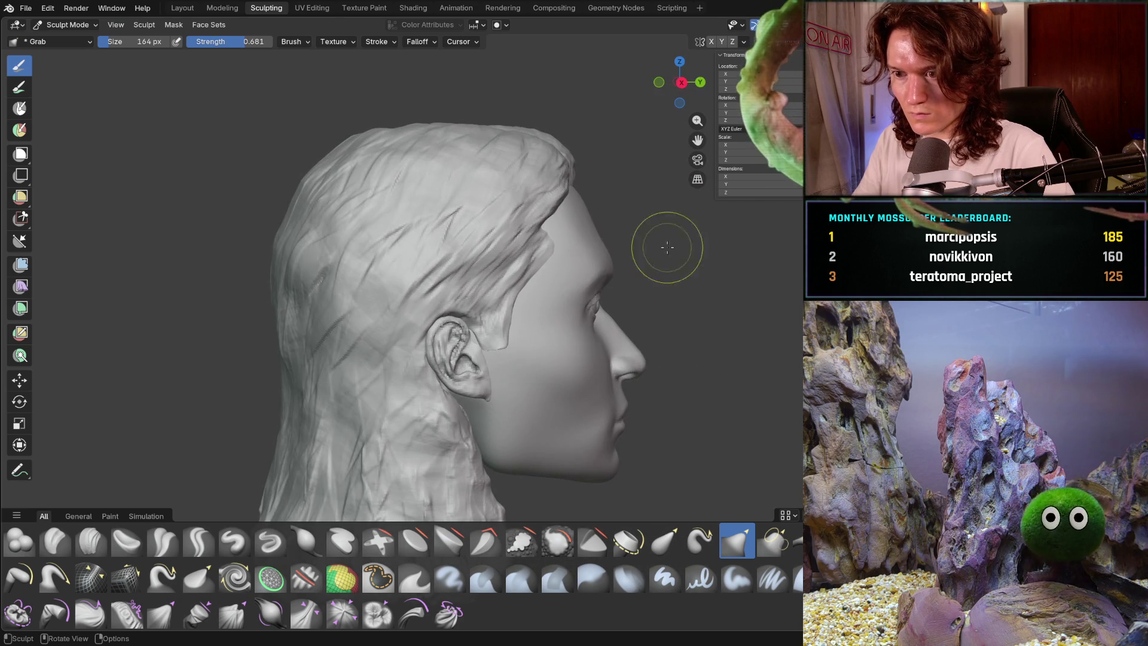
pyautogui.scroll(4, 547, 313)
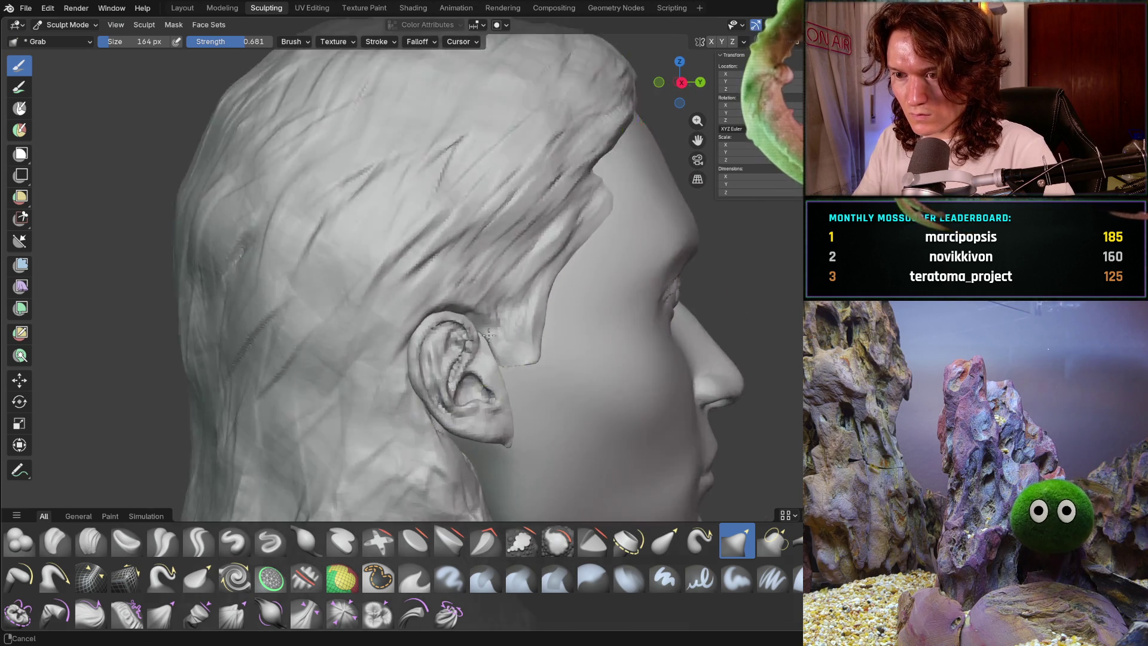
pyautogui.scroll(3, 530, 341)
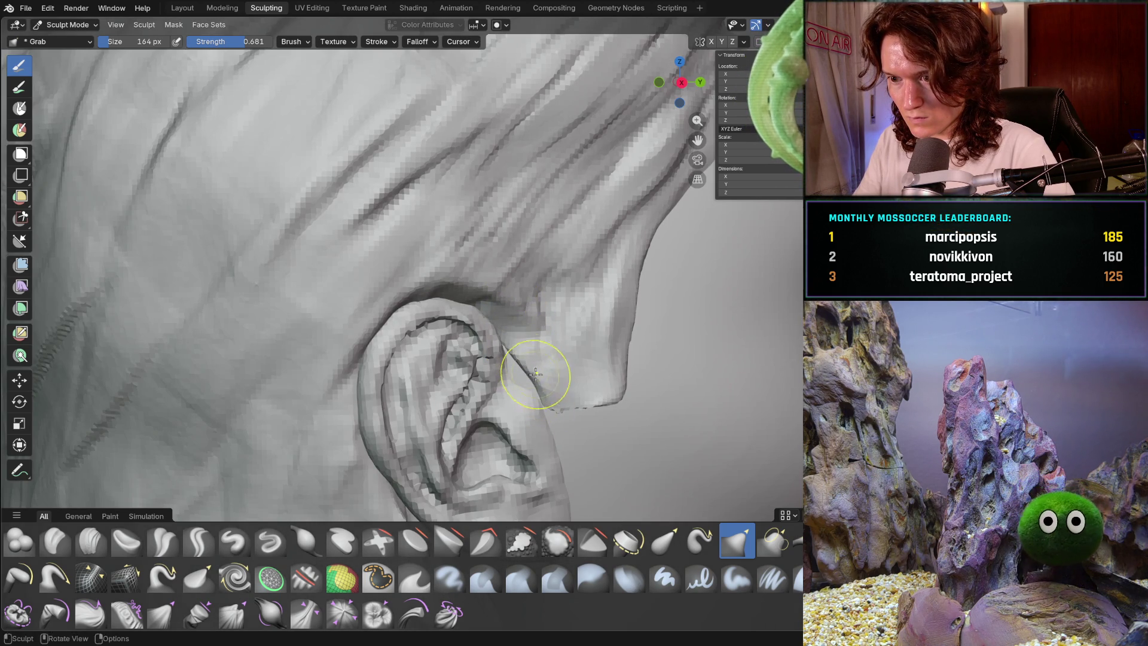
pyautogui.scroll(-6, 585, 287)
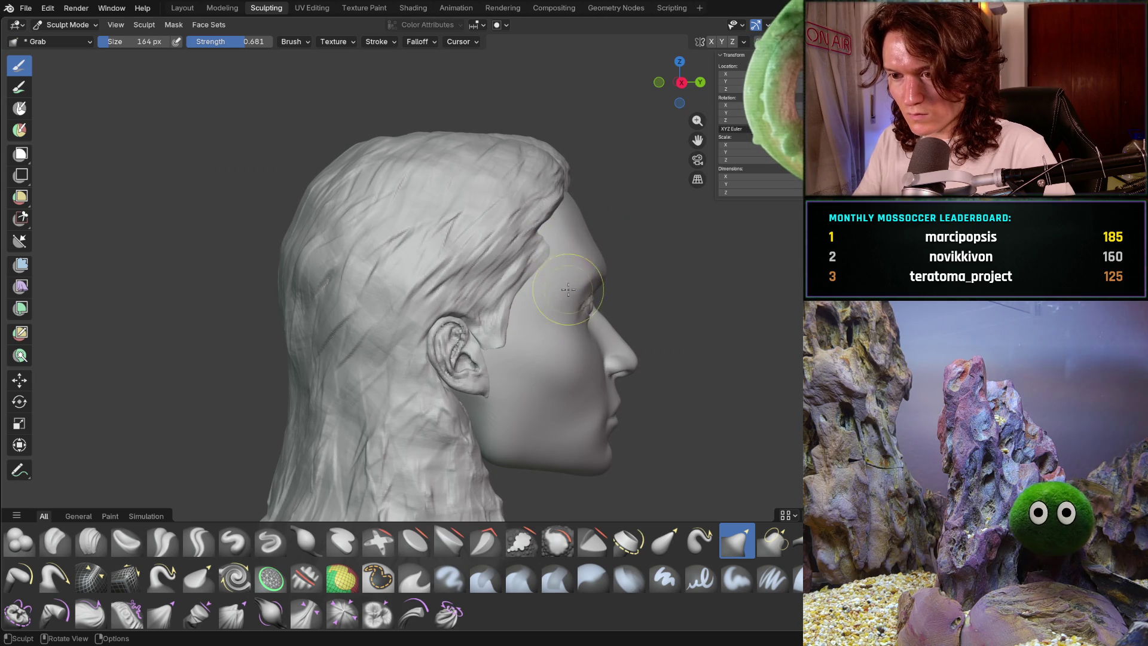
pyautogui.moveTo(574, 280)
pyautogui.mouseDown(button='middle')
pyautogui.moveTo(372, 284)
pyautogui.moveTo(430, 269)
pyautogui.moveTo(593, 296)
pyautogui.moveTo(603, 309)
pyautogui.mouseUp(button='middle')
pyautogui.scroll(6, 565, 350)
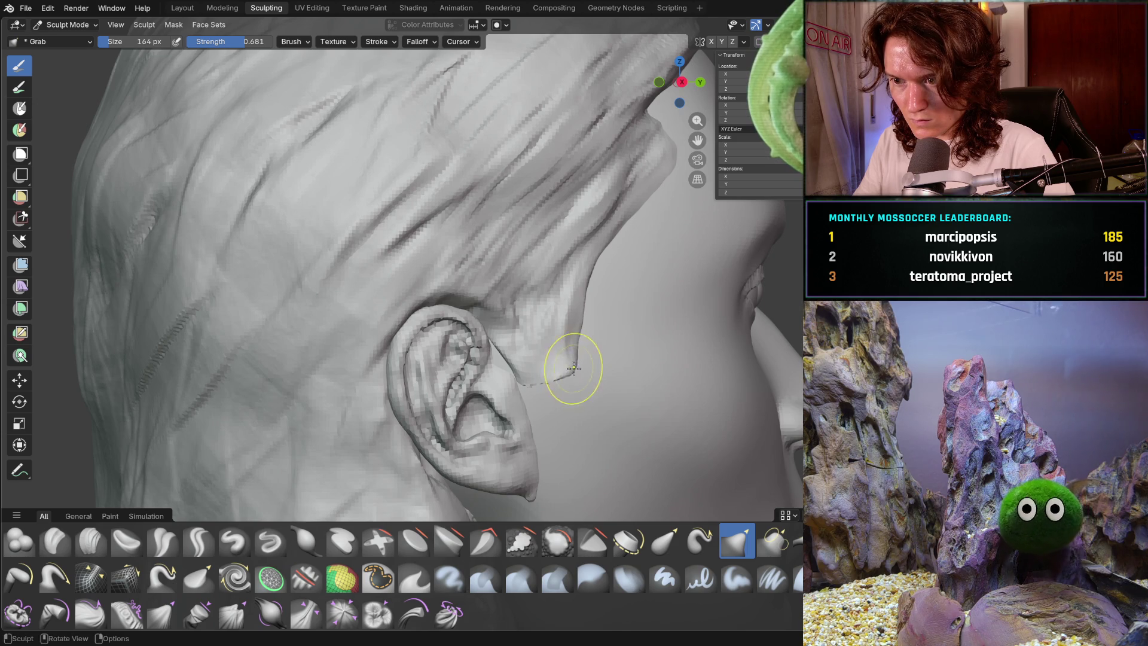
pyautogui.scroll(-6, 580, 364)
pyautogui.moveTo(592, 314)
pyautogui.mouseDown(button='middle')
pyautogui.moveTo(431, 319)
pyautogui.moveTo(567, 324)
pyautogui.mouseUp(button='middle')
pyautogui.scroll(6, 482, 382)
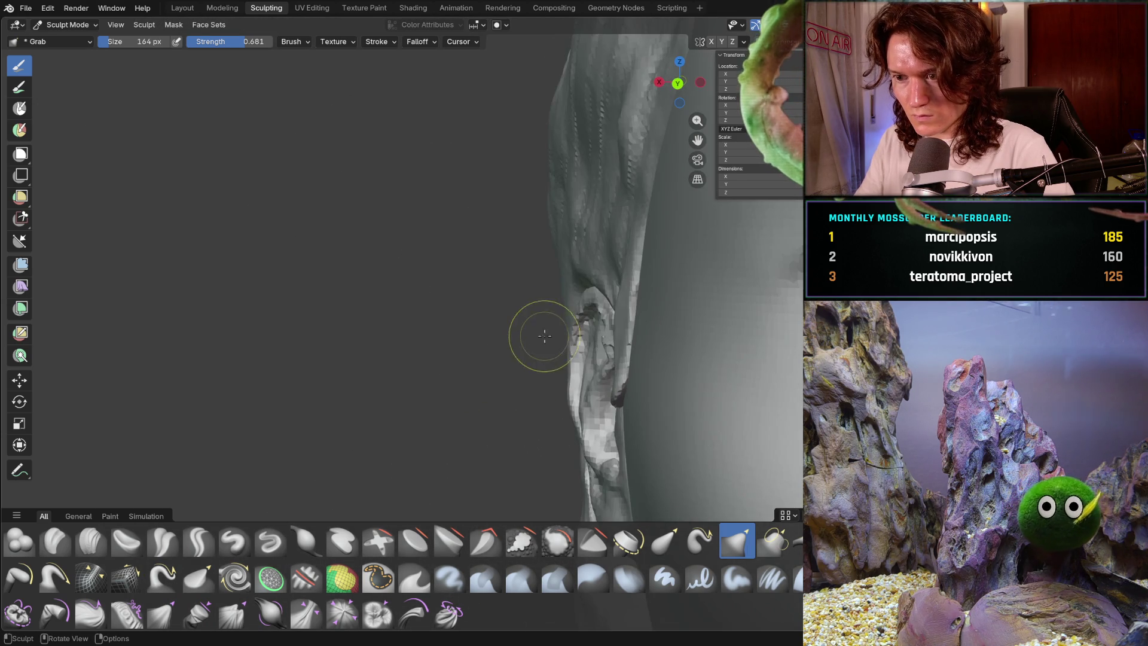
pyautogui.moveTo(482, 384); pyautogui.dragTo(517, 327, button='middle')
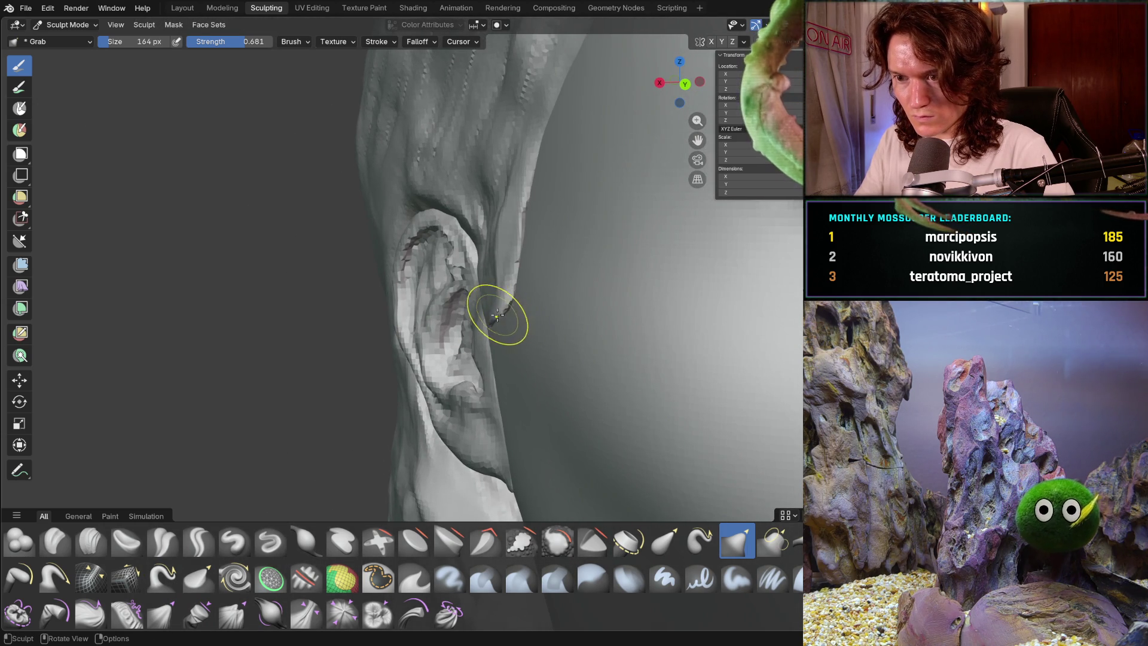
# Step: Enlarge the Grab brush to 406 px and pull the hair lock's tip beside the ear into a point
pyautogui.press('f')
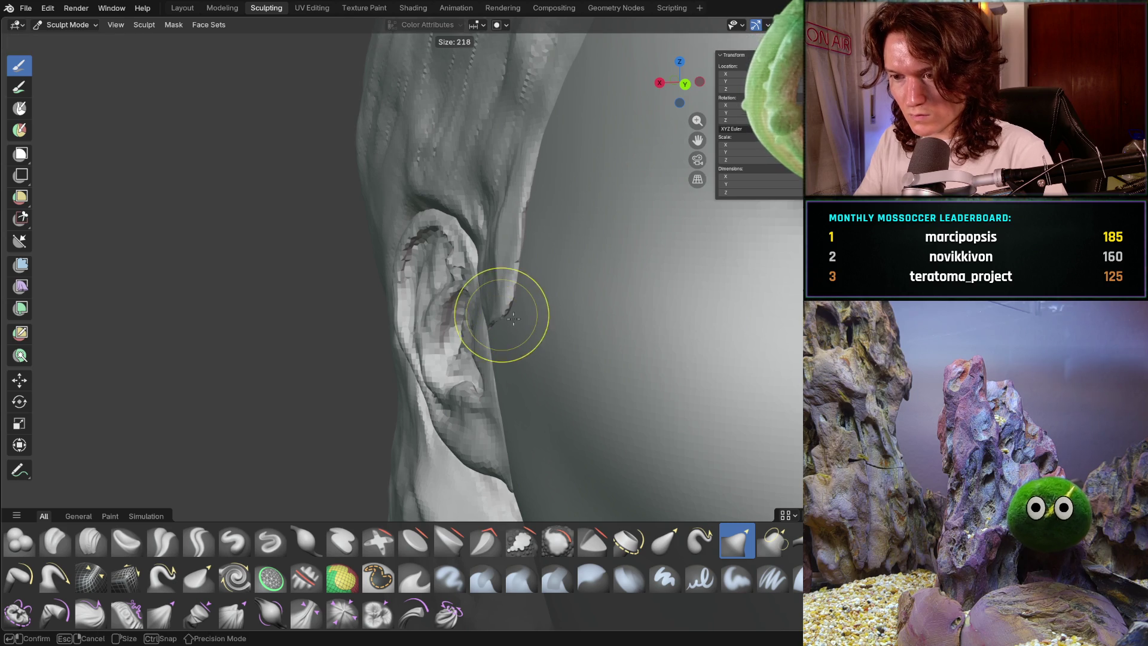
pyautogui.click(574, 314)
pyautogui.moveTo(500, 319); pyautogui.dragTo(495, 322)
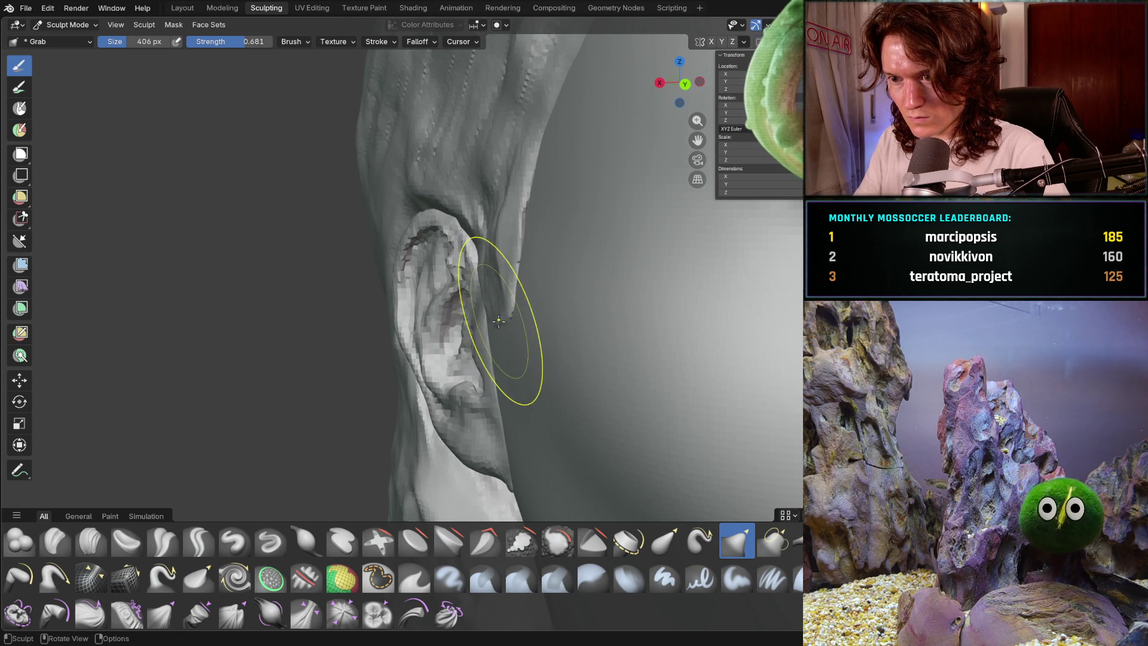
pyautogui.moveTo(511, 318)
pyautogui.mouseDown(button='middle')
pyautogui.moveTo(547, 313)
pyautogui.moveTo(377, 359)
pyautogui.mouseUp(button='middle')
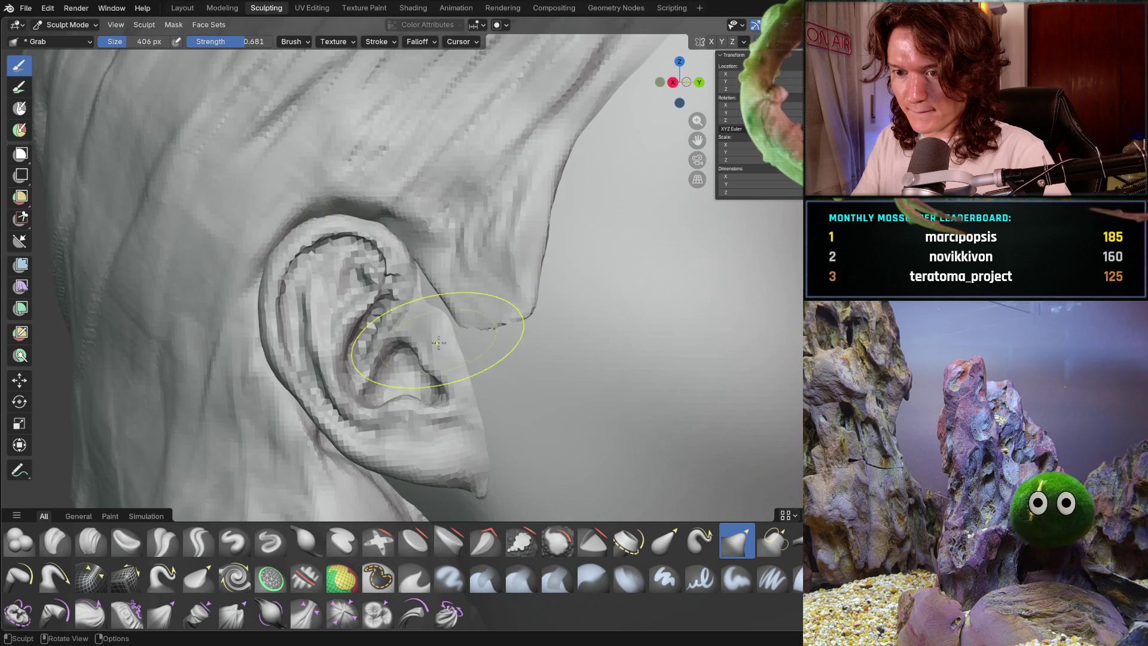
pyautogui.click(91, 540)
pyautogui.press('f')
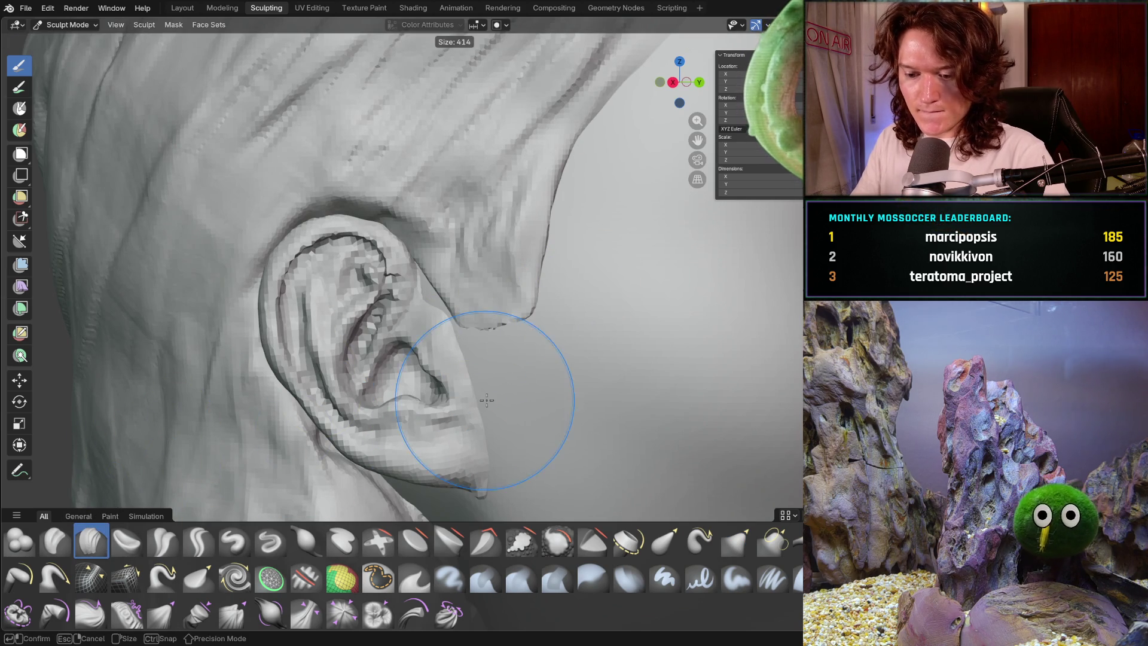
# Step: Resize Clay Strips to 104 px and firm up the pointed hair lock beside the ear, checking it edge-on
pyautogui.click(439, 394)
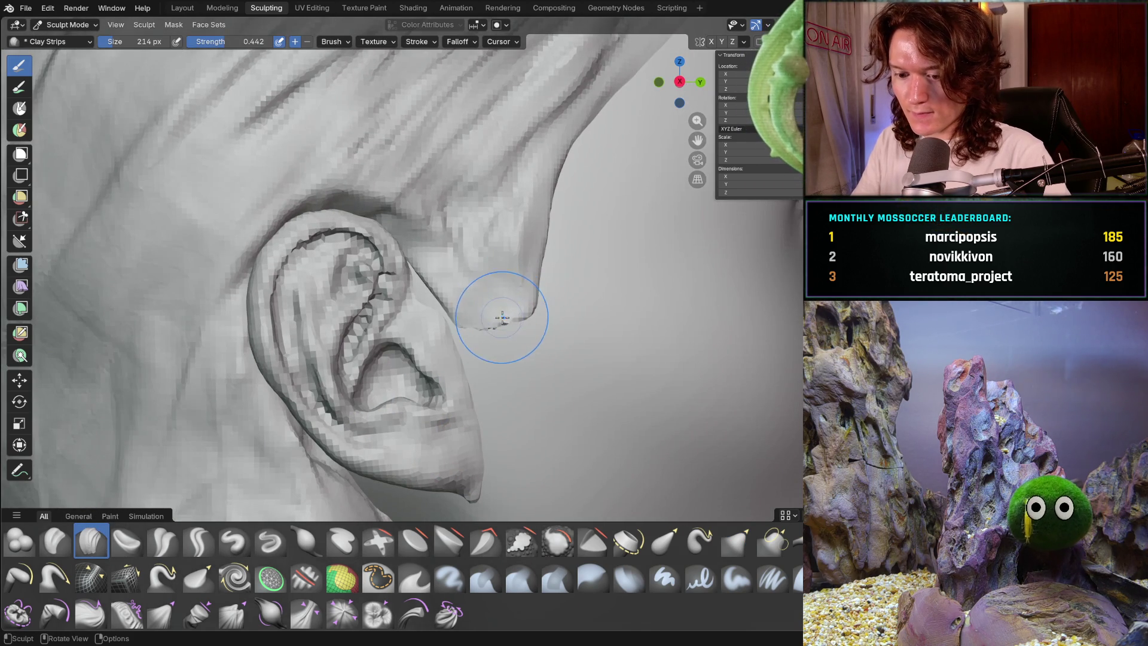
pyautogui.press('f')
pyautogui.click(503, 316)
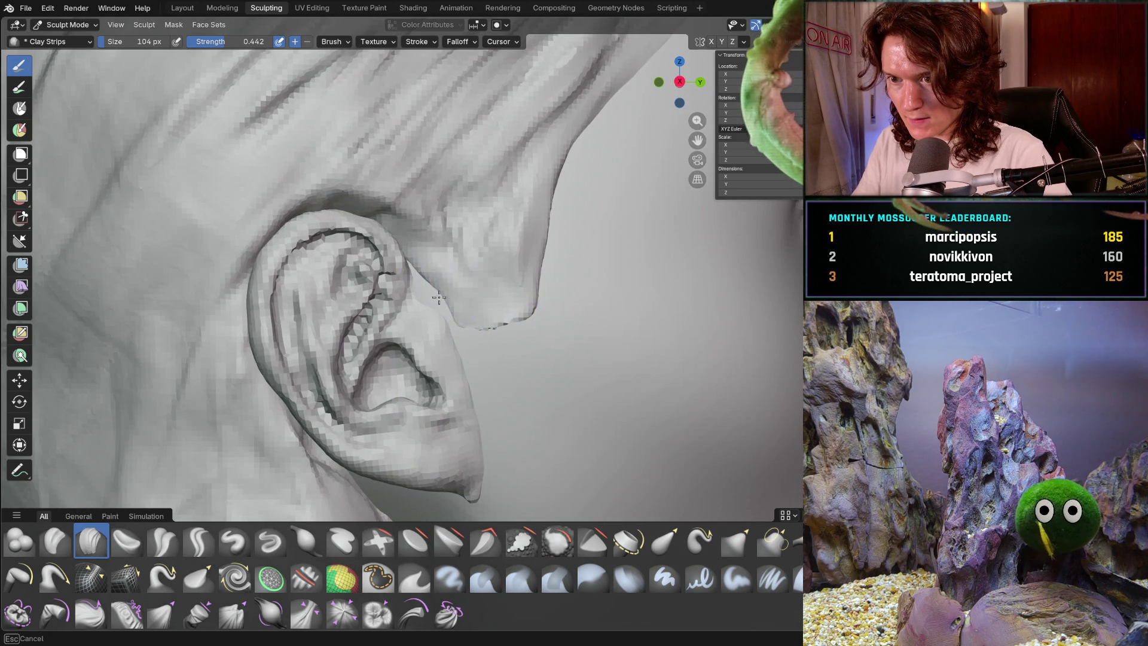
pyautogui.moveTo(420, 299)
pyautogui.mouseDown()
pyautogui.moveTo(465, 295)
pyautogui.moveTo(465, 240)
pyautogui.mouseUp()
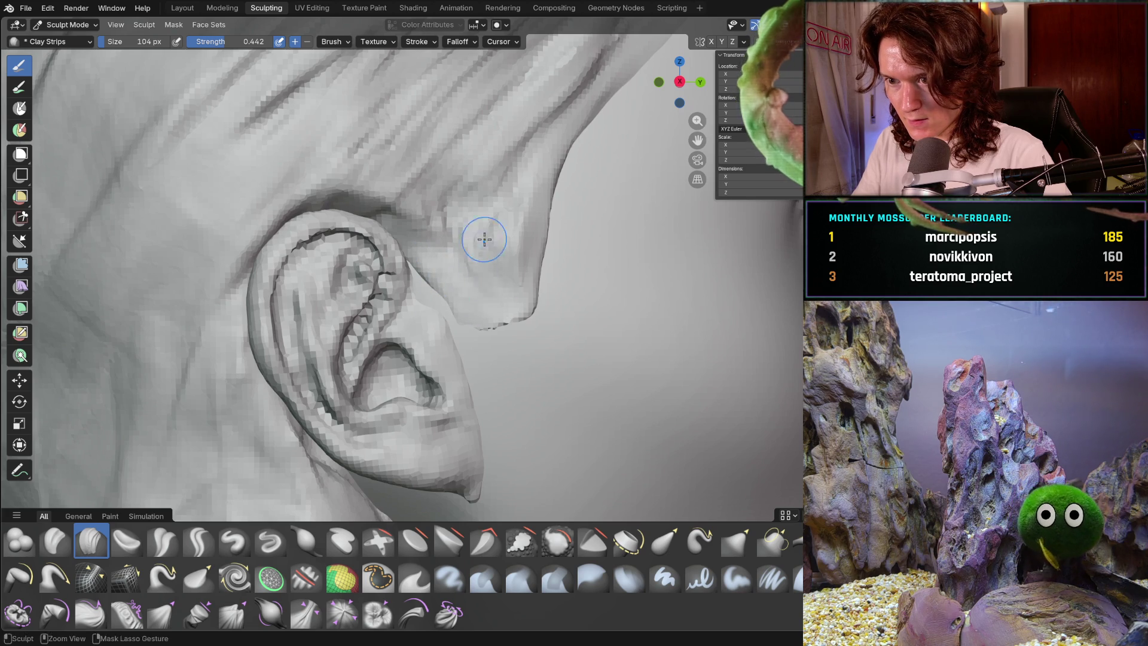
pyautogui.moveTo(524, 213); pyautogui.dragTo(436, 230, button='middle')
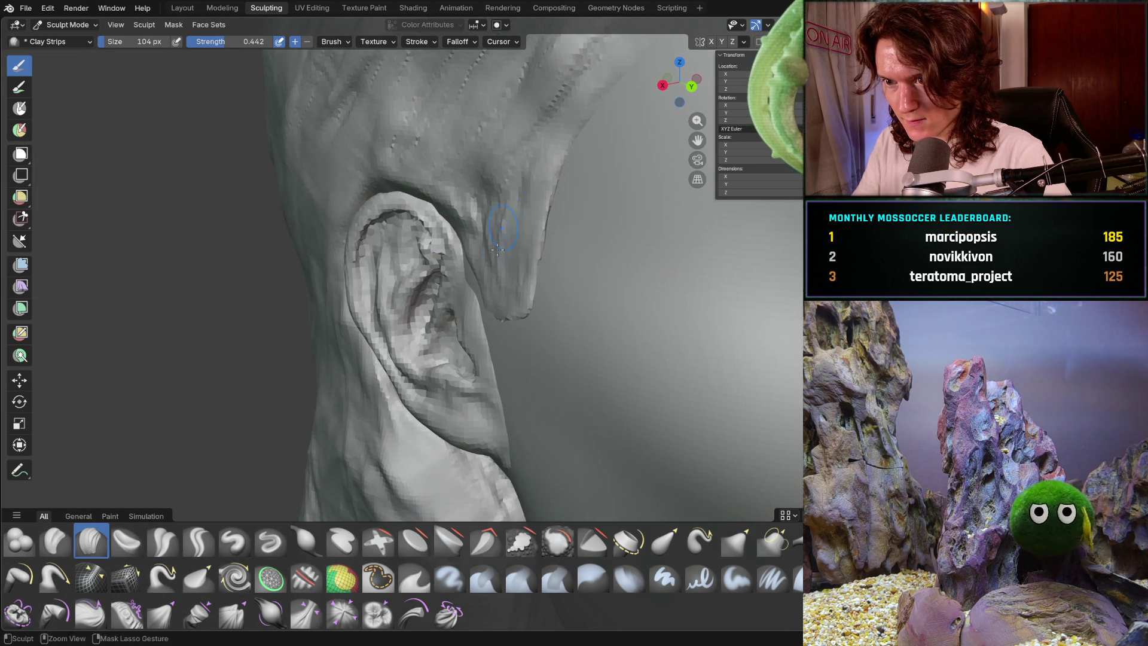
pyautogui.moveTo(503, 225); pyautogui.dragTo(521, 182, button='middle')
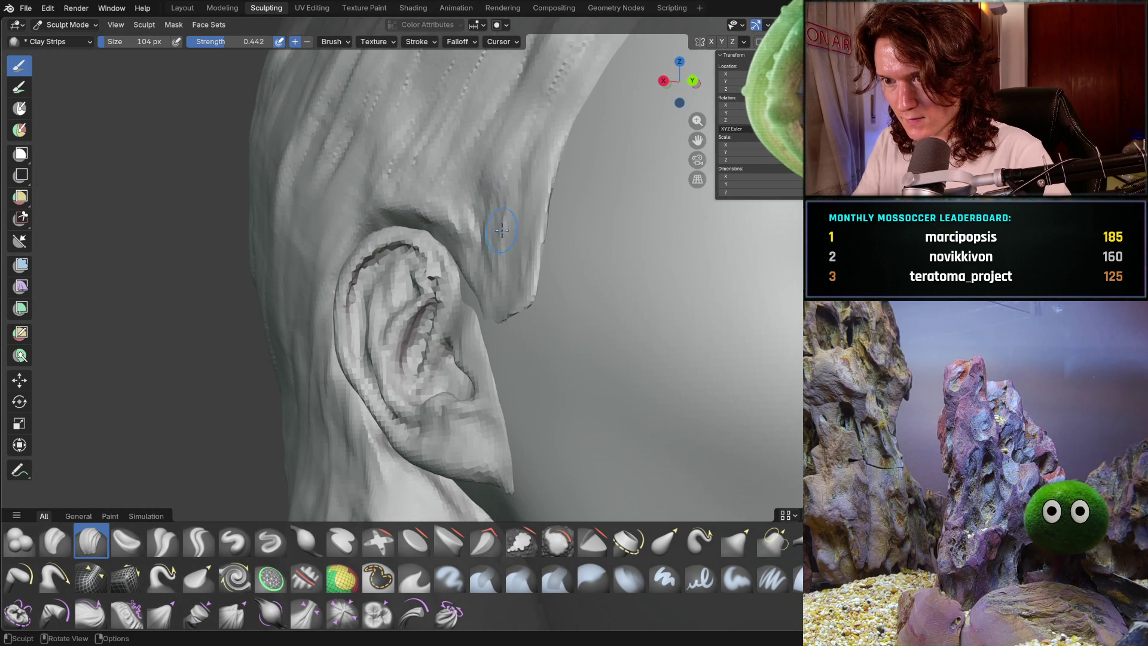
pyautogui.moveTo(519, 292); pyautogui.dragTo(481, 278, button='middle')
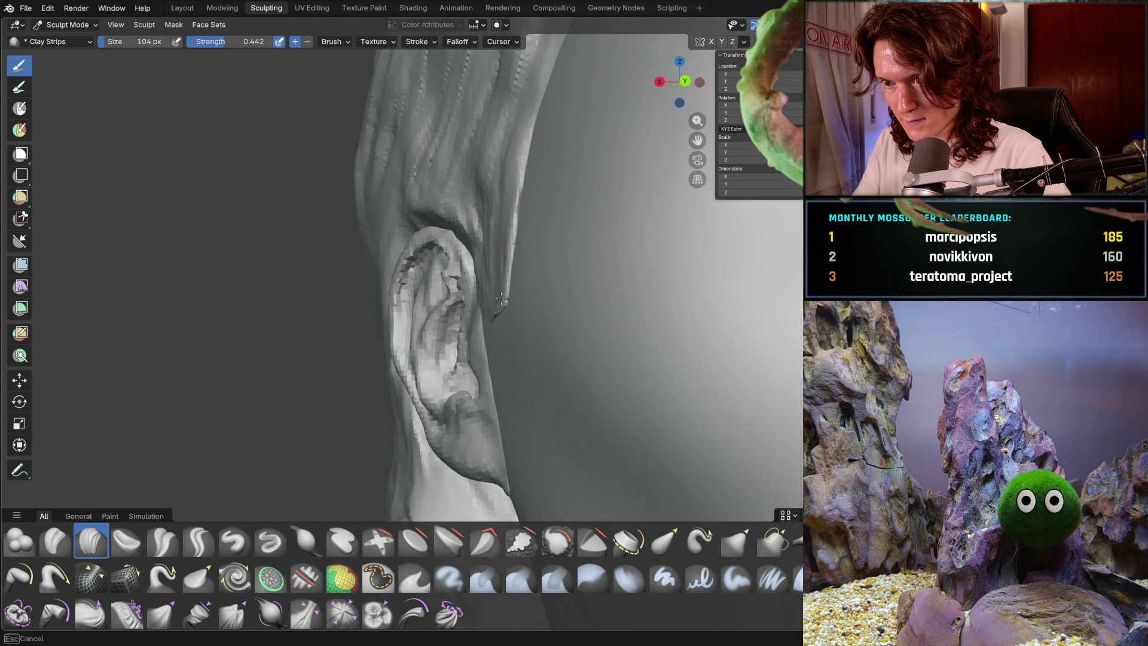
pyautogui.moveTo(504, 269)
pyautogui.mouseDown(button='middle')
pyautogui.moveTo(518, 288)
pyautogui.moveTo(489, 308)
pyautogui.mouseUp(button='middle')
pyautogui.scroll(-5, 567, 198)
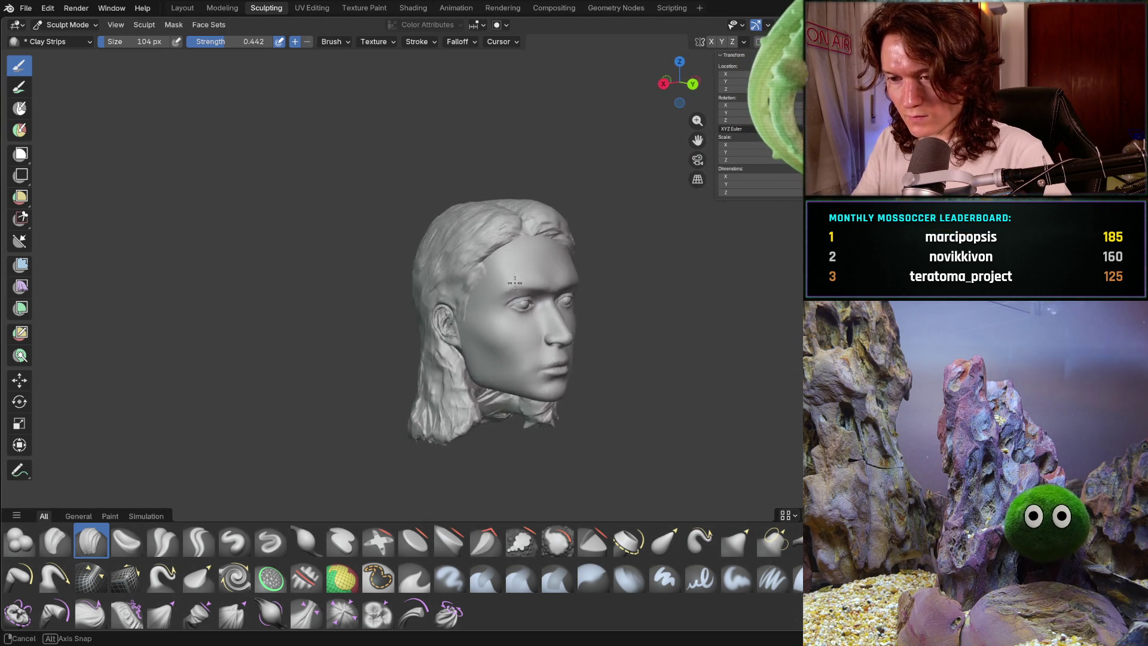
pyautogui.scroll(4, 489, 308)
pyautogui.scroll(3, 489, 308)
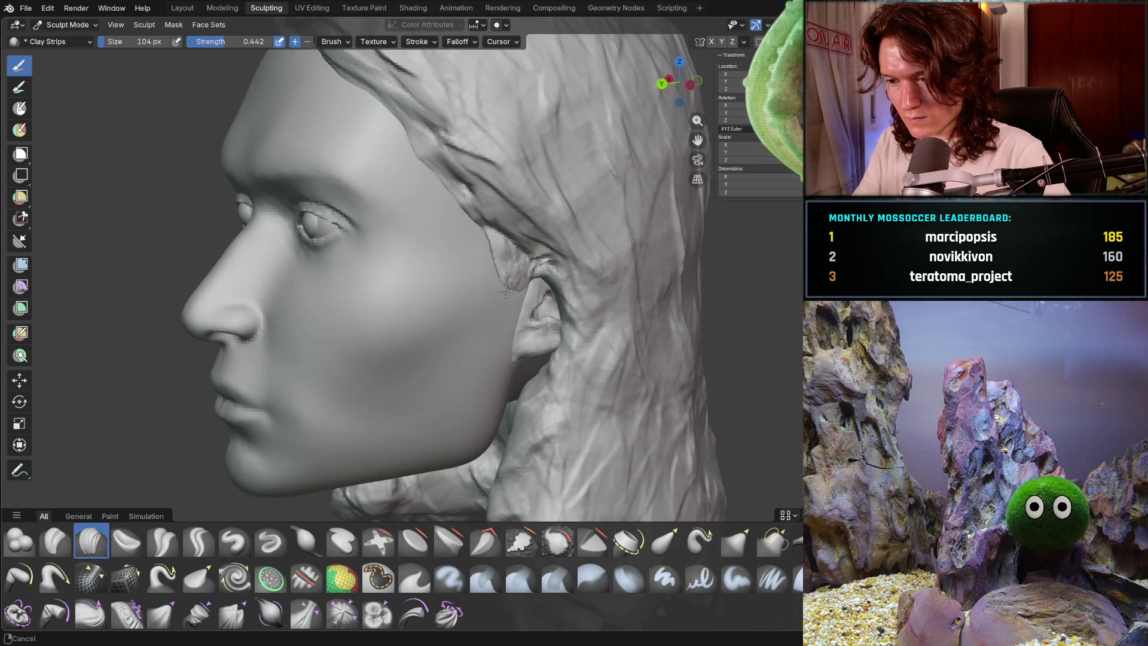
pyautogui.scroll(4, 502, 287)
pyautogui.scroll(3, 524, 269)
pyautogui.scroll(-4, 524, 270)
# Step: Add clay along the jaw edge below the hair, then pull it outward with the Grab brush
pyautogui.moveTo(511, 269); pyautogui.dragTo(469, 278, button='middle')
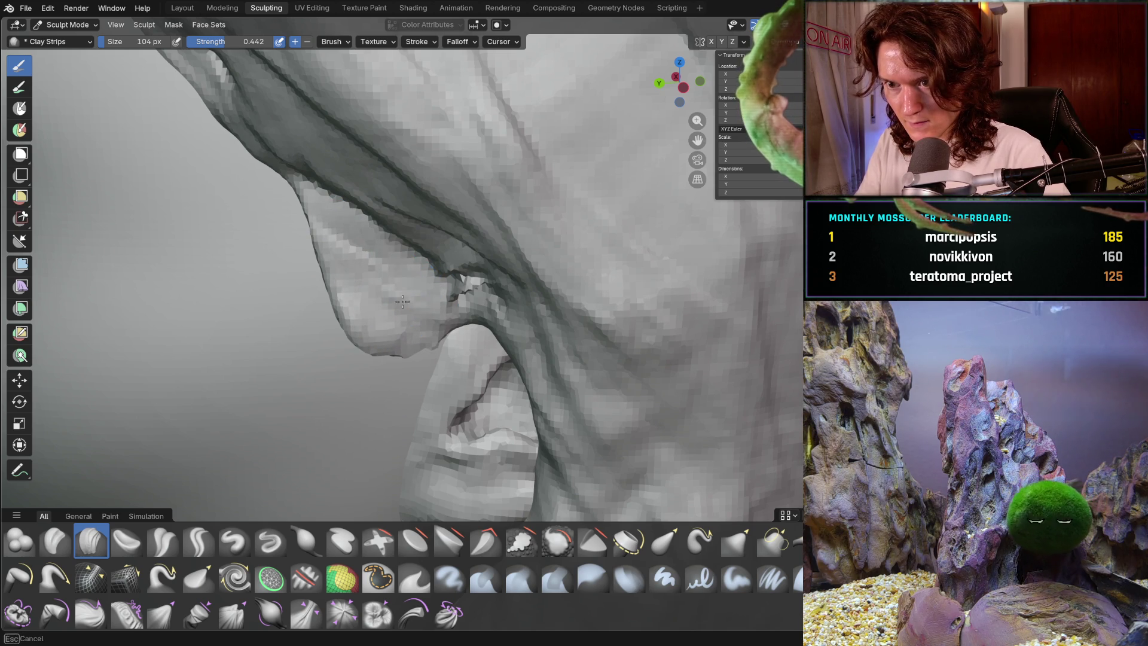
pyautogui.moveTo(428, 302); pyautogui.dragTo(413, 329)
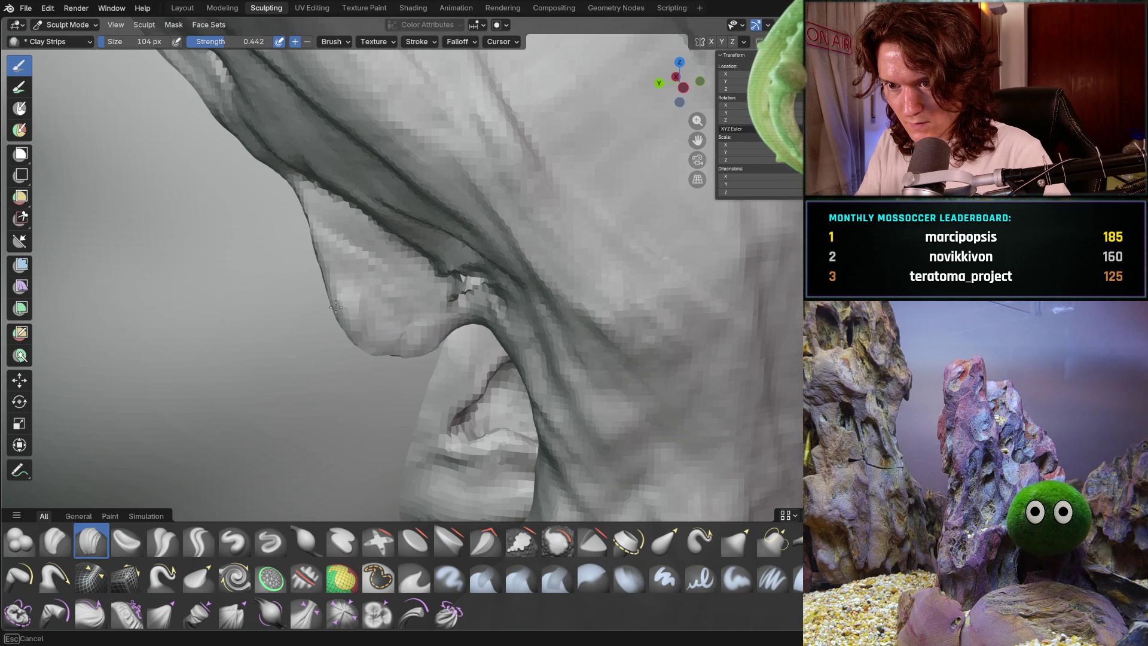
pyautogui.moveTo(331, 316); pyautogui.dragTo(339, 319)
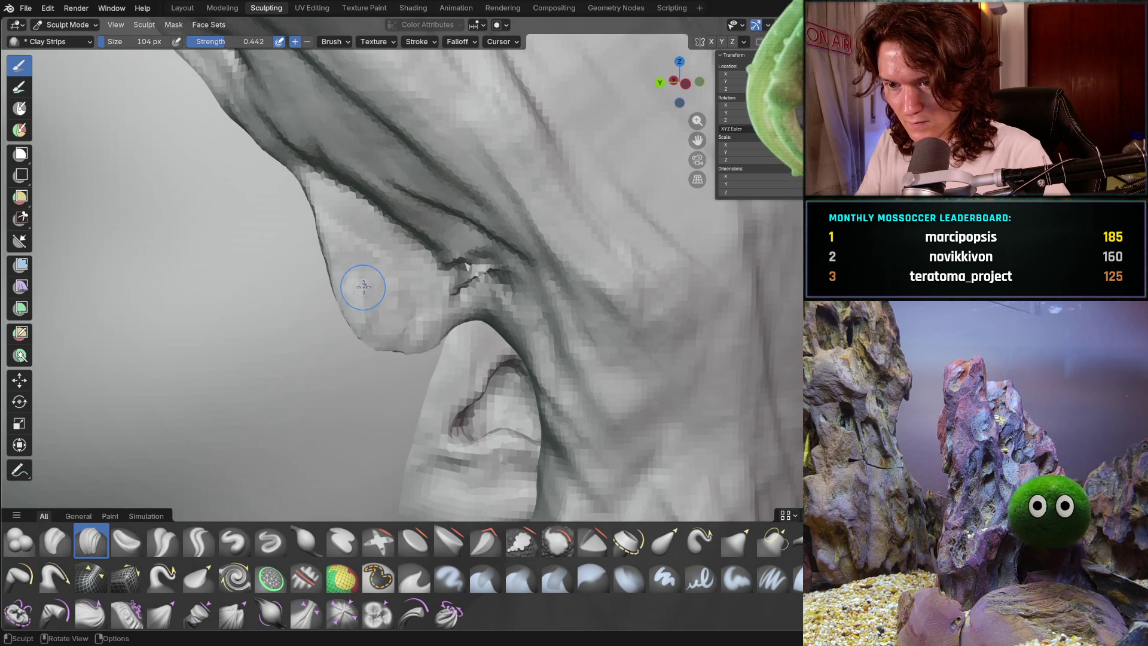
pyautogui.press('g')
pyautogui.moveTo(352, 318)
pyautogui.mouseDown()
pyautogui.moveTo(346, 287)
pyautogui.moveTo(304, 269)
pyautogui.mouseUp()
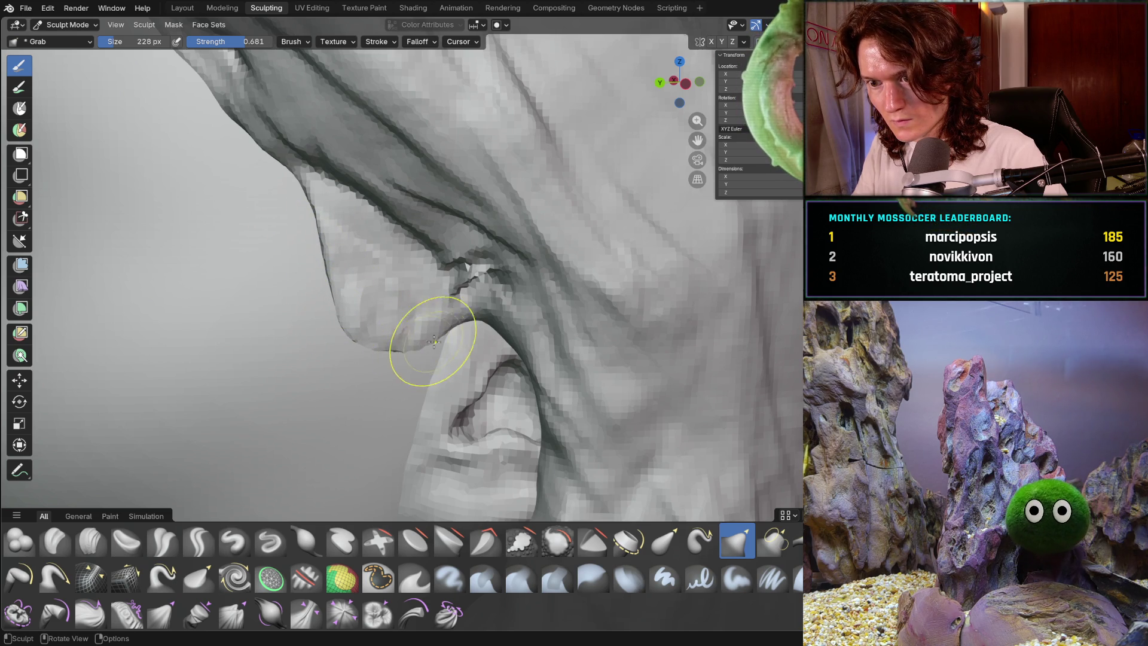
# Step: Pull the jaw edge further out along the hair with the Grab brush
pyautogui.moveTo(422, 325); pyautogui.dragTo(431, 336, button='middle')
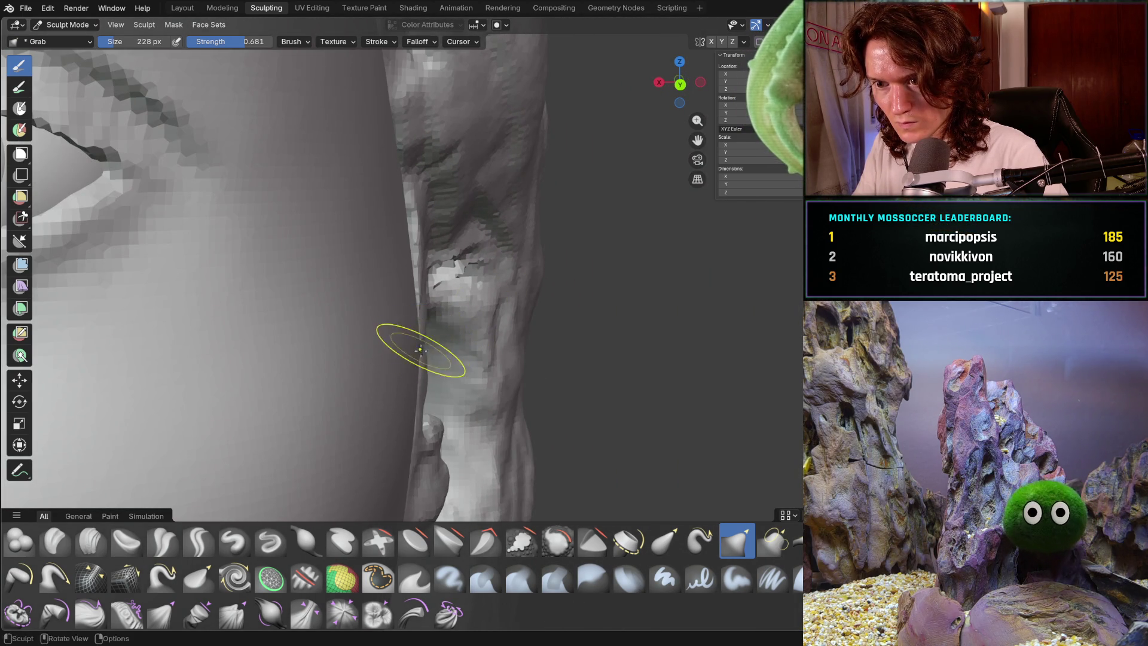
pyautogui.moveTo(419, 348); pyautogui.dragTo(412, 324)
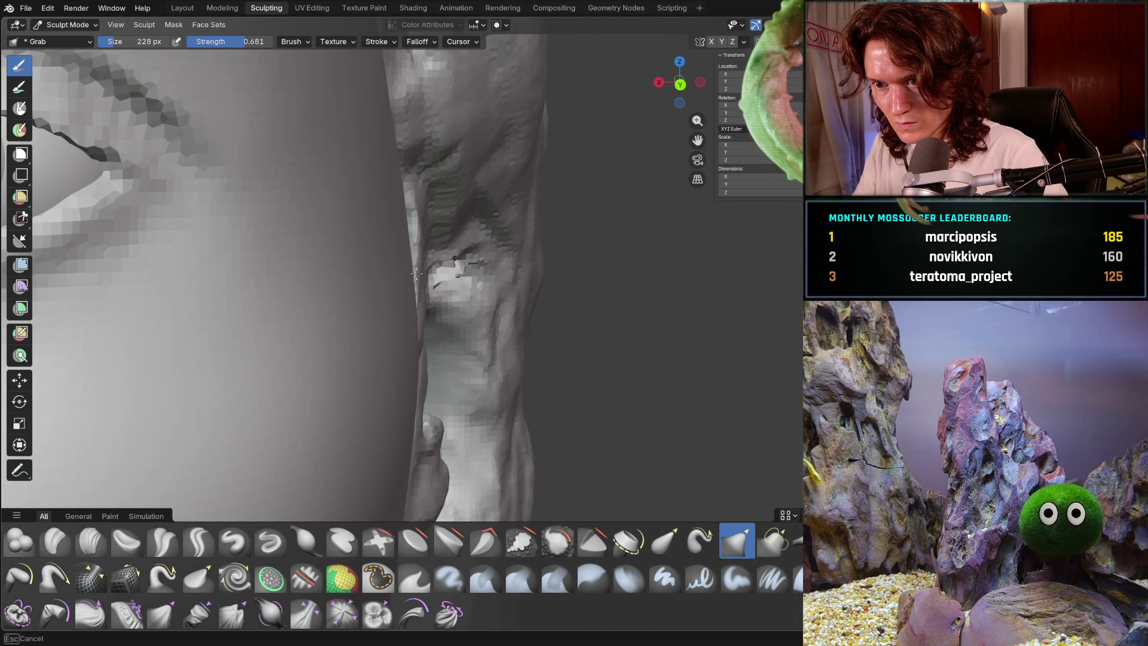
pyautogui.moveTo(414, 249); pyautogui.dragTo(385, 285, button='middle')
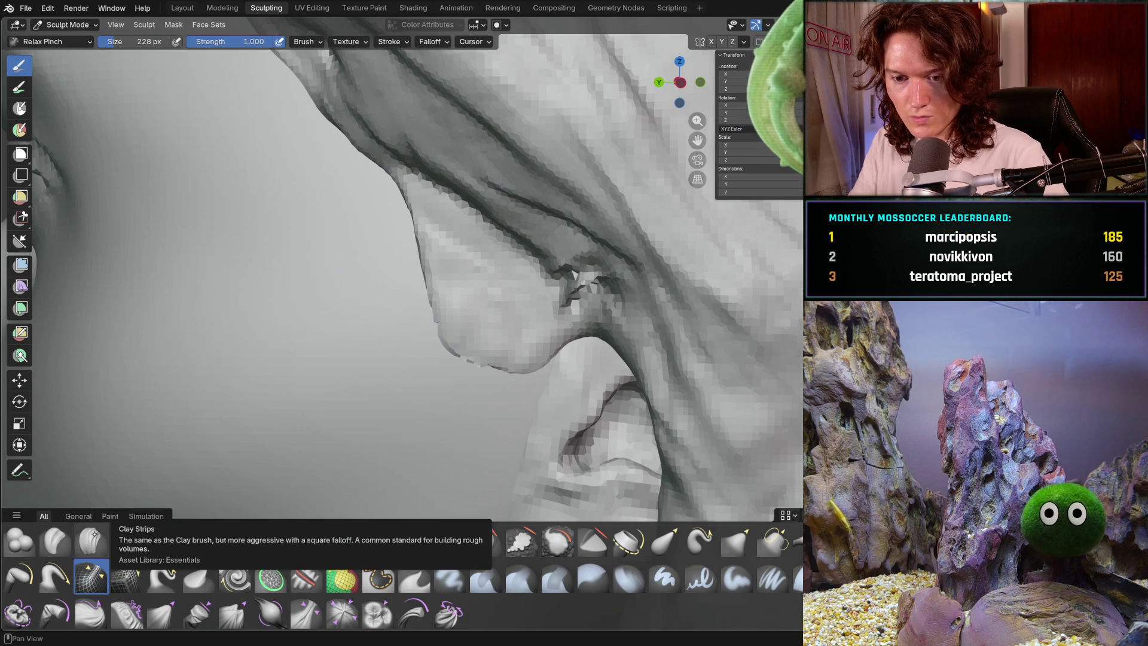
# Step: Return to Clay Strips at 136 px and close in on the cheek and jaw below the hair
pyautogui.click(92, 541)
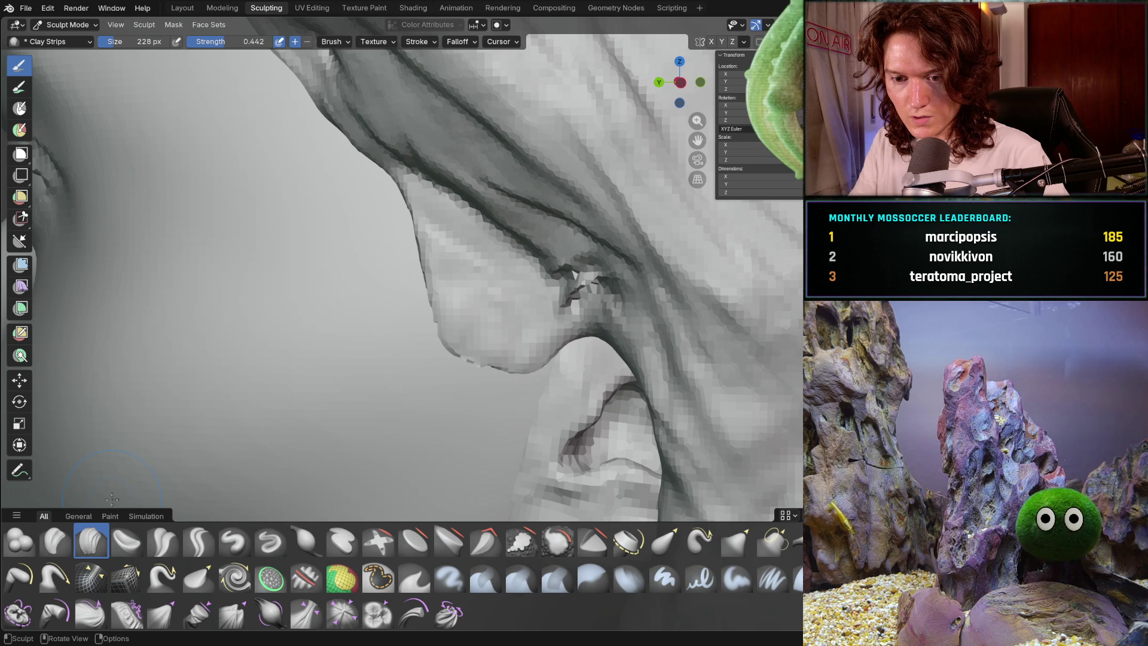
pyautogui.press('f')
pyautogui.click(492, 357)
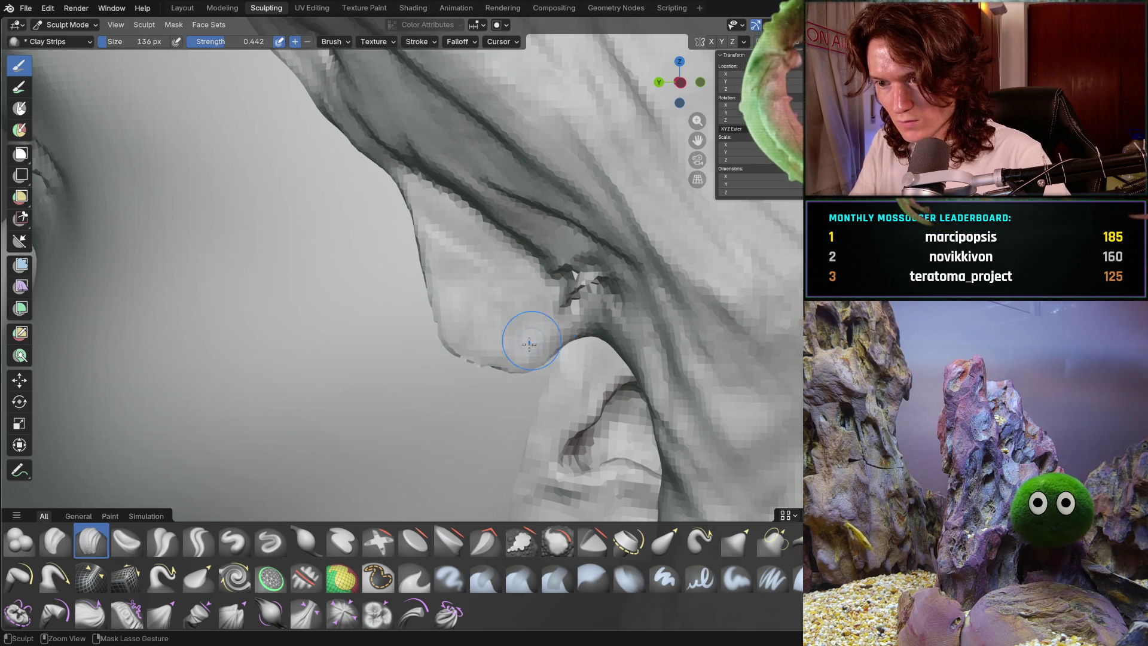
pyautogui.moveTo(519, 256); pyautogui.dragTo(558, 279, button='middle')
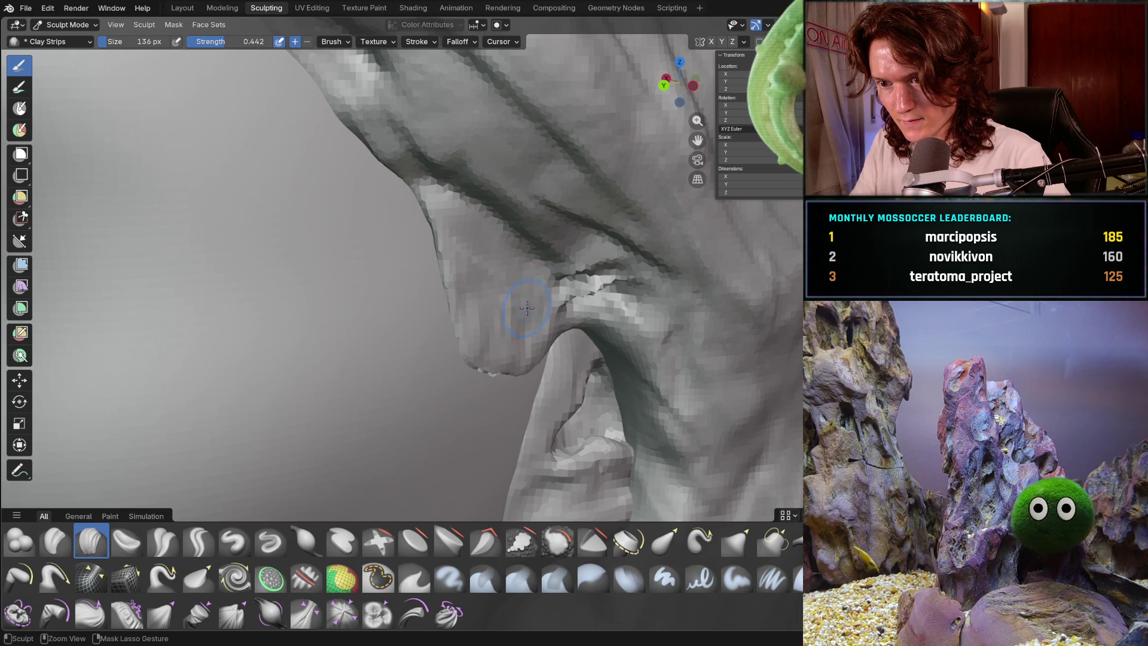
pyautogui.scroll(-3, 527, 328)
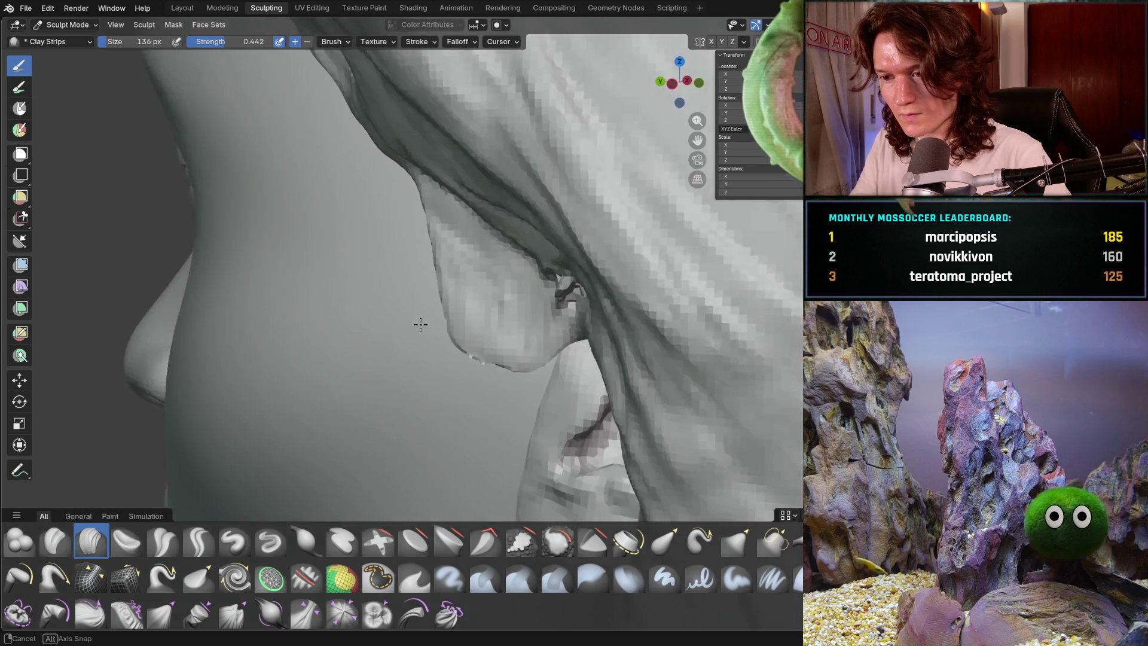
pyautogui.moveTo(466, 323); pyautogui.dragTo(492, 314, button='middle')
pyautogui.scroll(4, 492, 314)
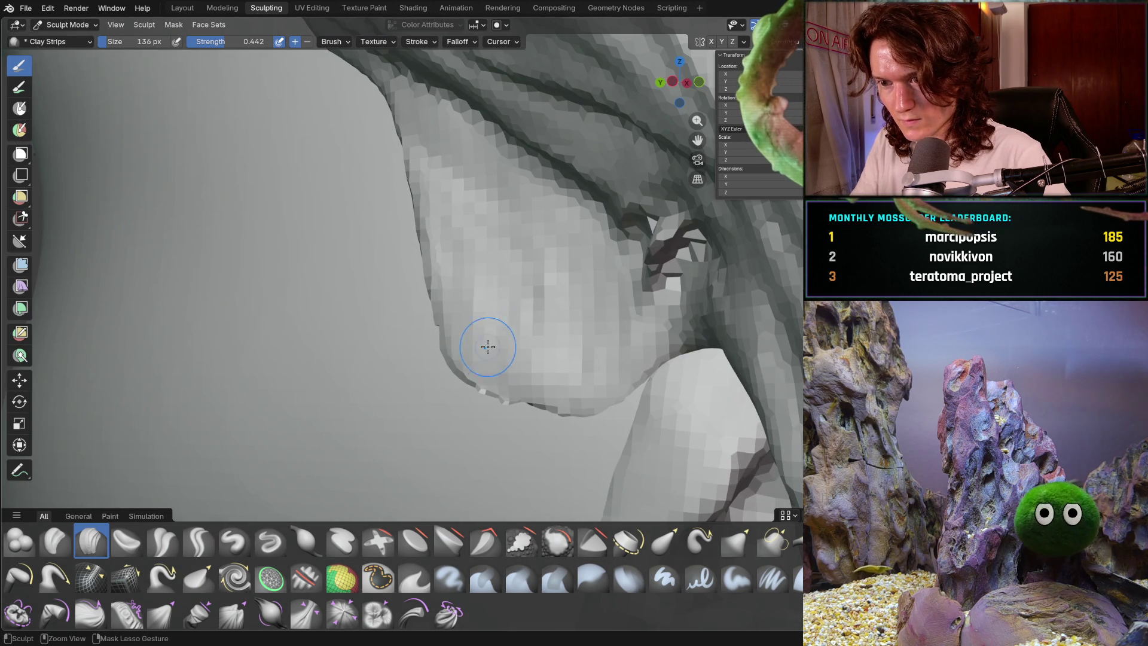
pyautogui.scroll(-5, 499, 375)
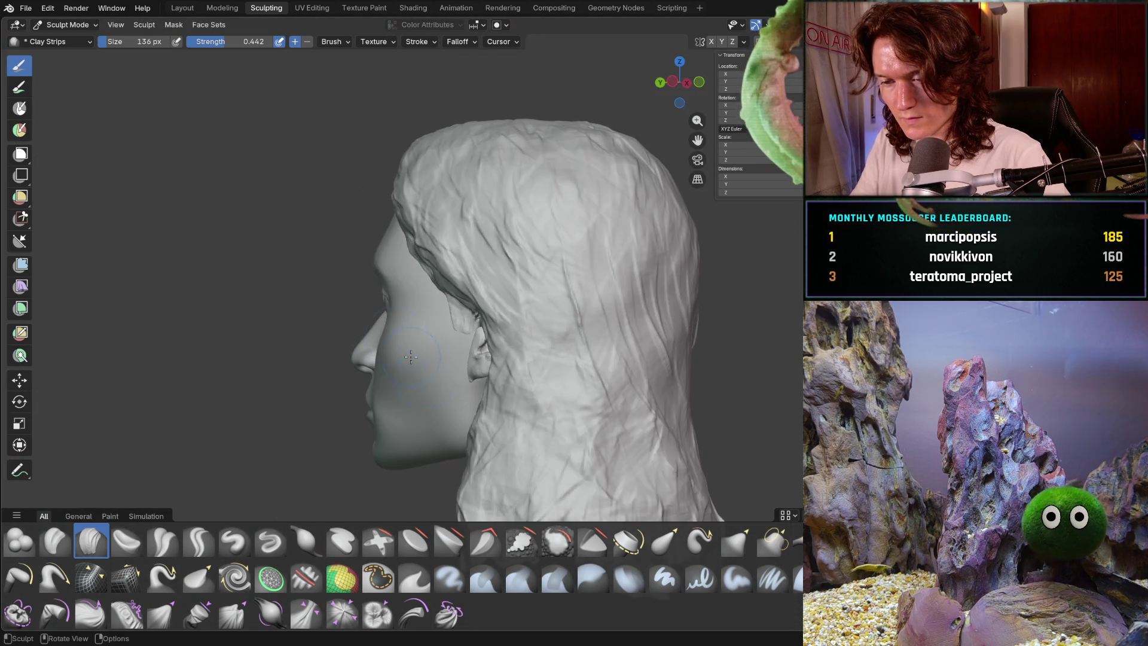
# Step: Build up the cheek edge and the hair edge along the jaw with Clay Strips strokes
pyautogui.moveTo(467, 323)
pyautogui.mouseDown(button='middle')
pyautogui.moveTo(484, 315)
pyautogui.moveTo(431, 314)
pyautogui.moveTo(463, 314)
pyautogui.mouseUp(button='middle')
pyautogui.moveTo(339, 315)
pyautogui.mouseDown(button='middle')
pyautogui.moveTo(502, 323)
pyautogui.moveTo(255, 341)
pyautogui.moveTo(269, 339)
pyautogui.mouseUp(button='middle')
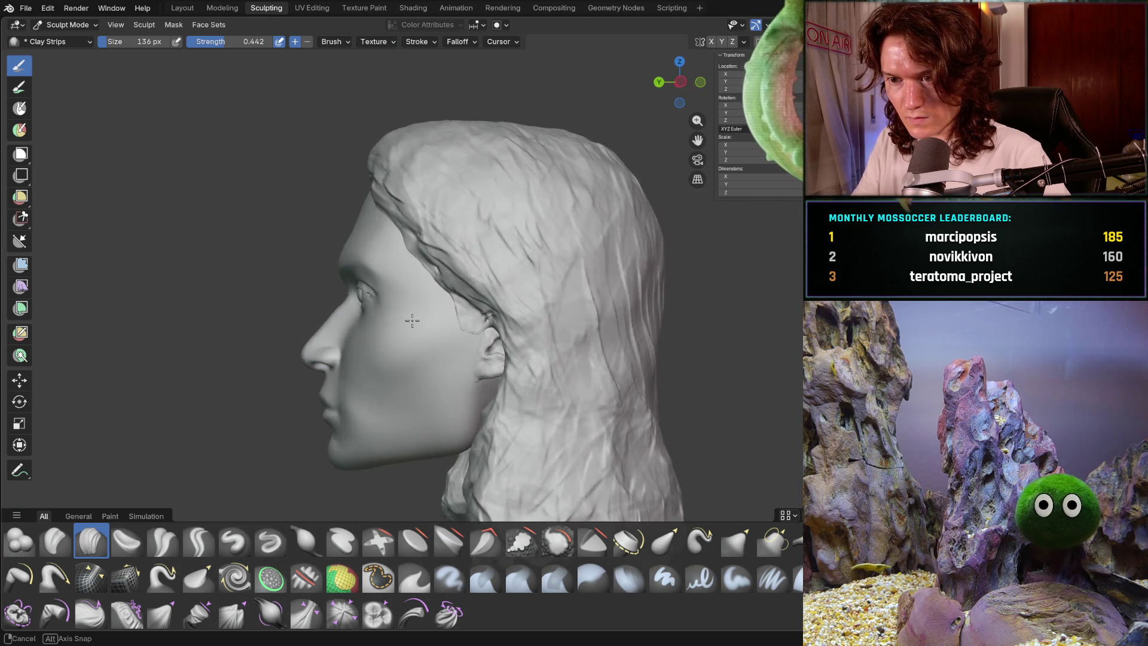
pyautogui.scroll(8, 395, 296)
pyautogui.moveTo(441, 240); pyautogui.dragTo(439, 221)
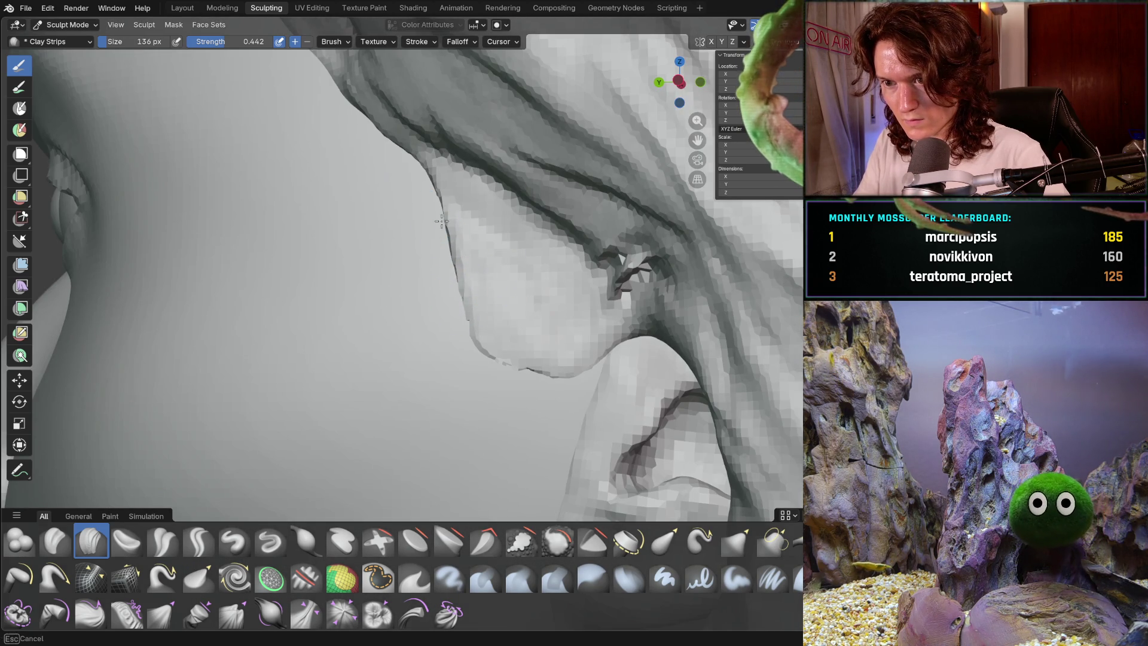
pyautogui.moveTo(467, 351); pyautogui.dragTo(447, 244)
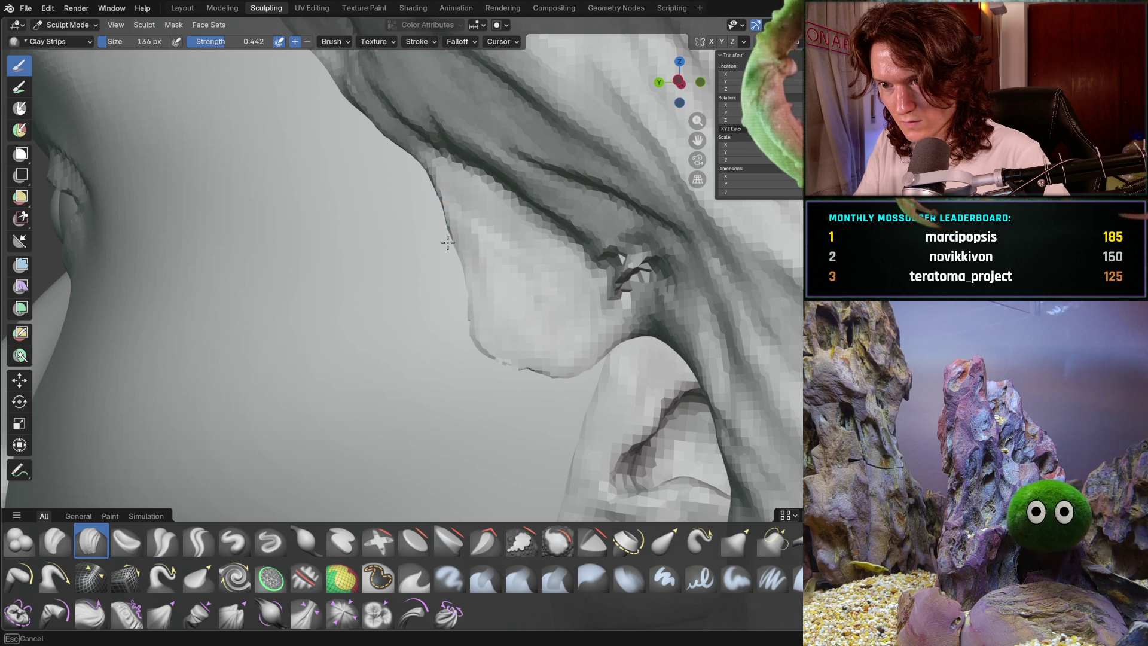
pyautogui.moveTo(448, 207); pyautogui.dragTo(465, 297)
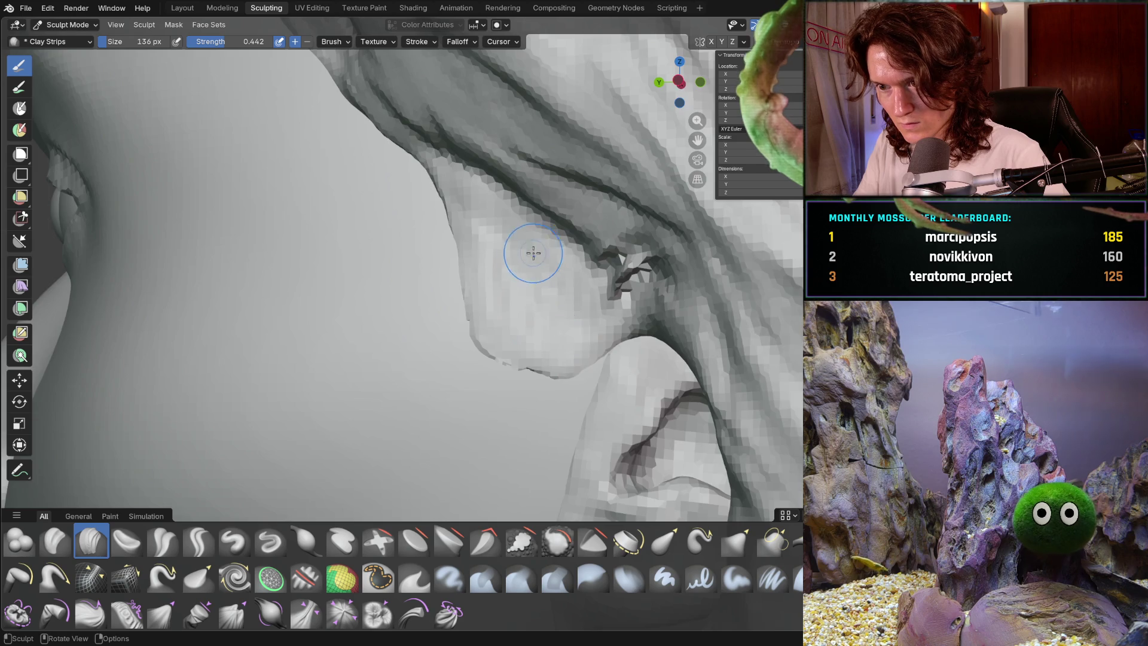
pyautogui.moveTo(533, 251); pyautogui.dragTo(628, 282, button='middle')
pyautogui.moveTo(534, 318); pyautogui.dragTo(530, 322)
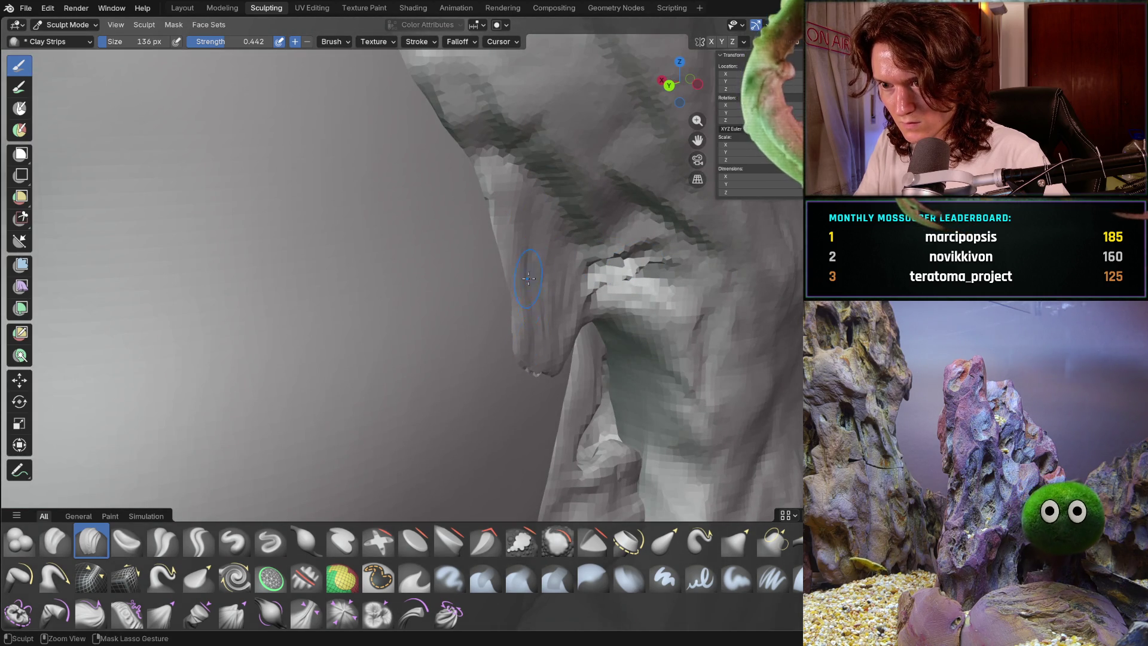
pyautogui.scroll(3, 527, 277)
pyautogui.moveTo(489, 270); pyautogui.dragTo(497, 279)
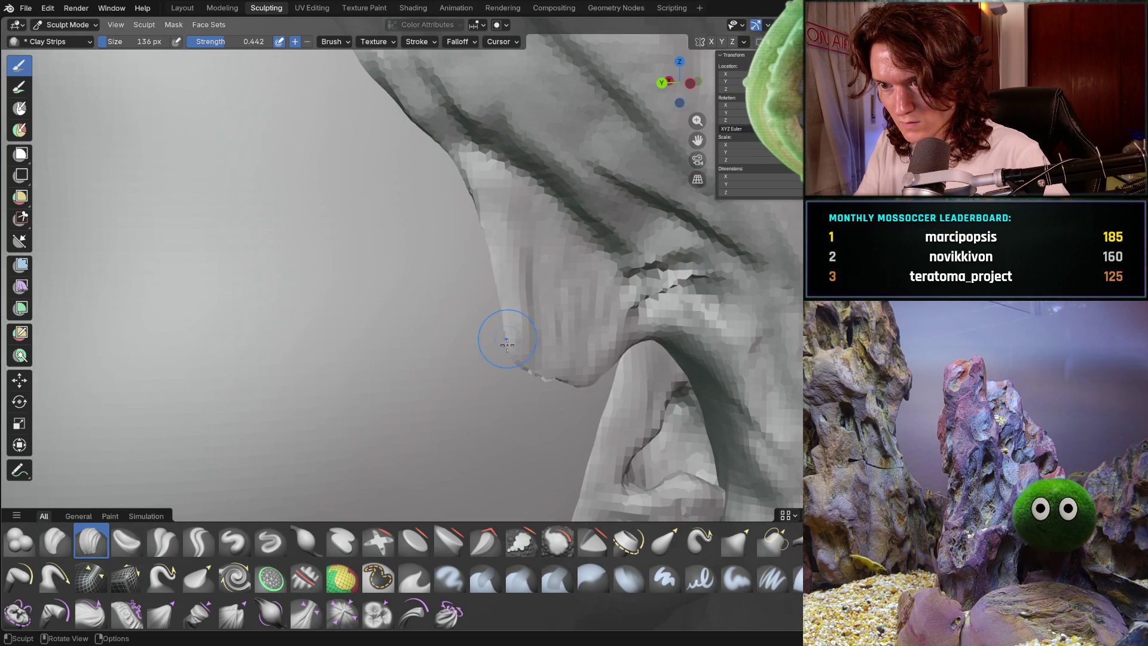
# Step: Add clay along the hair edge near the chin and refine its tip from several angles
pyautogui.moveTo(506, 305); pyautogui.dragTo(458, 273, button='middle')
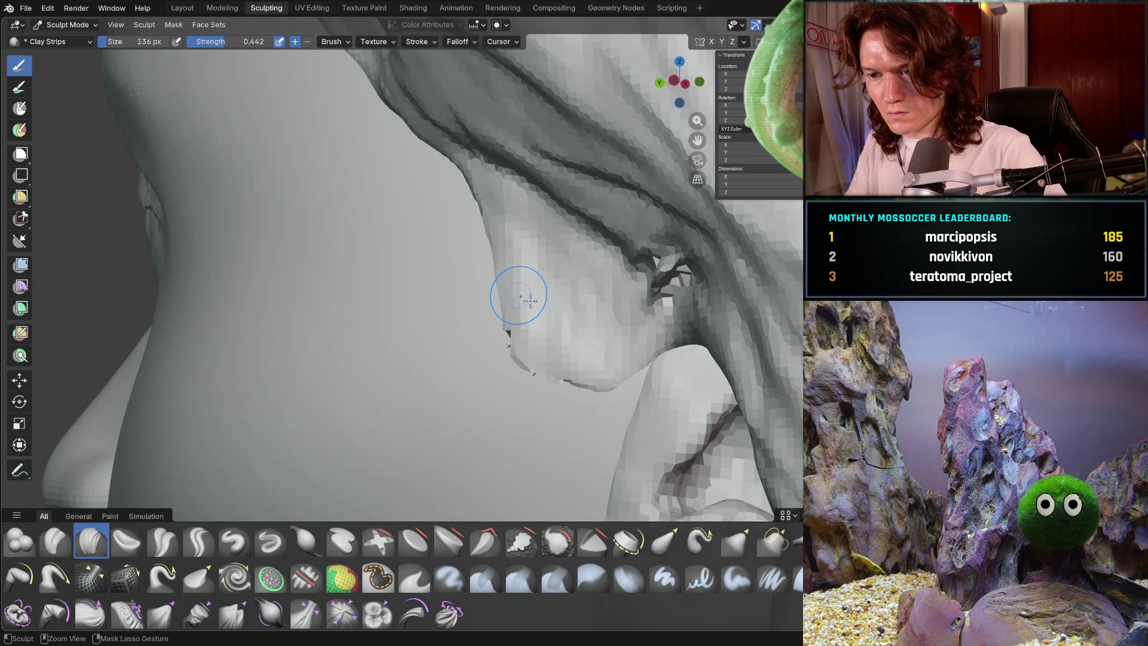
pyautogui.moveTo(518, 320)
pyautogui.mouseDown()
pyautogui.moveTo(510, 357)
pyautogui.moveTo(566, 375)
pyautogui.mouseUp()
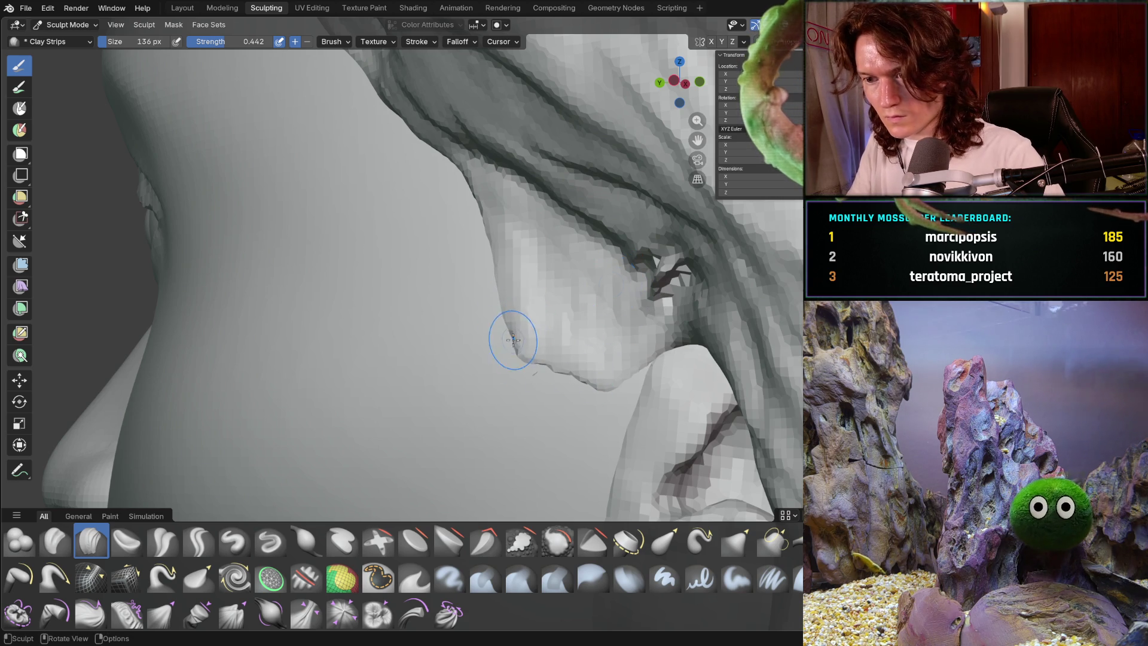
pyautogui.moveTo(513, 339); pyautogui.dragTo(518, 361)
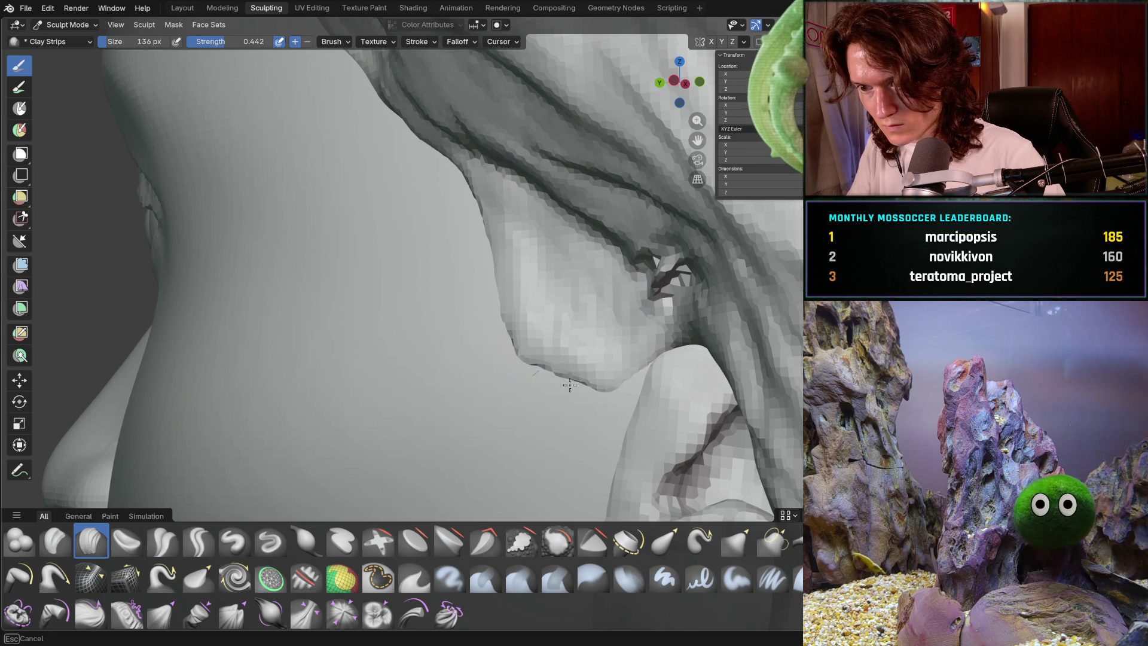
pyautogui.moveTo(570, 384); pyautogui.dragTo(603, 331, button='middle')
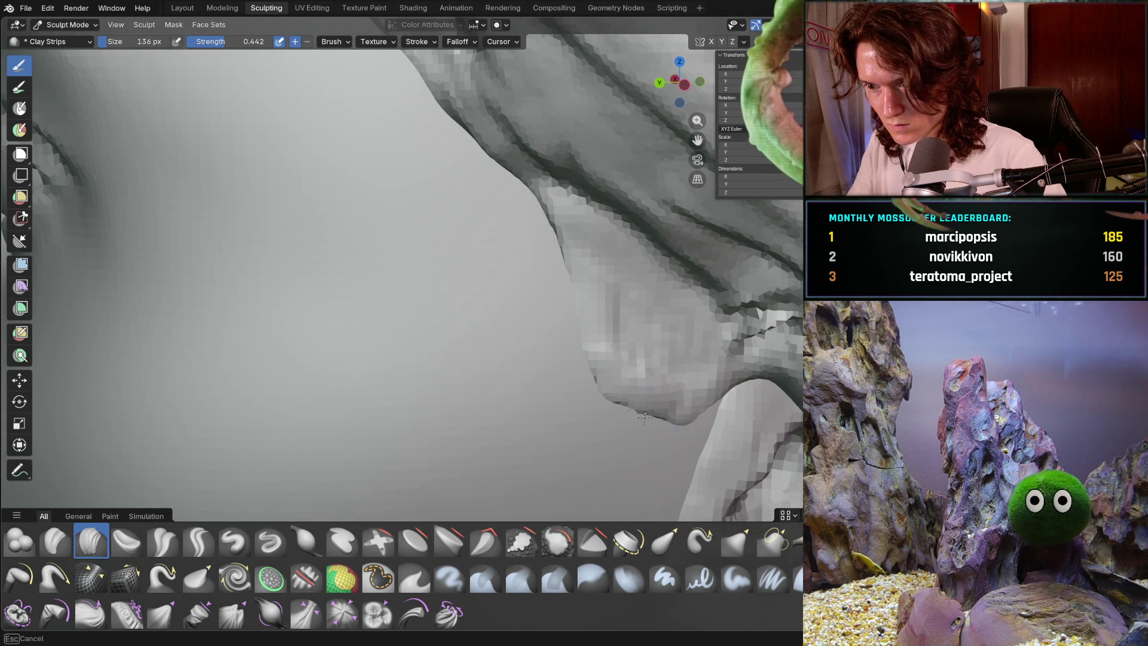
pyautogui.moveTo(592, 337); pyautogui.dragTo(611, 392)
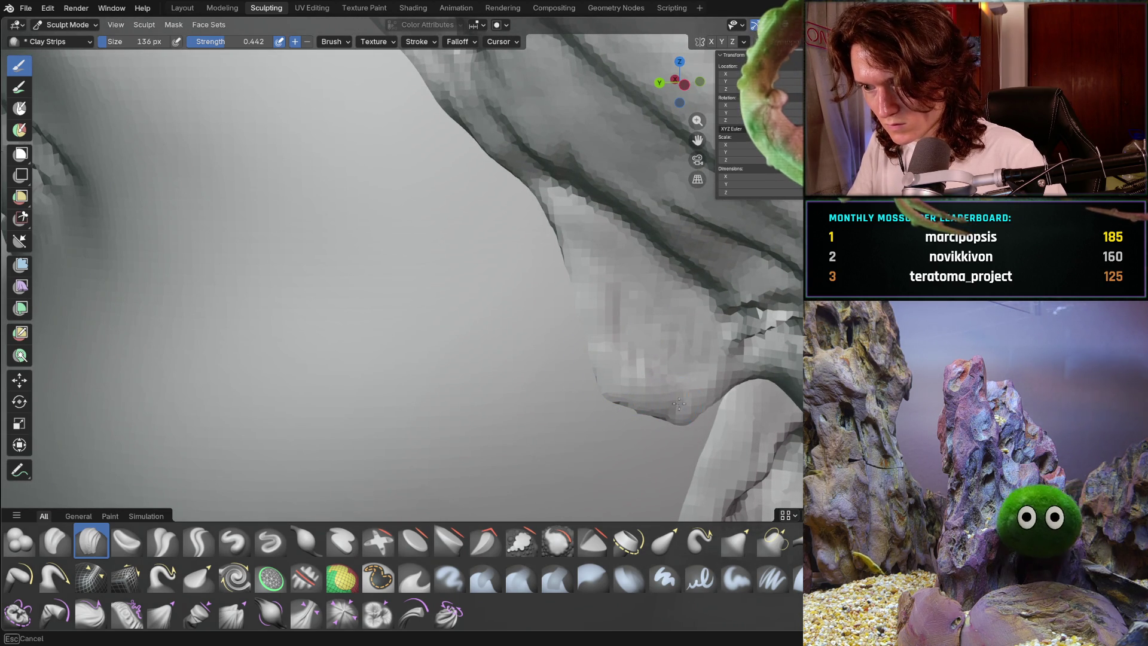
pyautogui.moveTo(653, 369)
pyautogui.mouseDown(button='middle')
pyautogui.moveTo(619, 341)
pyautogui.moveTo(720, 384)
pyautogui.moveTo(560, 290)
pyautogui.mouseUp(button='middle')
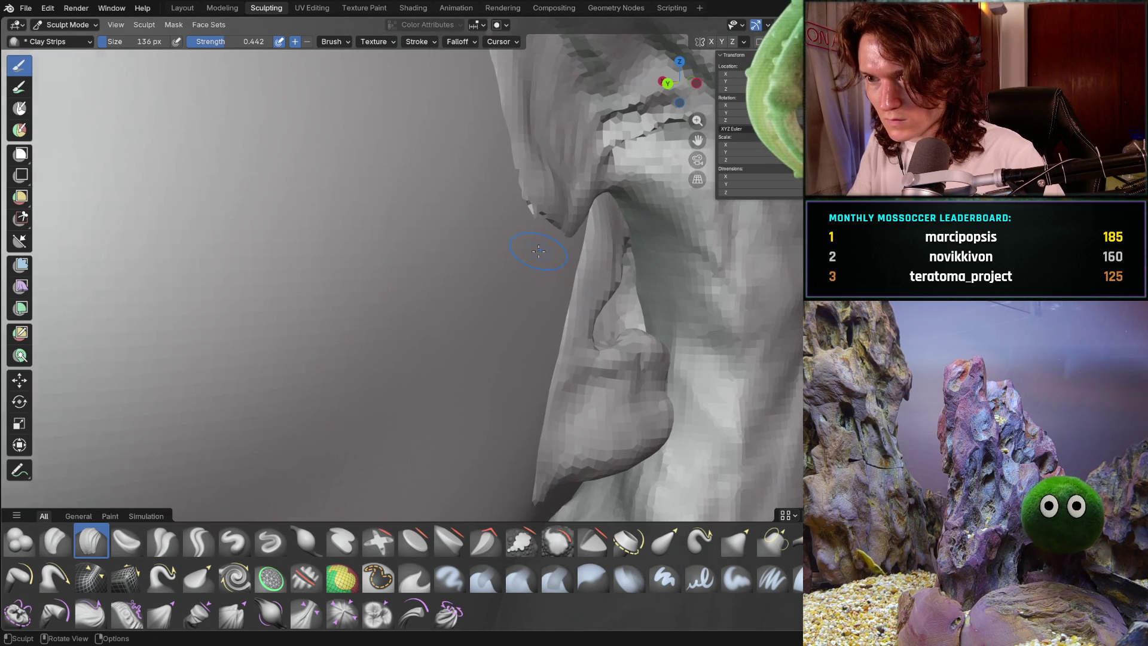
pyautogui.scroll(4, 538, 251)
pyautogui.moveTo(538, 251)
pyautogui.mouseDown(button='middle')
pyautogui.moveTo(688, 268)
pyautogui.moveTo(500, 280)
pyautogui.mouseUp(button='middle')
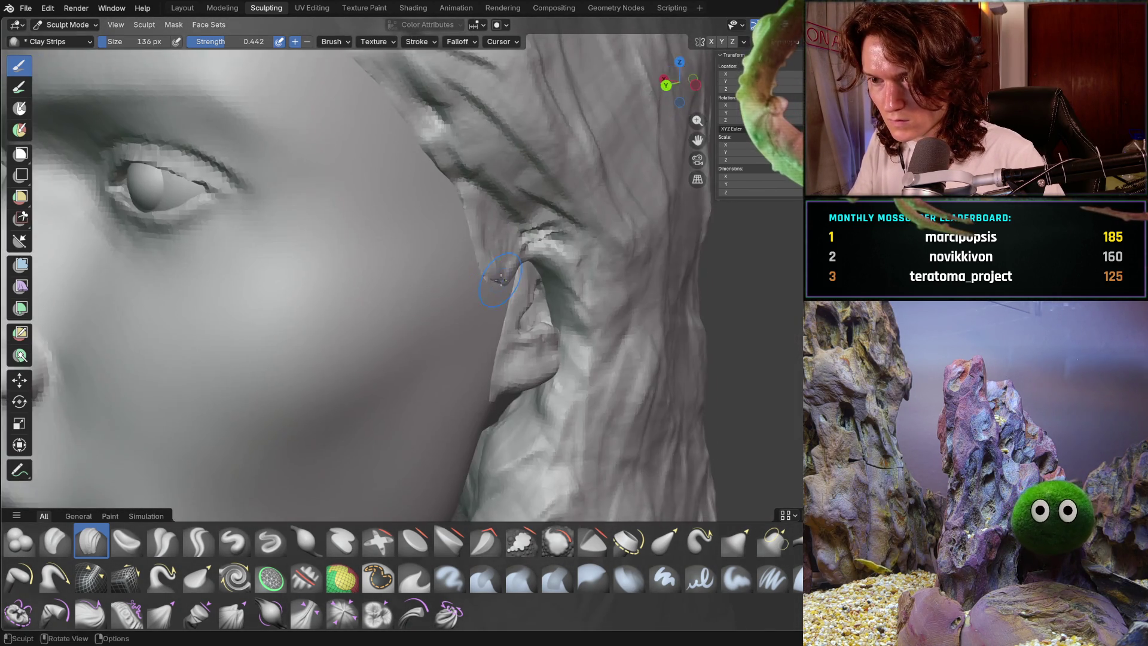
pyautogui.scroll(-4, 500, 280)
pyautogui.scroll(8, 442, 240)
pyautogui.scroll(-6, 491, 193)
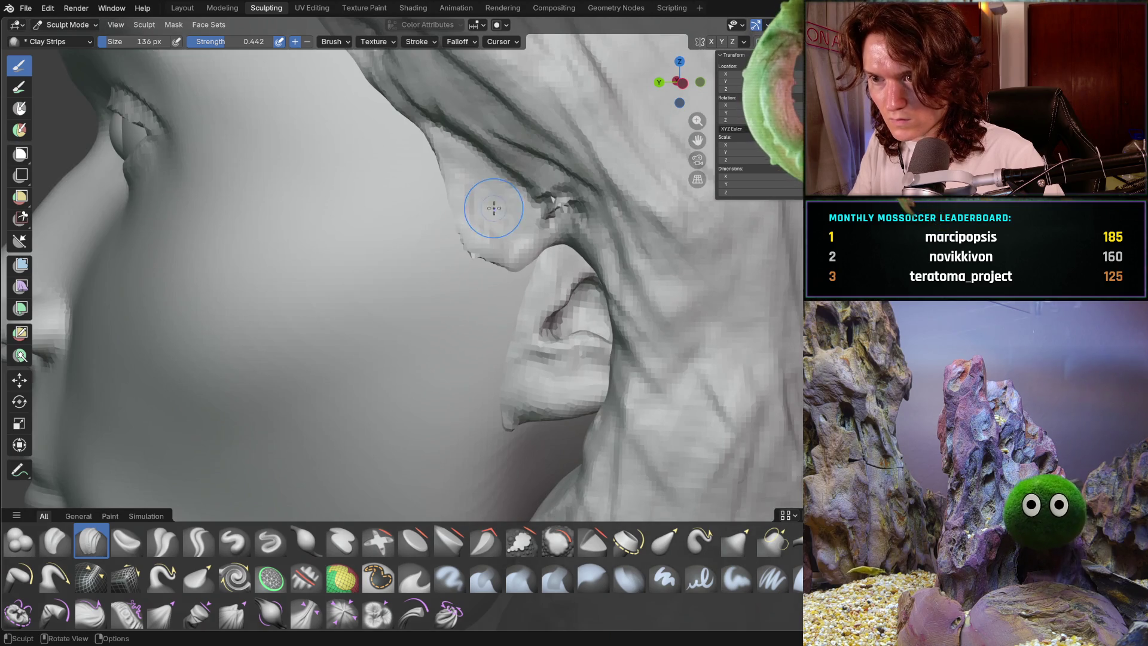
# Step: Switch to the Blob brush and inspect the hair edge near the ear from several angles
pyautogui.click(20, 541)
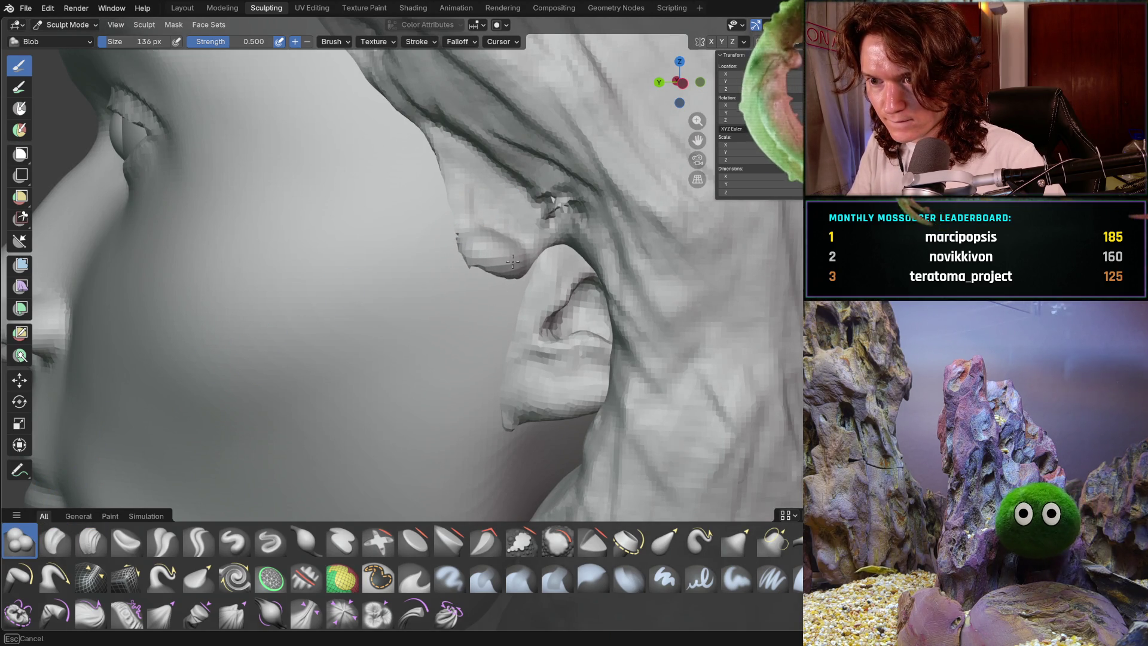
pyautogui.moveTo(513, 260); pyautogui.dragTo(536, 215, button='middle')
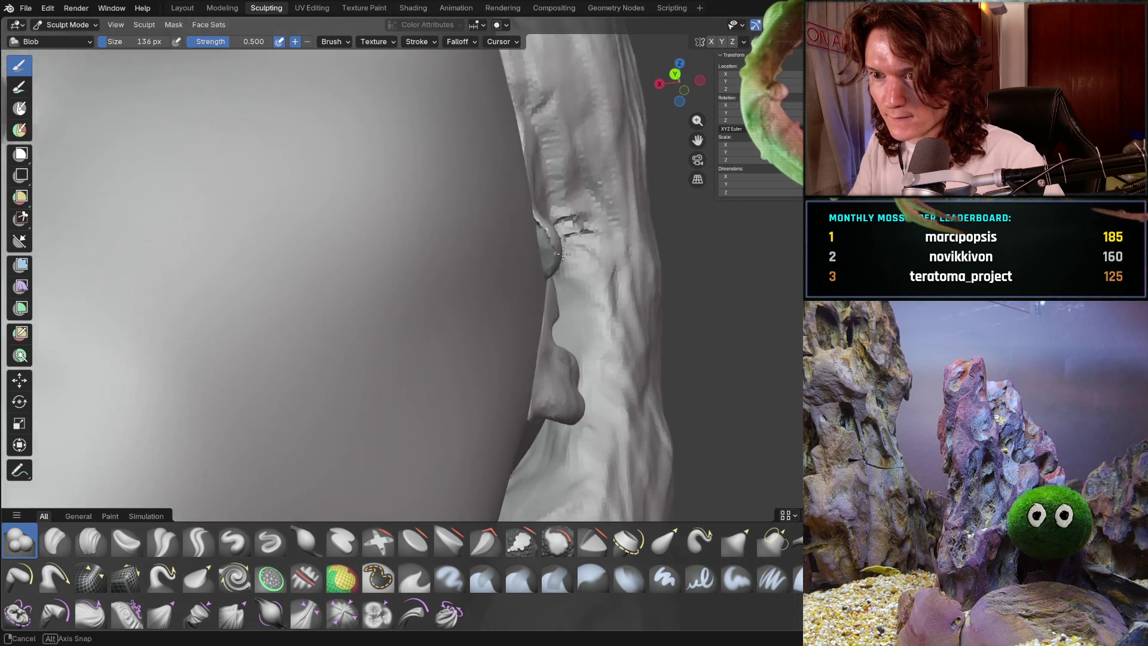
pyautogui.moveTo(519, 252)
pyautogui.mouseDown(button='middle')
pyautogui.moveTo(449, 287)
pyautogui.moveTo(482, 275)
pyautogui.mouseUp(button='middle')
pyautogui.scroll(6, 471, 308)
pyautogui.scroll(-3, 482, 275)
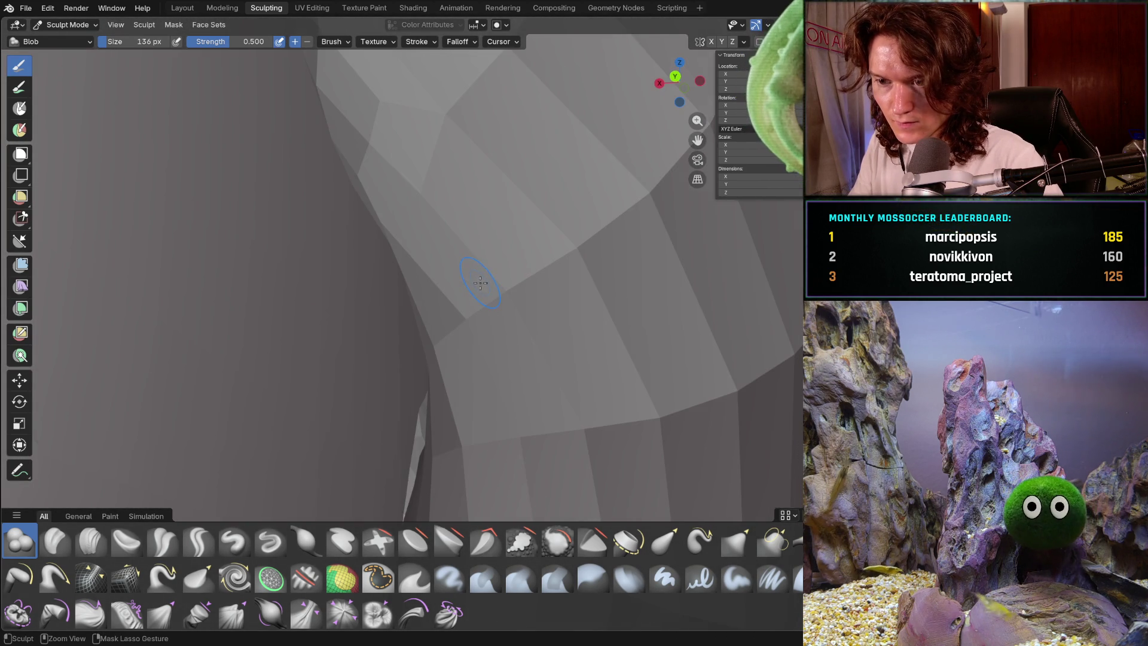
pyautogui.scroll(-8, 482, 276)
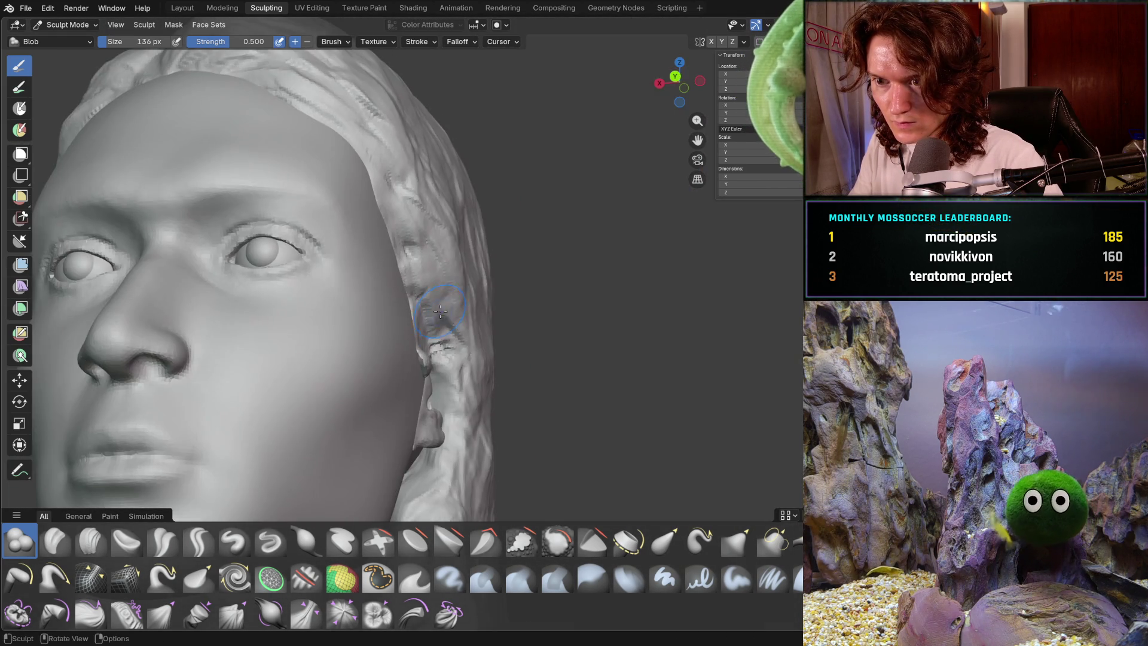
pyautogui.moveTo(422, 296)
pyautogui.mouseDown(button='middle')
pyautogui.moveTo(408, 347)
pyautogui.moveTo(343, 335)
pyautogui.moveTo(381, 260)
pyautogui.mouseUp(button='middle')
pyautogui.scroll(5, 412, 327)
pyautogui.scroll(5, 395, 332)
# Step: With the Grab brush enlarged to 224 px, pull the hair edge outward beside the ear
pyautogui.press('g')
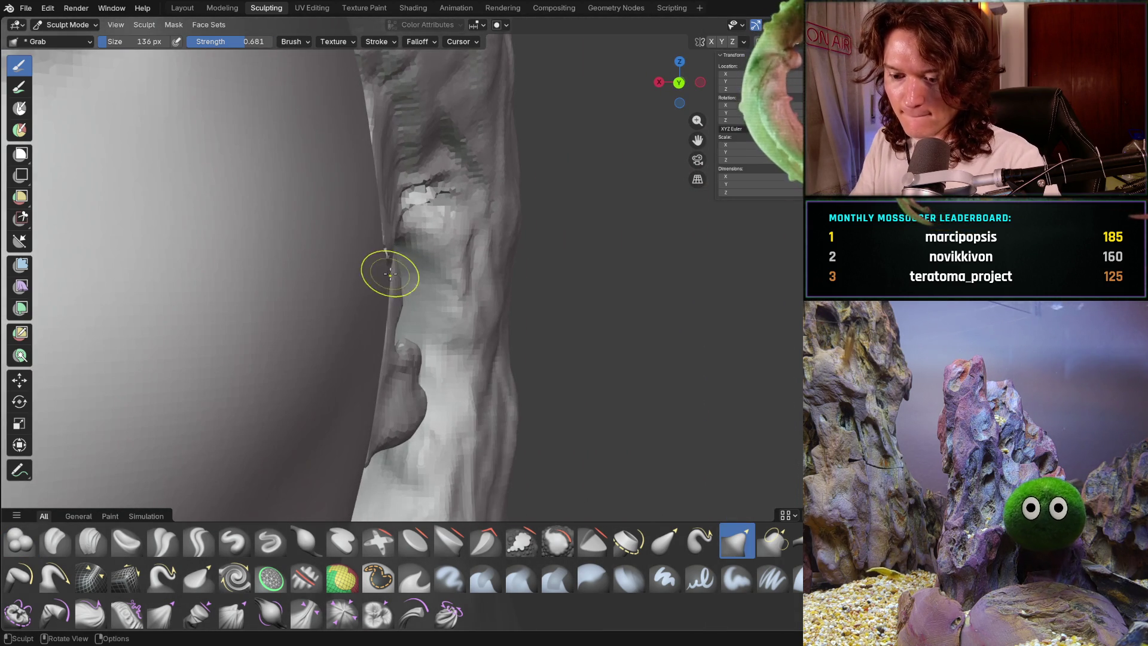
pyautogui.press('f')
pyautogui.click(393, 257)
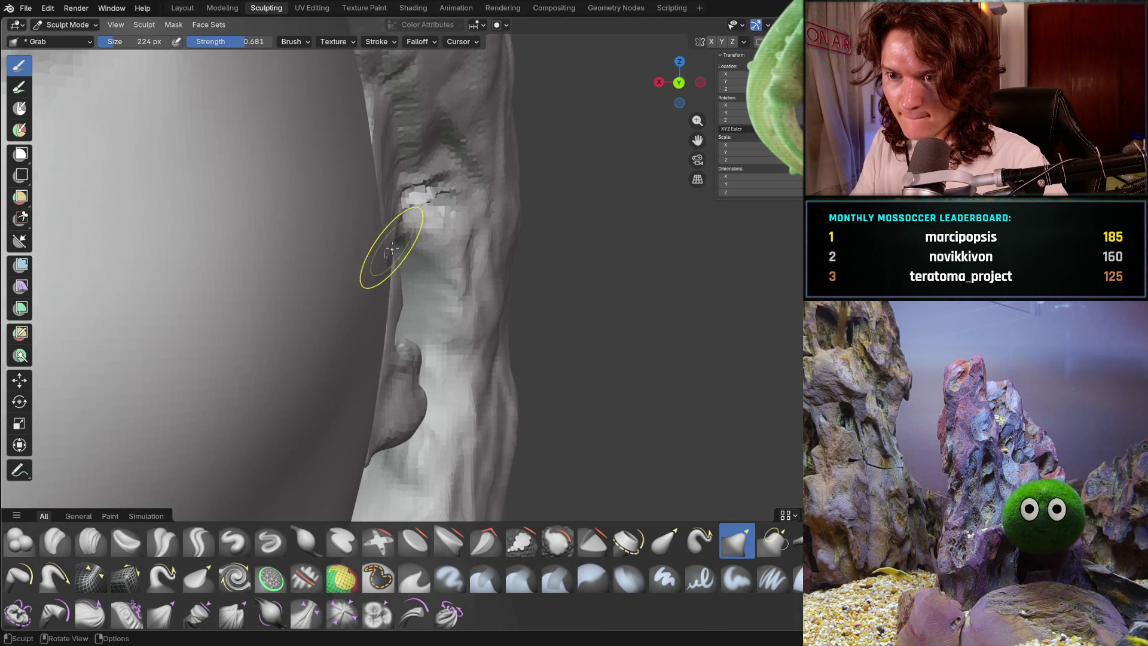
pyautogui.moveTo(392, 258); pyautogui.dragTo(286, 288, button='middle')
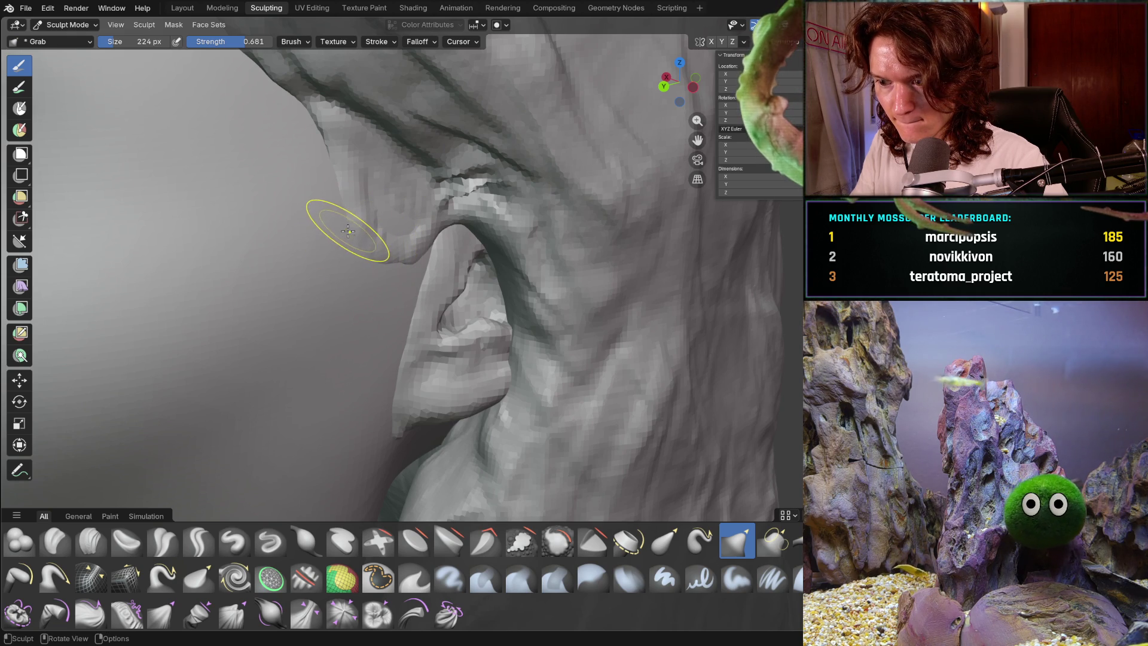
pyautogui.moveTo(350, 232); pyautogui.dragTo(355, 226)
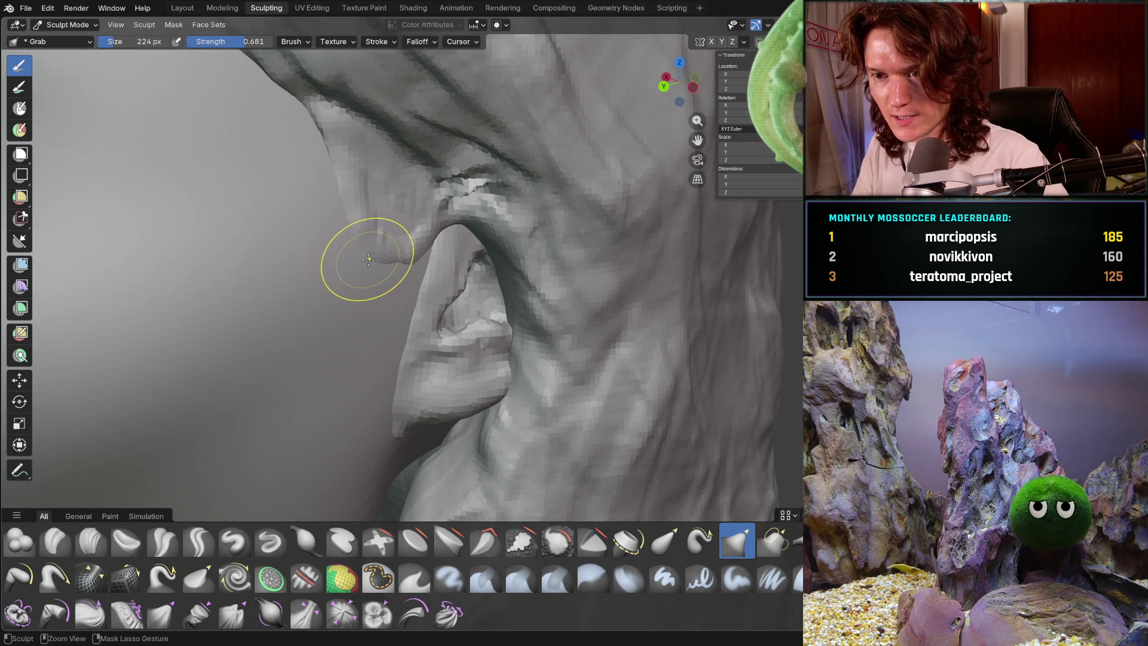
pyautogui.moveTo(358, 305); pyautogui.dragTo(269, 341, button='middle')
# Step: Return to Clay Strips at 140 px and build up the hair lock tip beside the ear
pyautogui.click(90, 539)
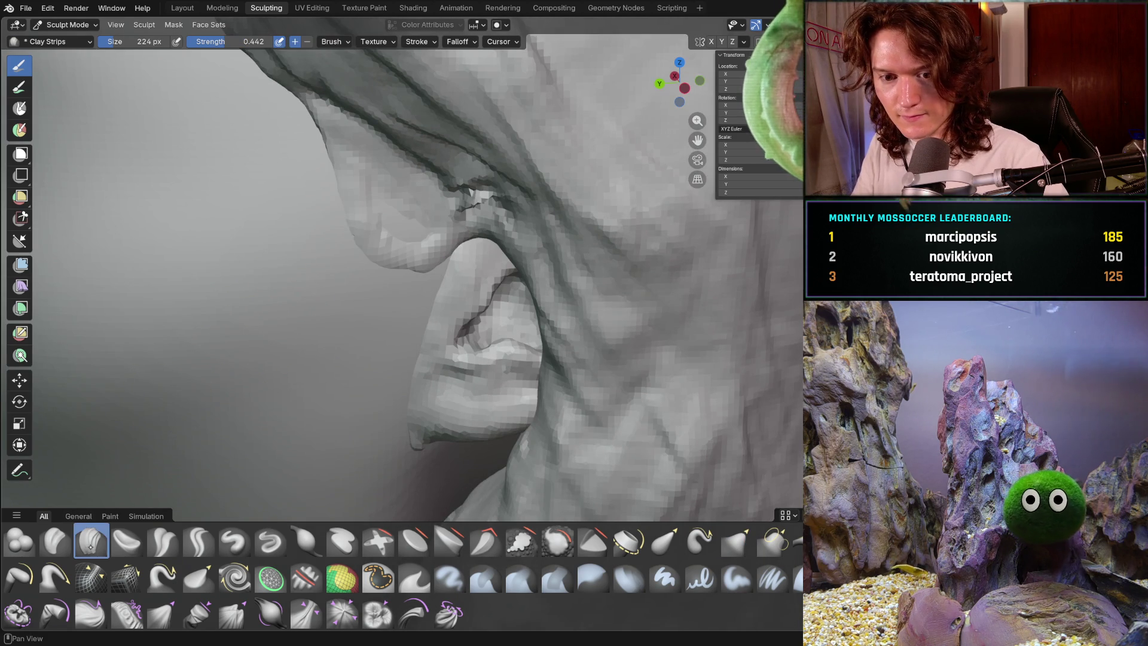
pyautogui.press('f')
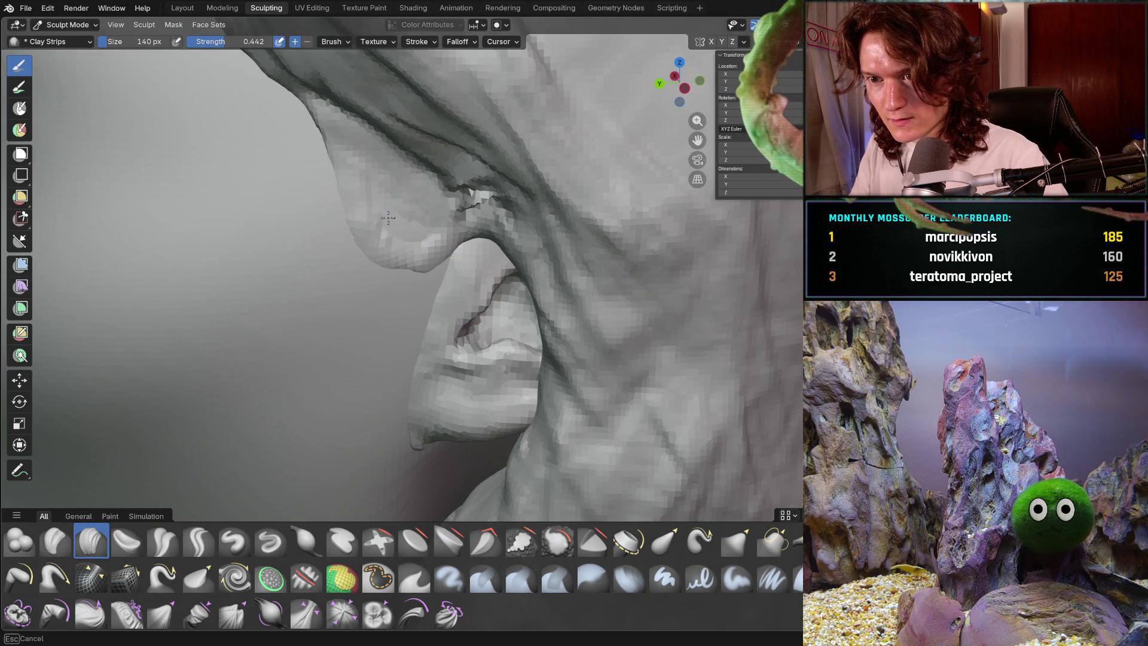
pyautogui.click(412, 233)
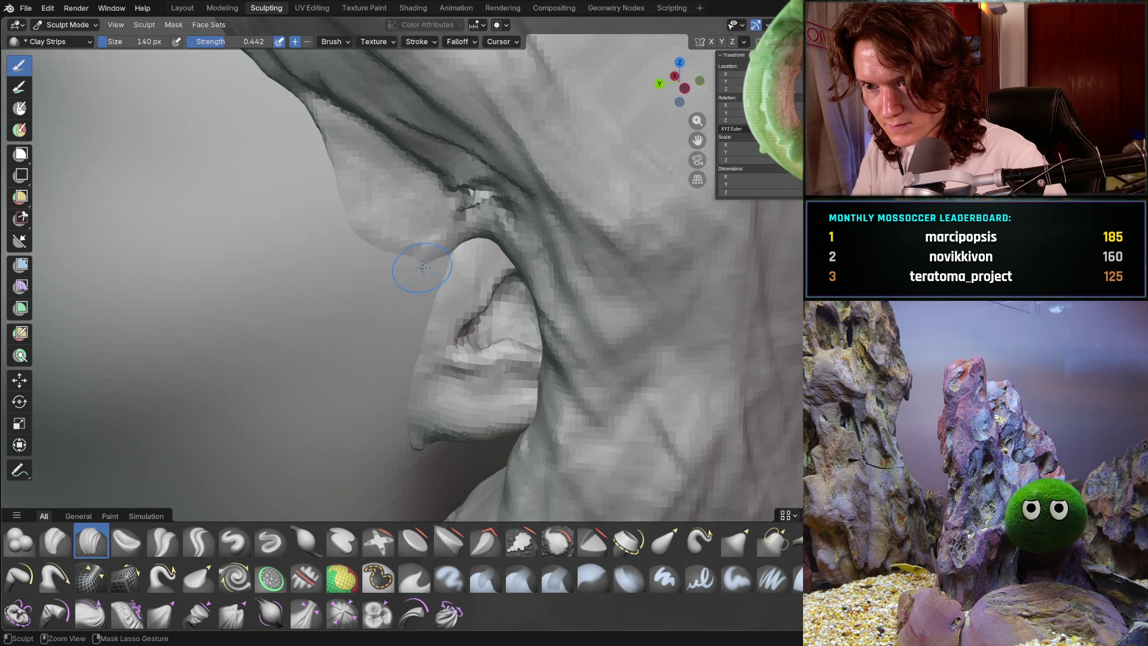
pyautogui.moveTo(330, 211)
pyautogui.mouseDown()
pyautogui.moveTo(319, 129)
pyautogui.moveTo(322, 193)
pyautogui.mouseUp()
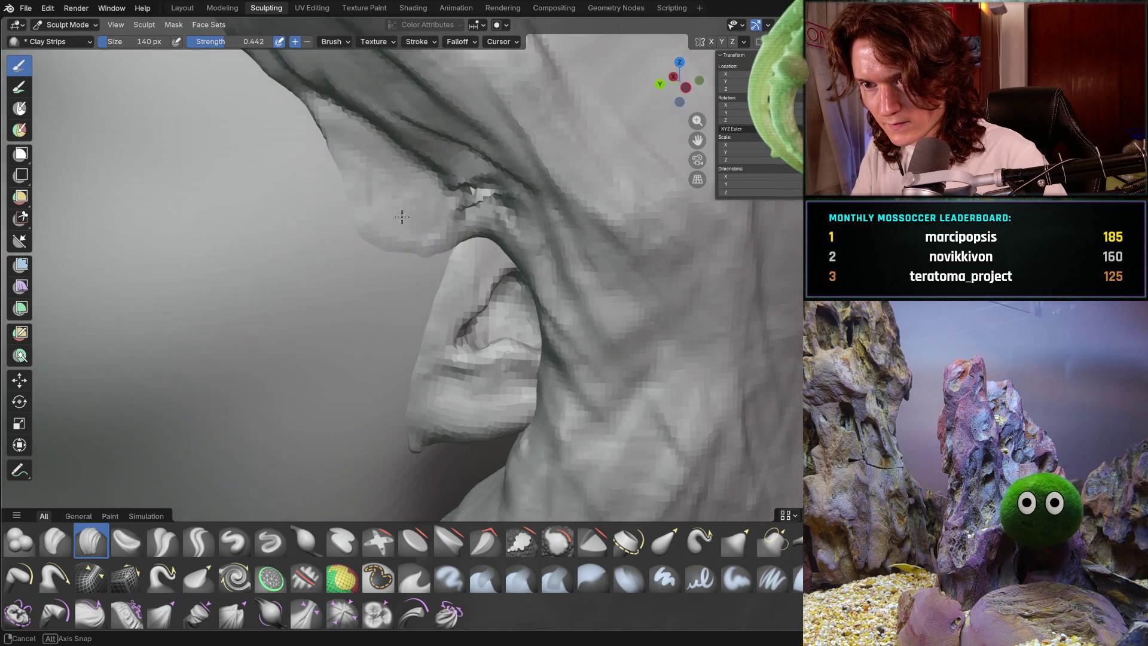
pyautogui.scroll(-5, 407, 257)
pyautogui.moveTo(409, 257)
pyautogui.mouseDown(button='middle')
pyautogui.moveTo(379, 280)
pyautogui.moveTo(318, 266)
pyautogui.moveTo(496, 257)
pyautogui.mouseUp(button='middle')
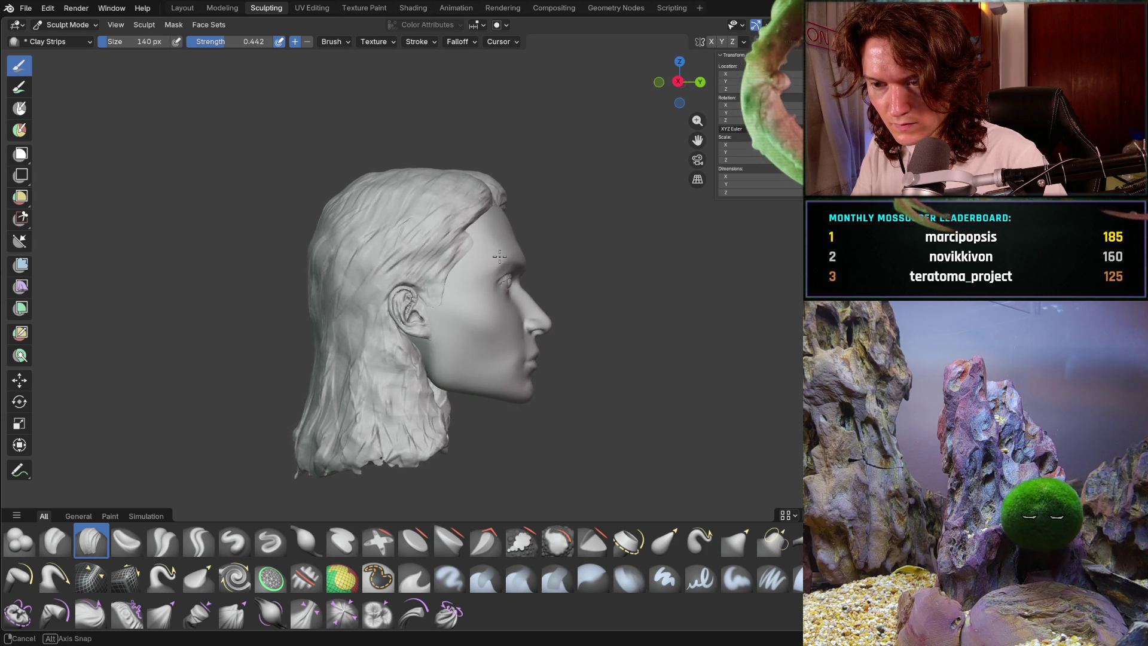
pyautogui.scroll(3, 467, 269)
pyautogui.scroll(5, 439, 261)
pyautogui.scroll(-5, 421, 254)
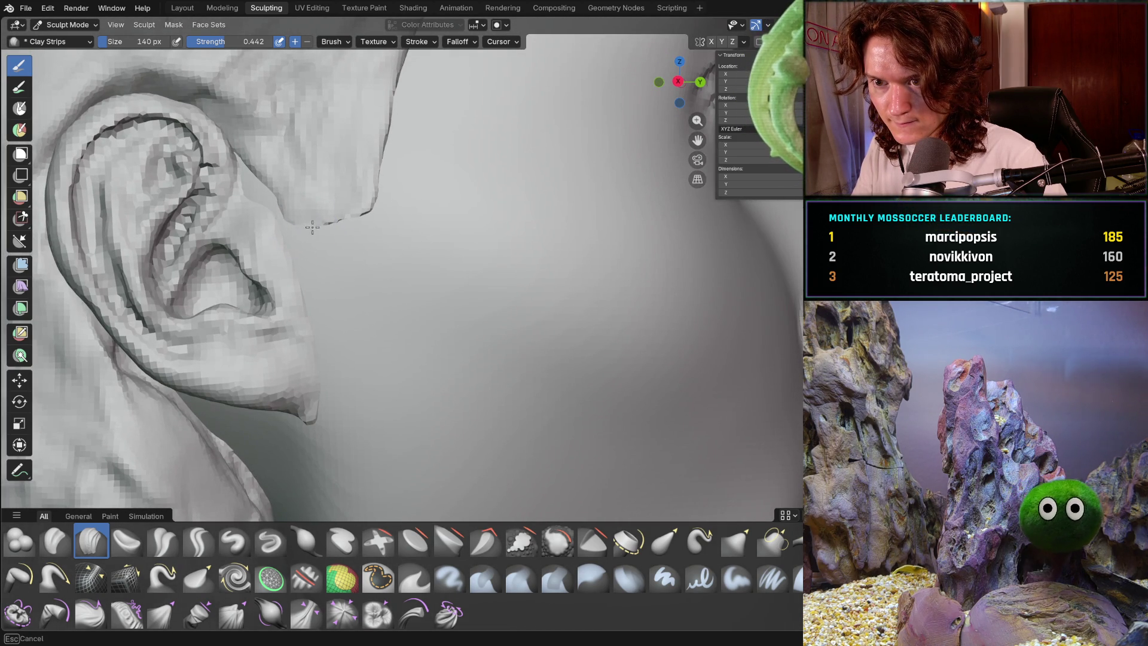
pyautogui.press('g')
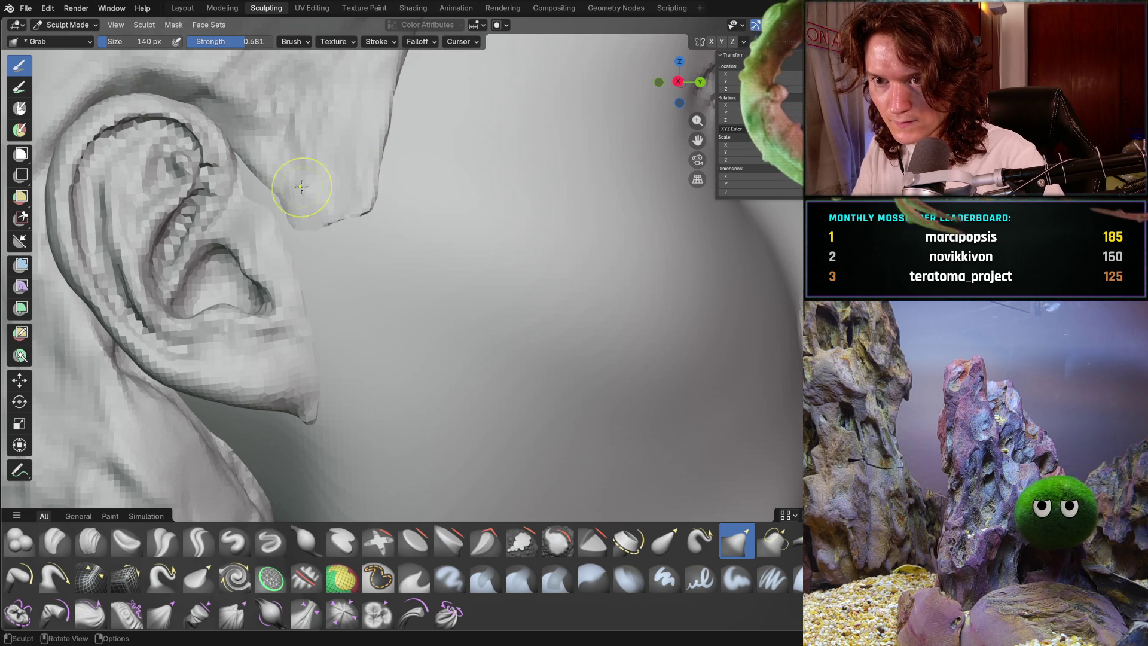
pyautogui.moveTo(281, 189); pyautogui.dragTo(363, 200, button='middle')
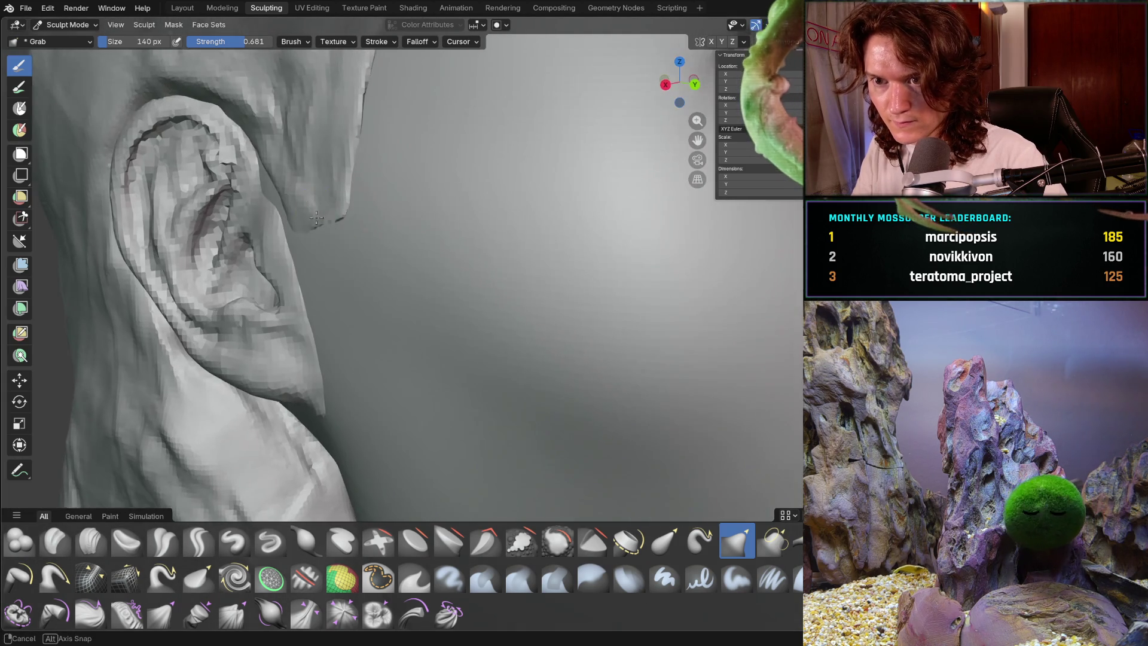
pyautogui.scroll(-8, 543, 217)
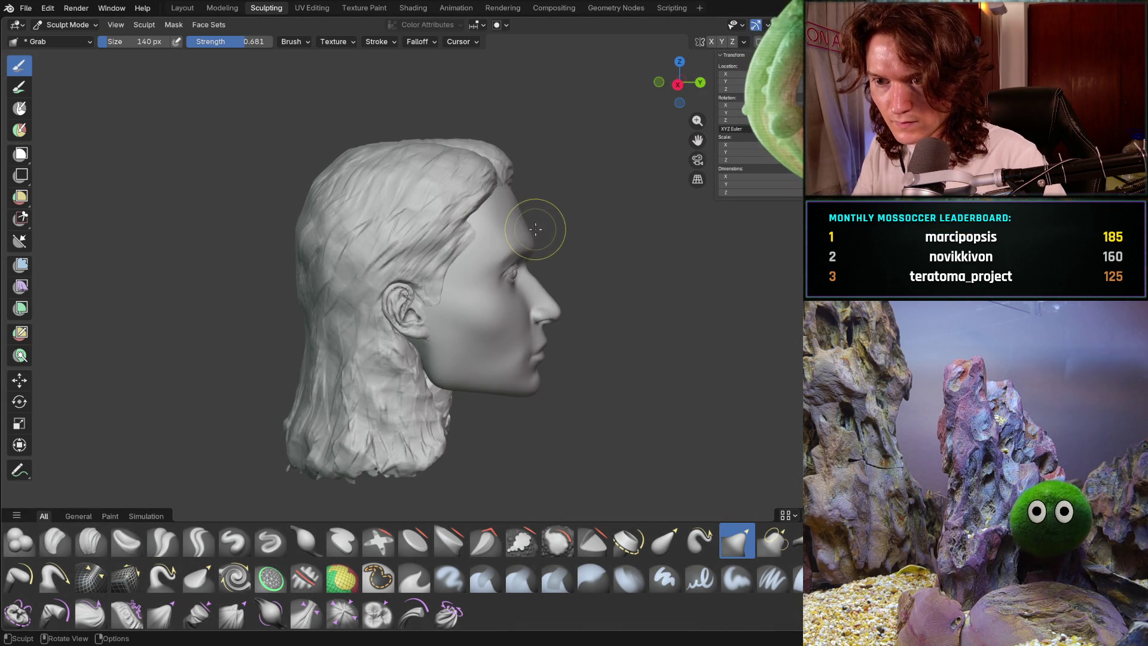
pyautogui.moveTo(535, 230)
pyautogui.mouseDown(button='middle')
pyautogui.moveTo(467, 230)
pyautogui.moveTo(467, 269)
pyautogui.moveTo(462, 255)
pyautogui.mouseUp(button='middle')
pyautogui.scroll(8, 484, 238)
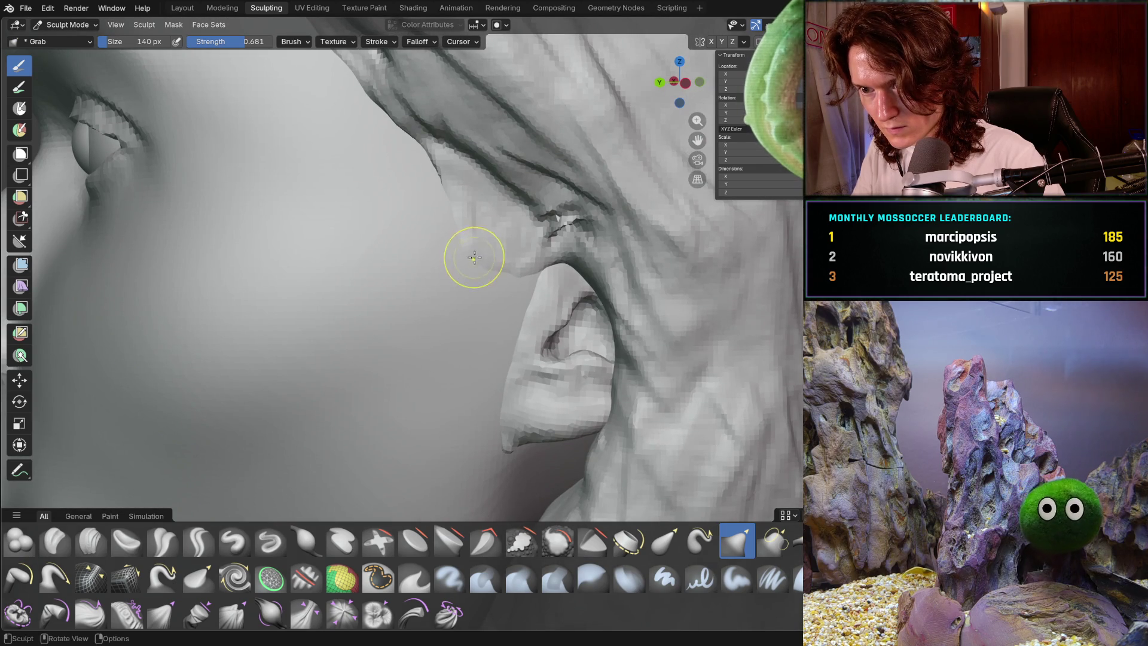
pyautogui.moveTo(525, 273); pyautogui.dragTo(529, 269)
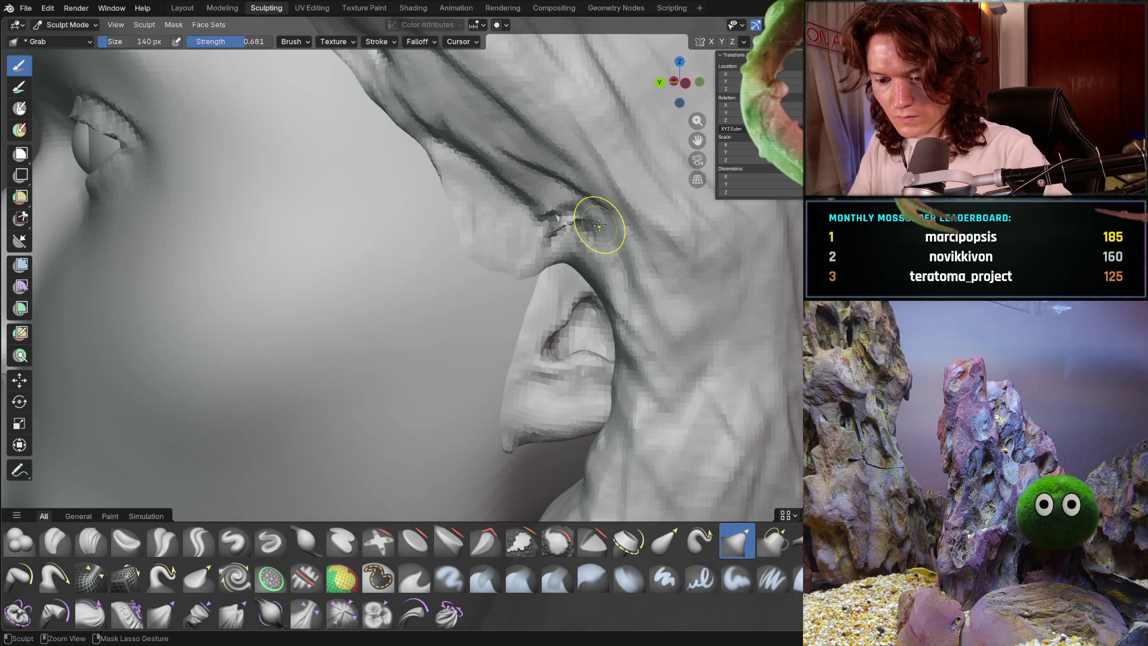
pyautogui.scroll(-8, 519, 233)
pyautogui.moveTo(503, 251); pyautogui.dragTo(422, 252, button='middle')
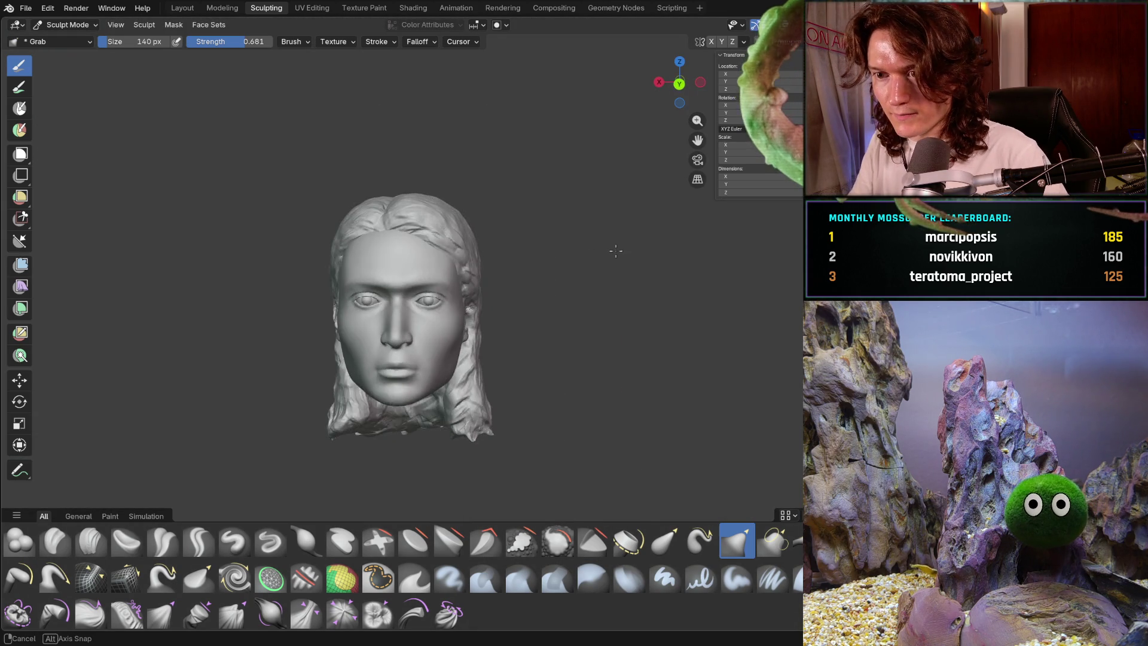
pyautogui.scroll(3, 501, 278)
pyautogui.moveTo(501, 279); pyautogui.dragTo(629, 265, button='middle')
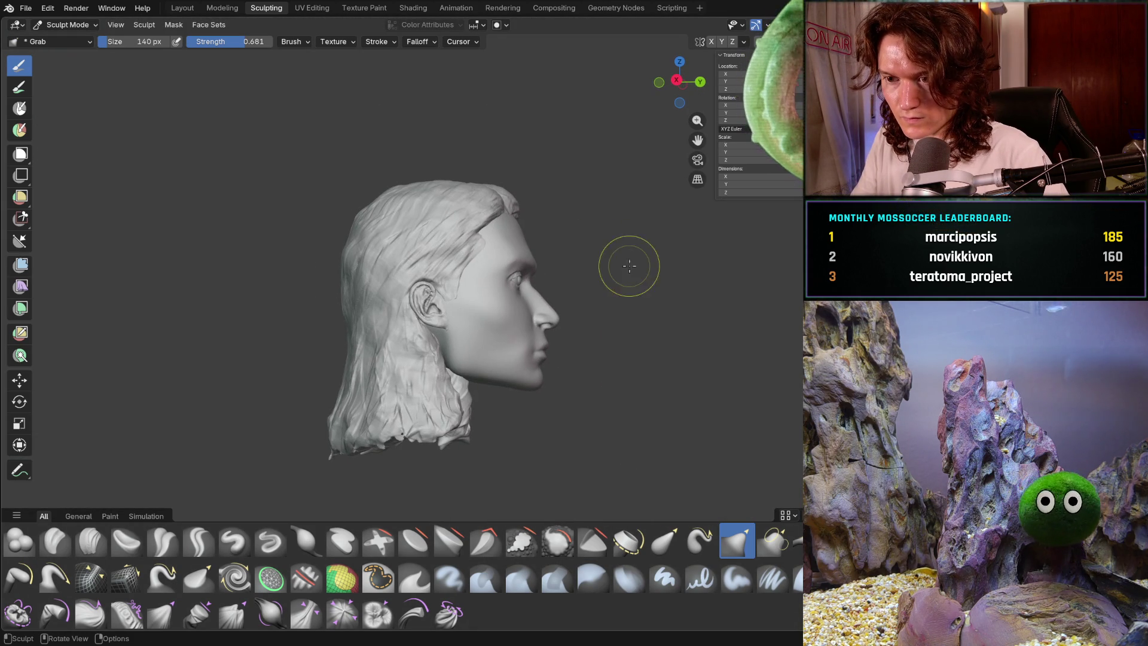
pyautogui.moveTo(578, 333); pyautogui.dragTo(429, 331, button='middle')
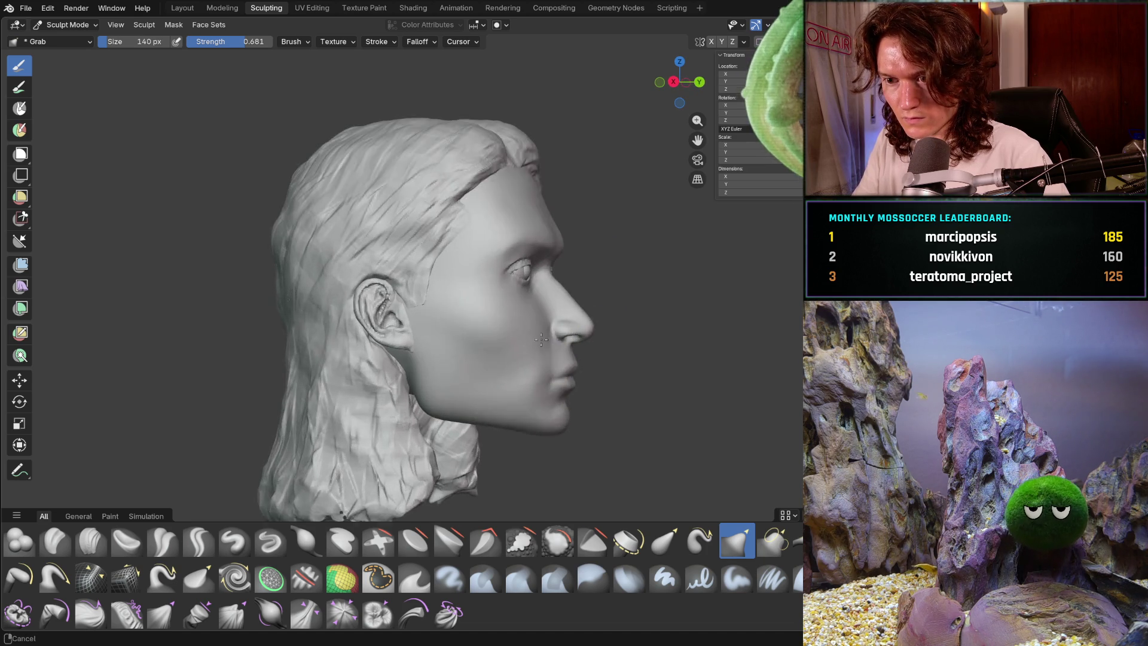
pyautogui.scroll(2, 551, 352)
pyautogui.scroll(2, 553, 331)
pyautogui.keyDown('shift'); pyautogui.moveTo(552, 332); pyautogui.dragTo(540, 308, button='middle'); pyautogui.keyUp('shift')
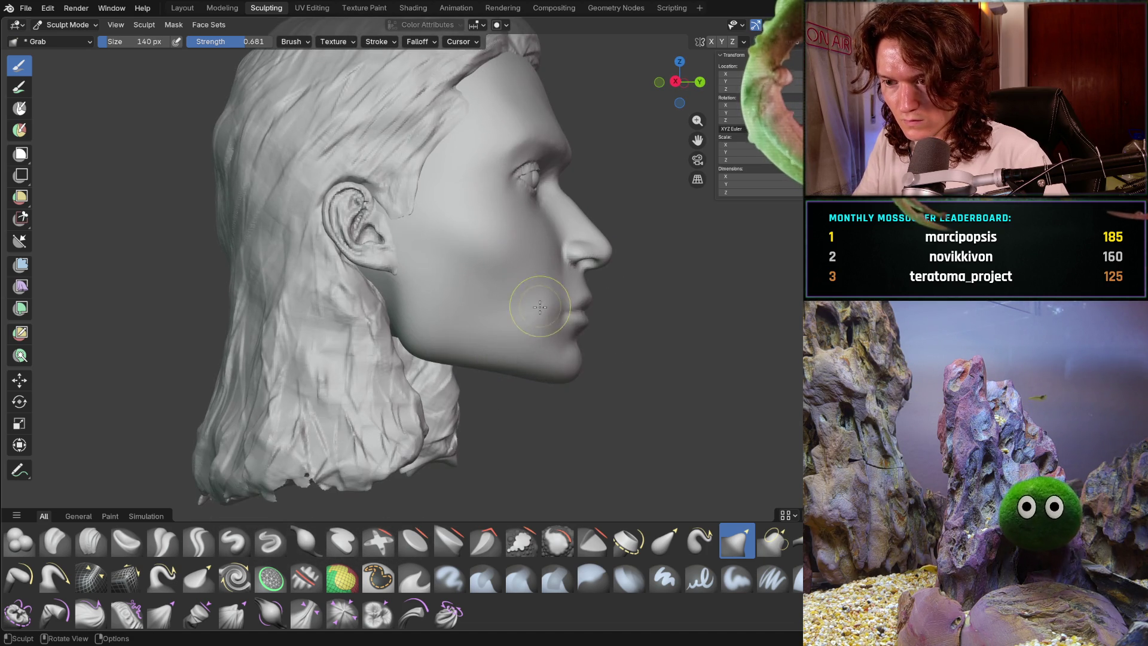
pyautogui.moveTo(572, 363)
pyautogui.mouseDown(button='middle')
pyautogui.moveTo(416, 355)
pyautogui.moveTo(564, 350)
pyautogui.moveTo(386, 332)
pyautogui.moveTo(297, 336)
pyautogui.moveTo(499, 318)
pyautogui.moveTo(484, 331)
pyautogui.moveTo(415, 239)
pyautogui.moveTo(288, 396)
pyautogui.moveTo(314, 387)
pyautogui.mouseUp(button='middle')
pyautogui.keyDown('ctrl'); pyautogui.scroll(3, 386, 332); pyautogui.keyUp('ctrl')
pyautogui.scroll(-4, 484, 332)
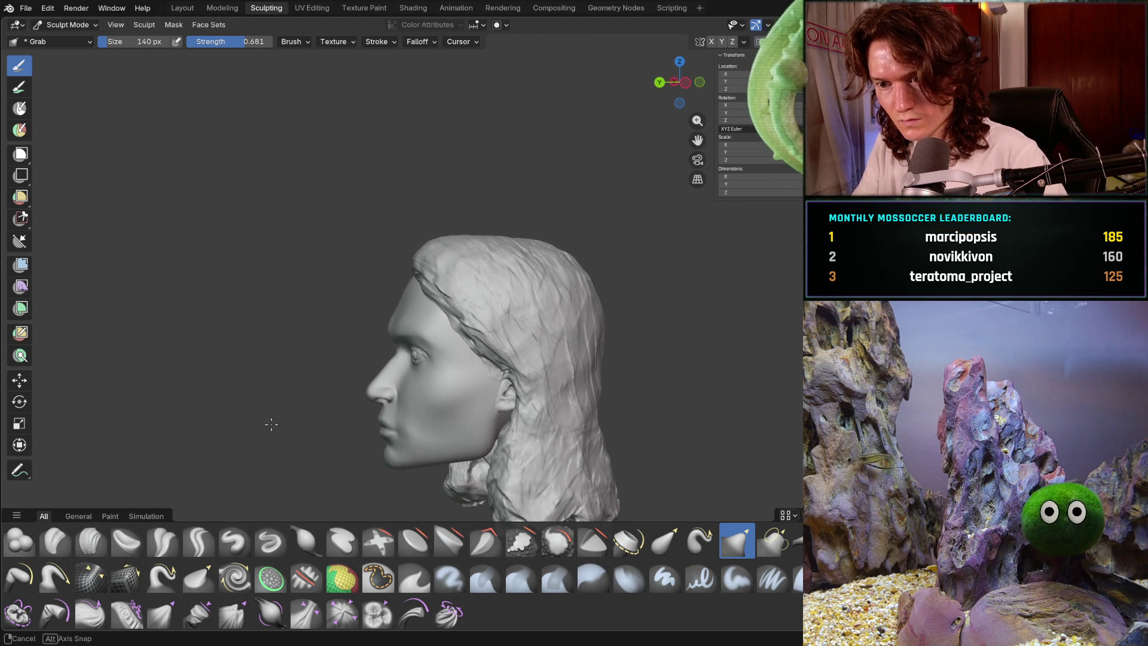
pyautogui.scroll(4, 366, 359)
pyautogui.moveTo(366, 359); pyautogui.dragTo(462, 368, button='middle')
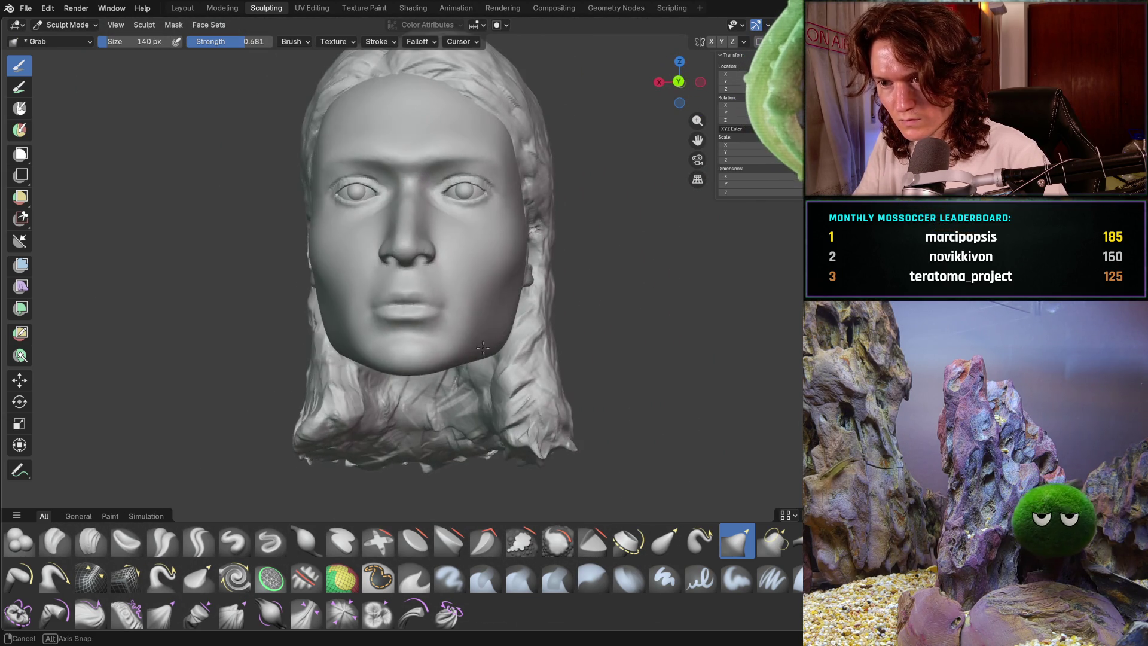
pyautogui.scroll(-3, 464, 368)
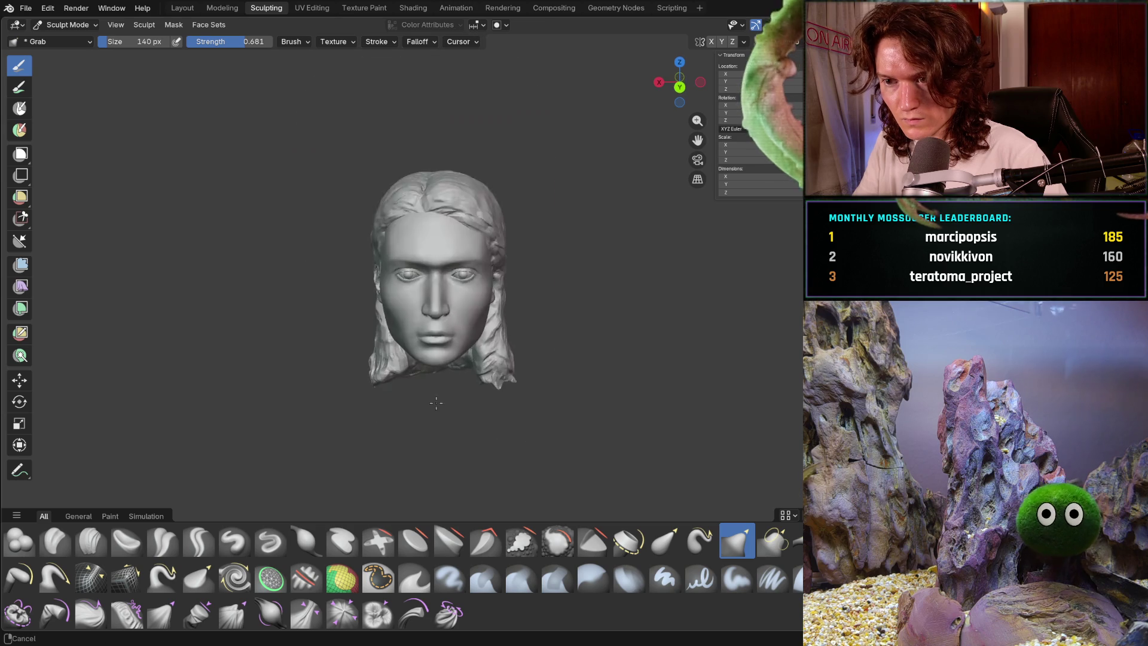
pyautogui.moveTo(463, 368)
pyautogui.mouseDown(button='middle')
pyautogui.moveTo(523, 371)
pyautogui.moveTo(405, 381)
pyautogui.mouseUp(button='middle')
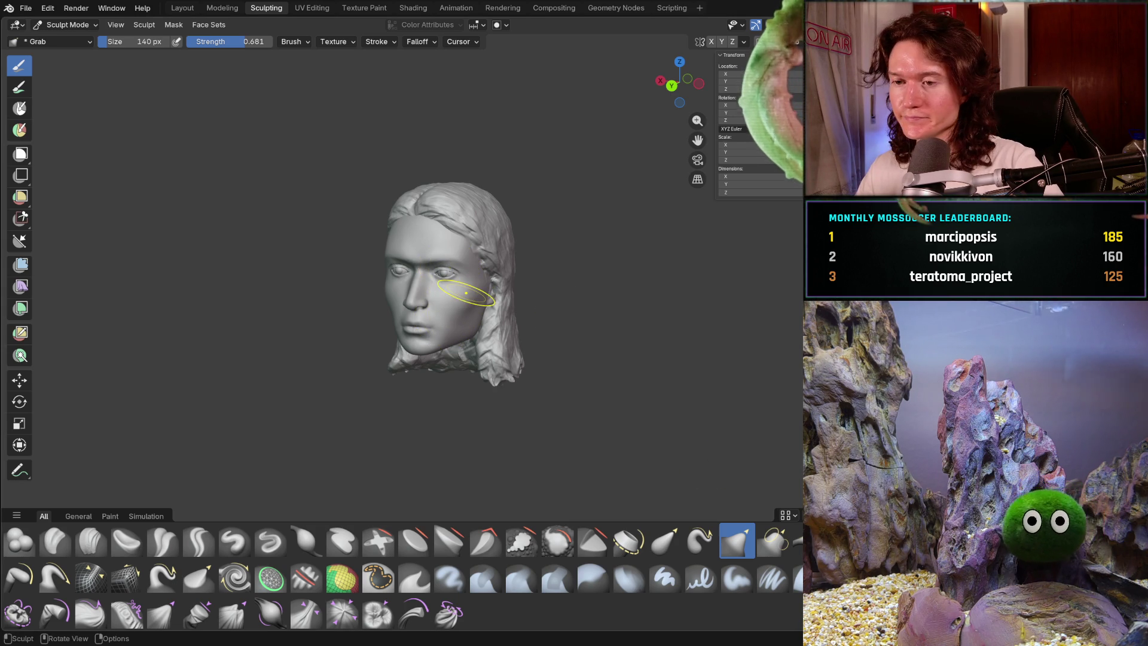
# Step: From a front view of the head, enlarge the Grab brush to 282 px
pyautogui.moveTo(466, 293); pyautogui.dragTo(480, 316, button='middle')
pyautogui.scroll(1, 482, 310)
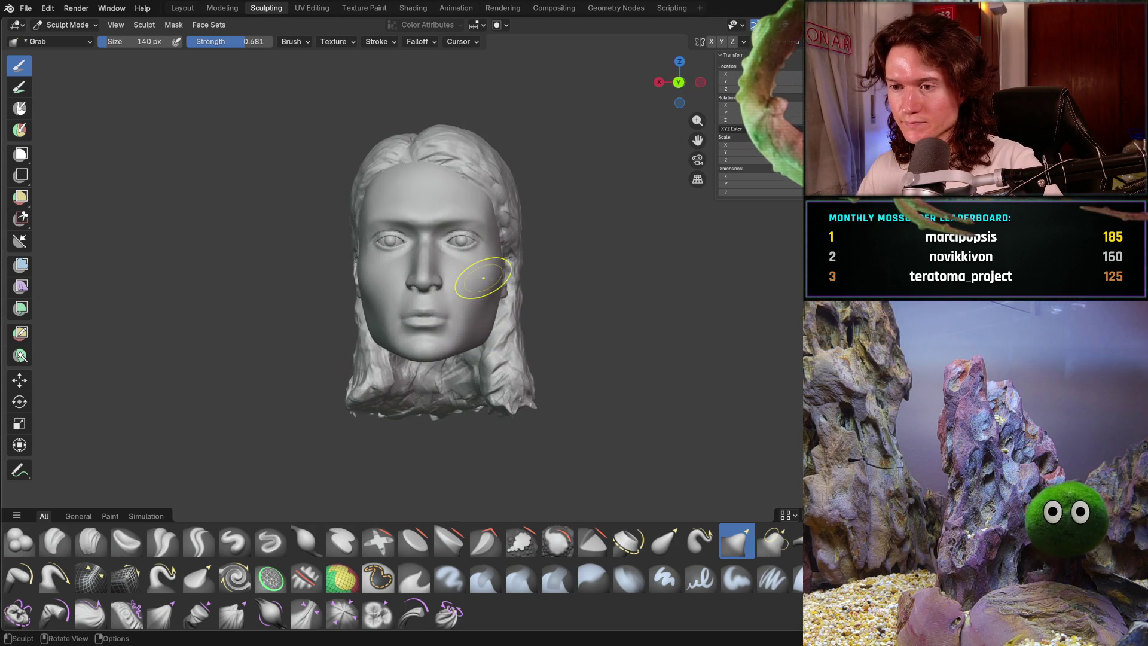
pyautogui.scroll(3, 485, 297)
pyautogui.moveTo(516, 292)
pyautogui.mouseDown(button='middle')
pyautogui.moveTo(538, 296)
pyautogui.moveTo(511, 293)
pyautogui.mouseUp(button='middle')
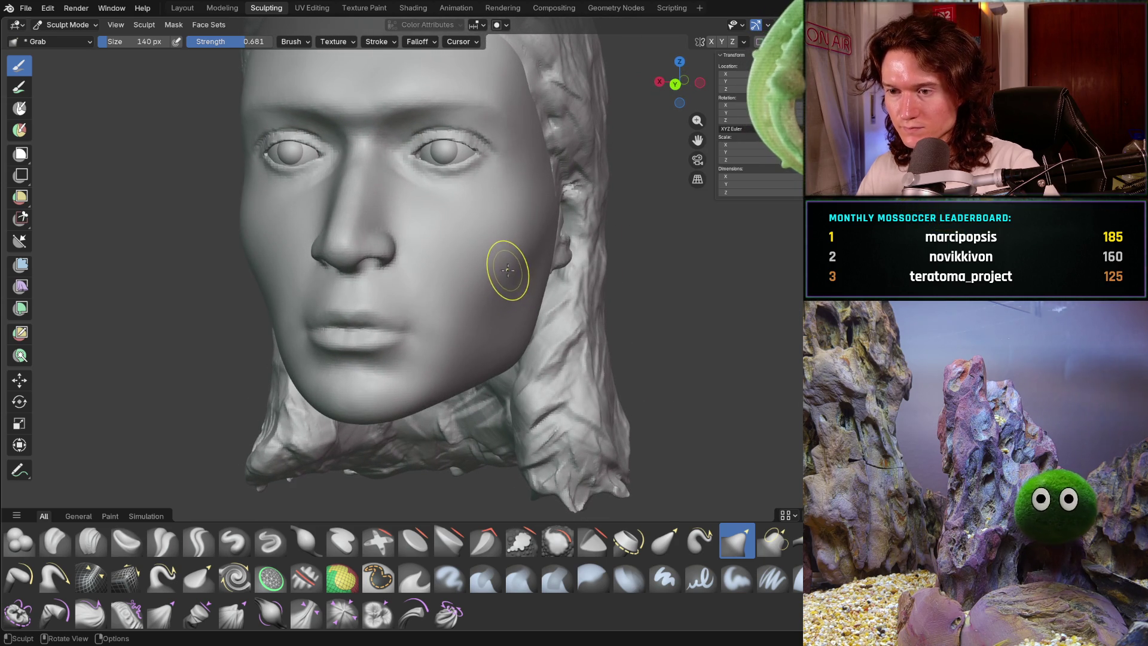
pyautogui.press('f')
pyautogui.click(523, 258)
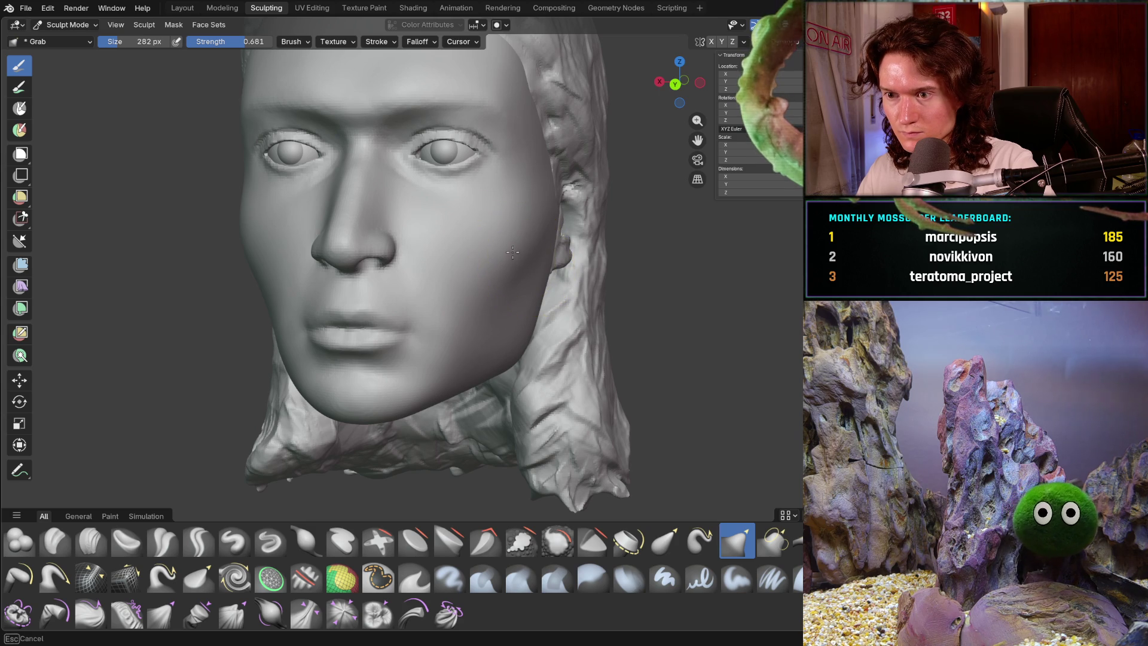
# Step: Orbit around the face to check the cheeks from profile, low front and three-quarter angles
pyautogui.moveTo(512, 253); pyautogui.dragTo(465, 291, button='middle')
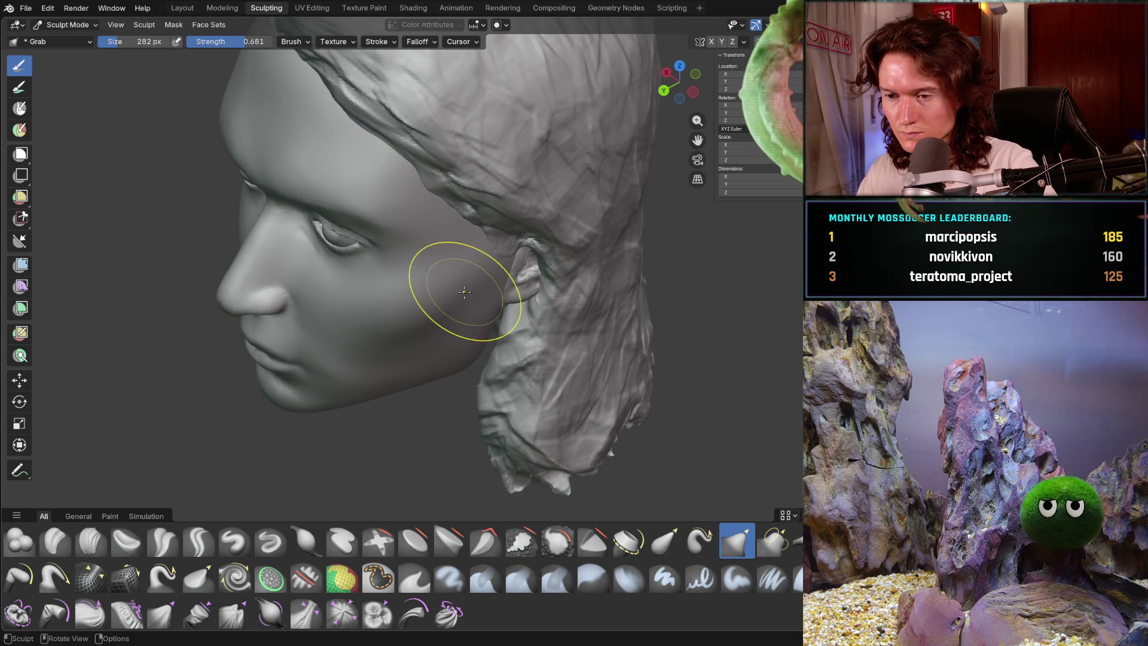
pyautogui.moveTo(471, 297); pyautogui.dragTo(502, 244, button='middle')
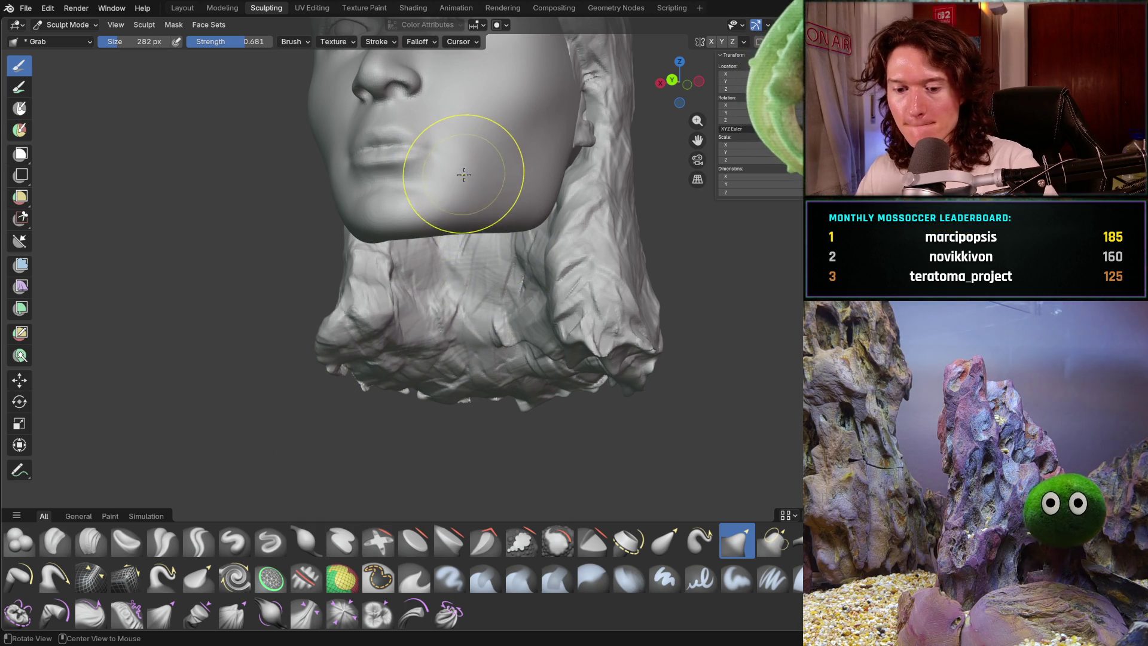
pyautogui.moveTo(459, 185)
pyautogui.mouseDown(button='middle')
pyautogui.moveTo(464, 257)
pyautogui.moveTo(484, 261)
pyautogui.mouseUp(button='middle')
pyautogui.scroll(3, 502, 296)
pyautogui.scroll(3, 538, 314)
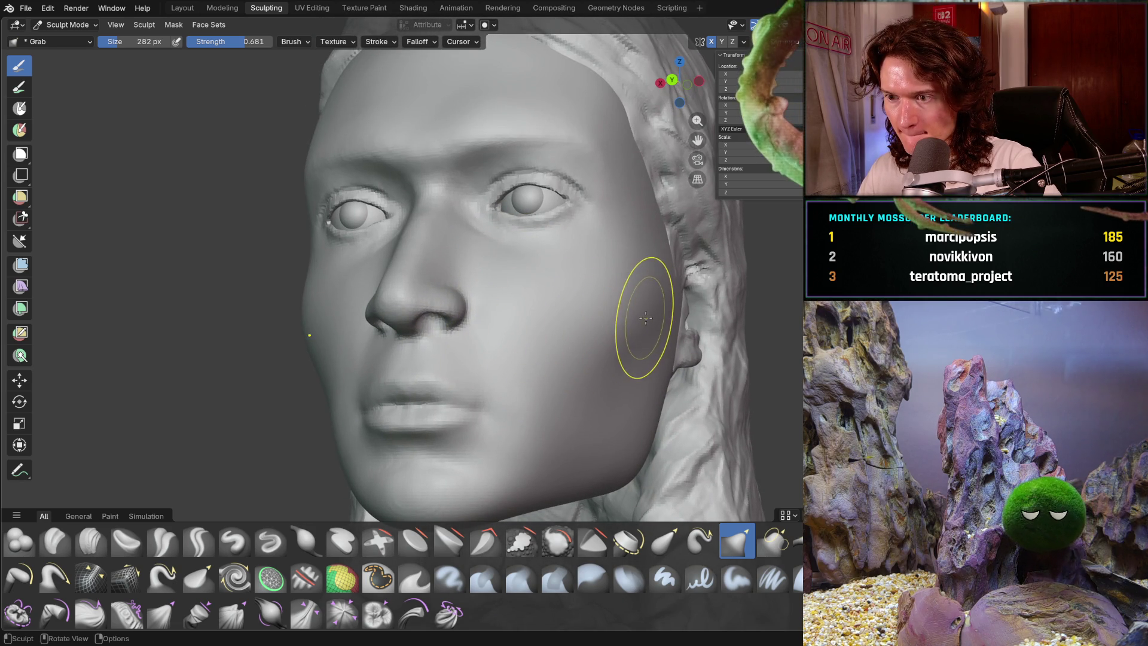
pyautogui.moveTo(628, 306)
pyautogui.mouseDown(button='middle')
pyautogui.moveTo(496, 451)
pyautogui.moveTo(556, 377)
pyautogui.moveTo(523, 388)
pyautogui.moveTo(467, 357)
pyautogui.moveTo(507, 348)
pyautogui.mouseUp(button='middle')
pyautogui.scroll(2, 556, 377)
pyautogui.scroll(4, 489, 368)
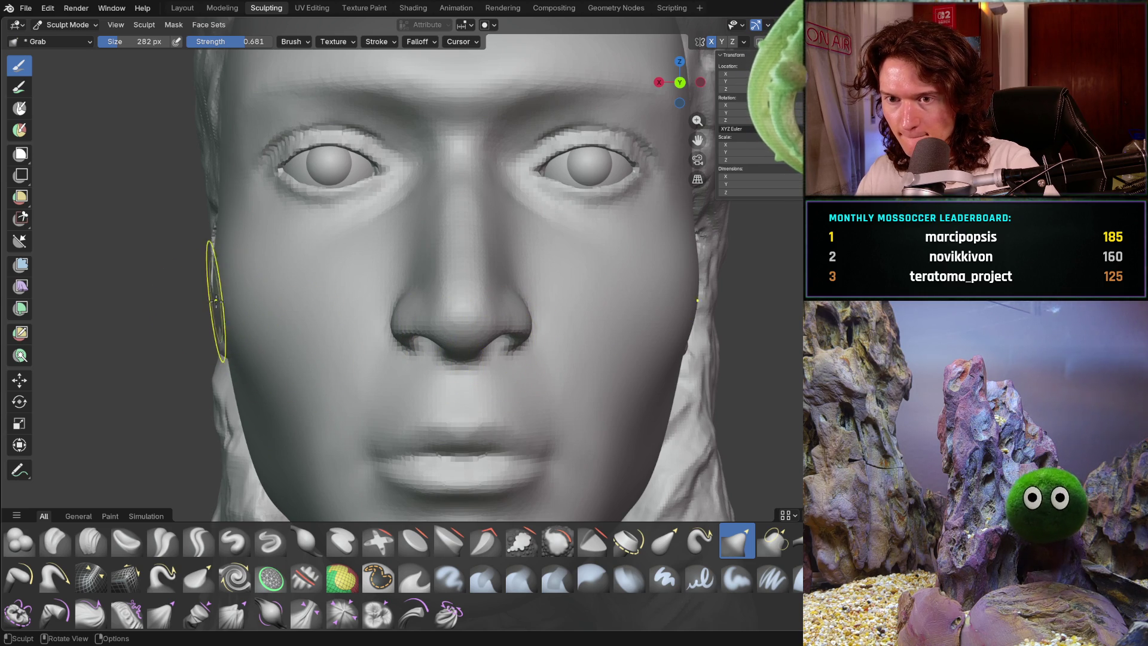
pyautogui.moveTo(215, 297); pyautogui.dragTo(220, 312, button='middle')
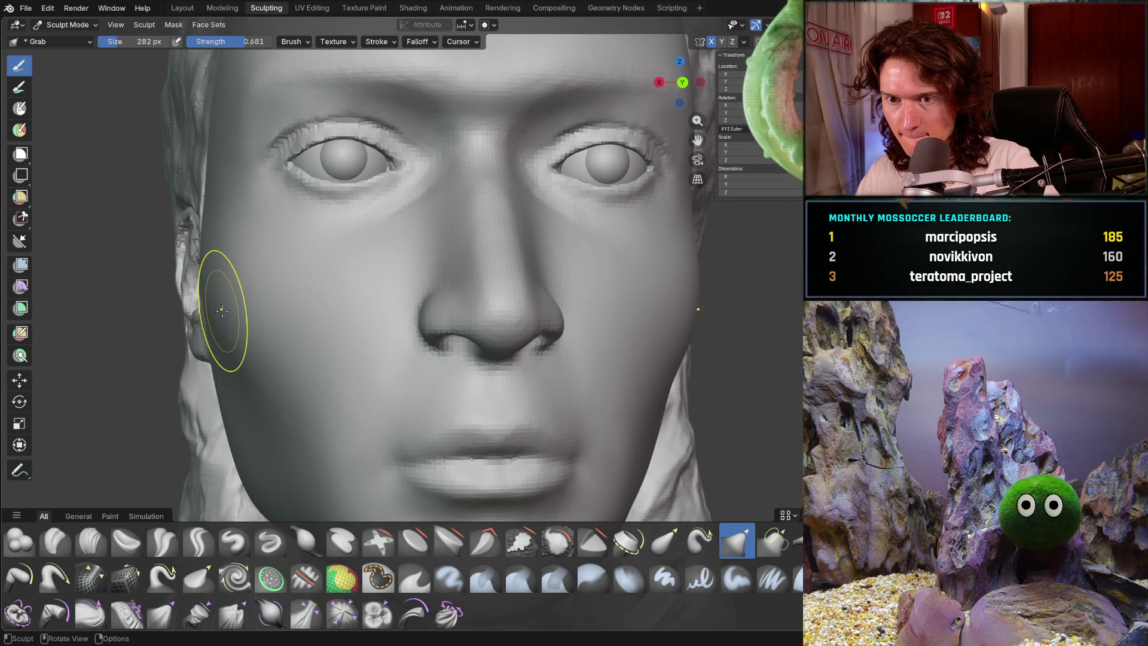
# Step: Enlarge the Grab brush to 438 px and review the cheeks from front and three-quarter views
pyautogui.press('f')
pyautogui.click(229, 319)
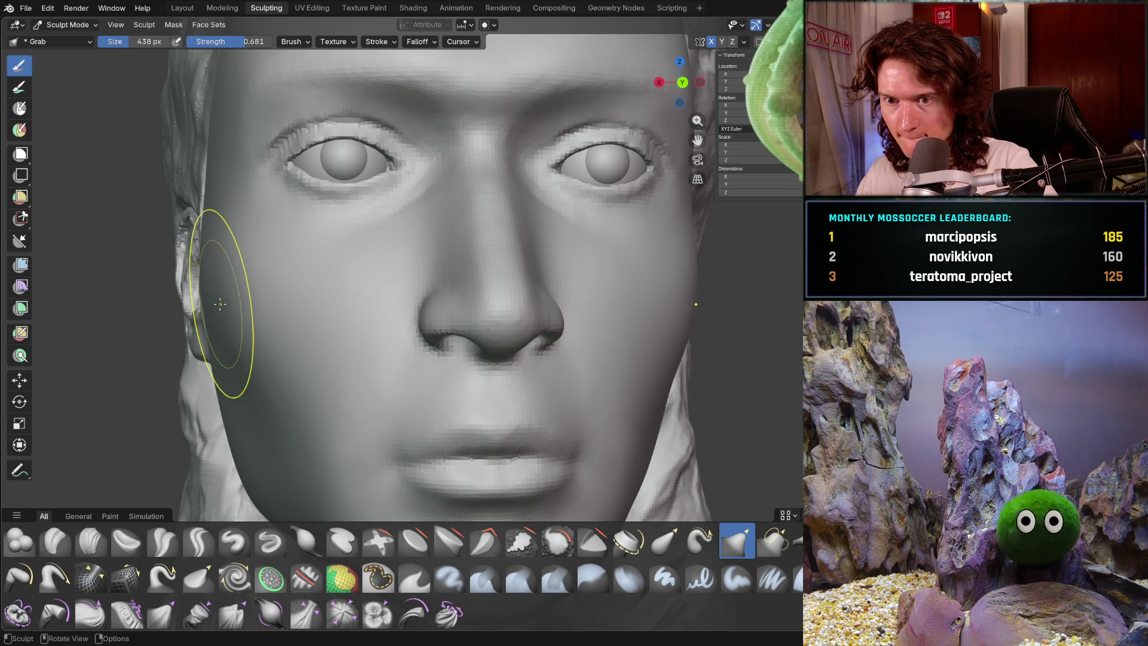
pyautogui.moveTo(293, 341)
pyautogui.mouseDown(button='middle')
pyautogui.moveTo(277, 365)
pyautogui.moveTo(216, 341)
pyautogui.mouseUp(button='middle')
pyautogui.moveTo(134, 296)
pyautogui.keyDown('ctrl'); pyautogui.mouseDown(button='middle')
pyautogui.moveTo(190, 333)
pyautogui.moveTo(162, 305)
pyautogui.moveTo(214, 358)
pyautogui.mouseUp(button='middle'); pyautogui.keyUp('ctrl')
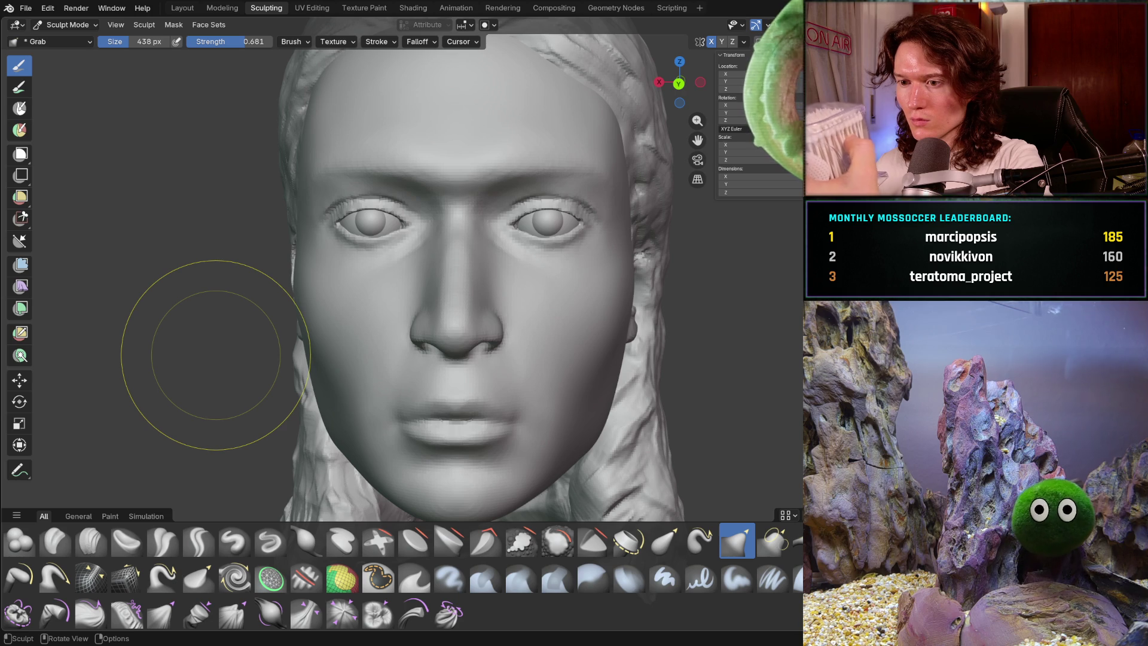
pyautogui.moveTo(287, 357); pyautogui.dragTo(349, 353, button='middle')
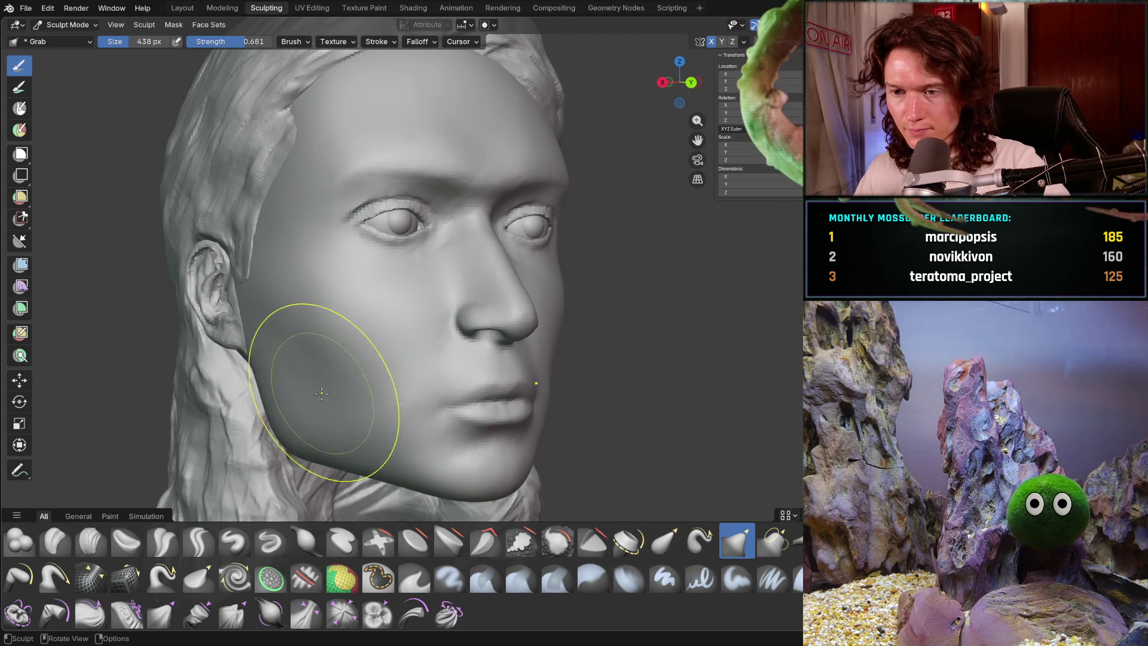
pyautogui.scroll(3, 321, 394)
pyautogui.scroll(3, 269, 341)
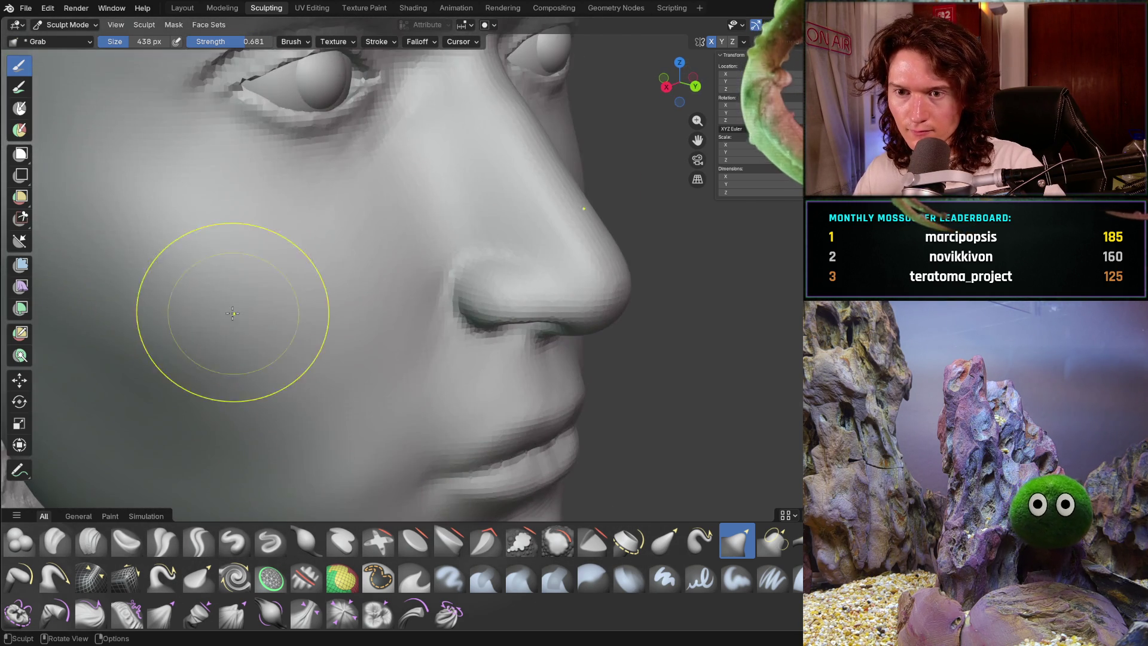
# Step: Check the nose in profile, then switch to the Smooth brush facing the cheek
pyautogui.moveTo(231, 312)
pyautogui.mouseDown(button='middle')
pyautogui.moveTo(169, 292)
pyautogui.moveTo(125, 302)
pyautogui.mouseUp(button='middle')
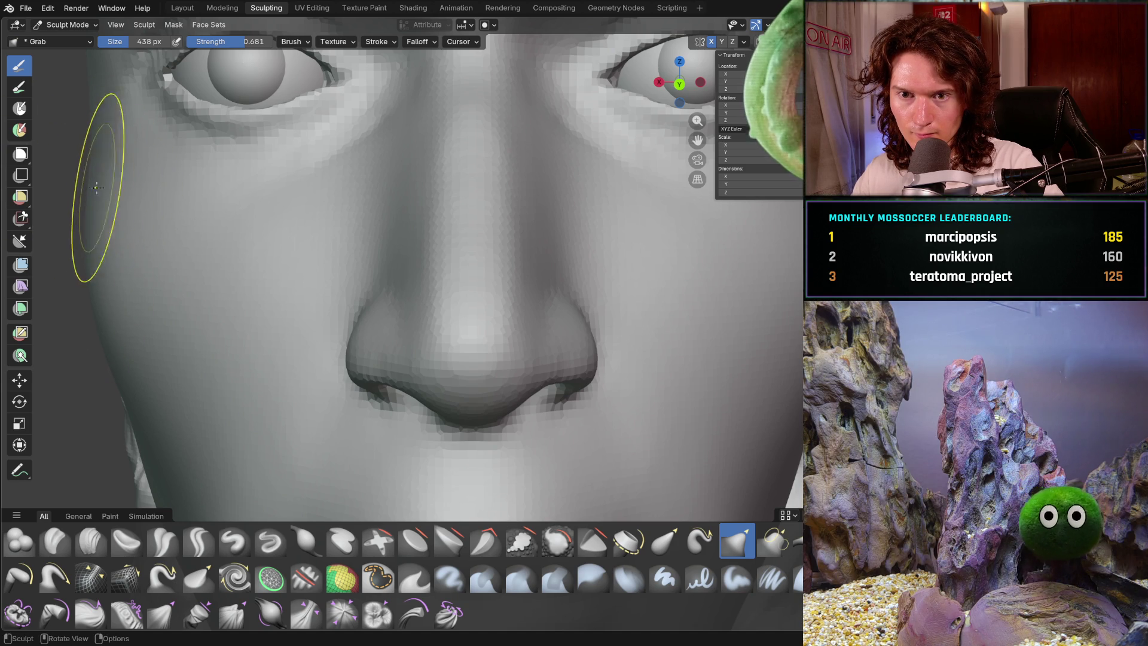
pyautogui.scroll(-6, 126, 206)
pyautogui.moveTo(140, 248); pyautogui.dragTo(9, 251, button='middle')
pyautogui.scroll(6, 261, 264)
pyautogui.scroll(-6, 261, 263)
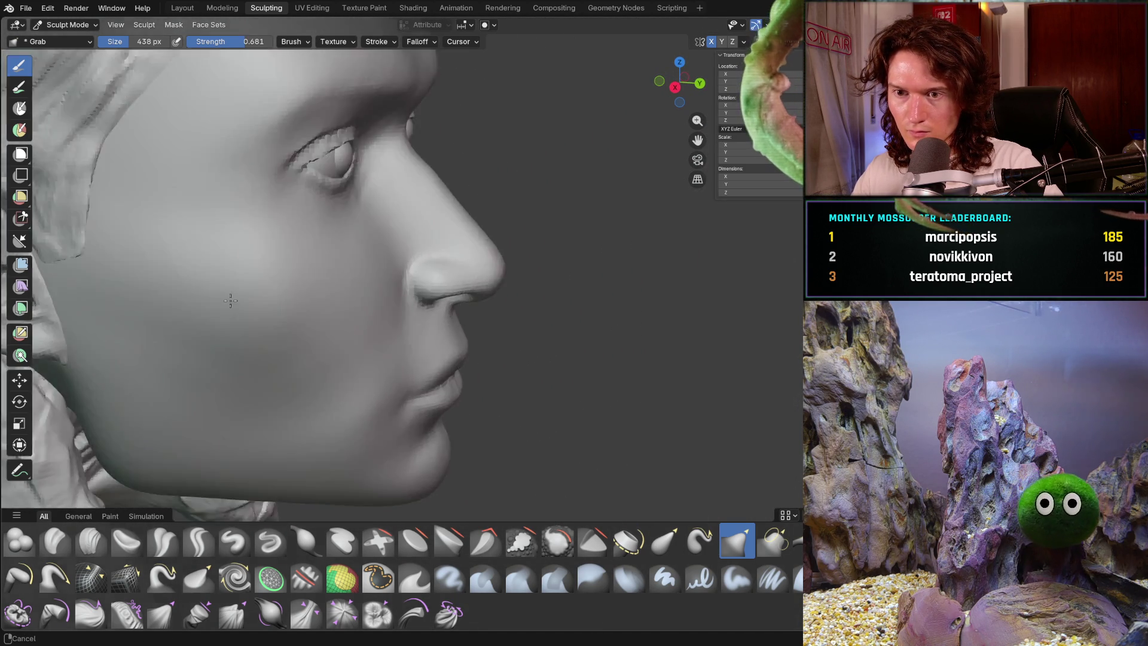
pyautogui.moveTo(261, 296)
pyautogui.mouseDown(button='middle')
pyautogui.moveTo(209, 325)
pyautogui.moveTo(306, 377)
pyautogui.mouseUp(button='middle')
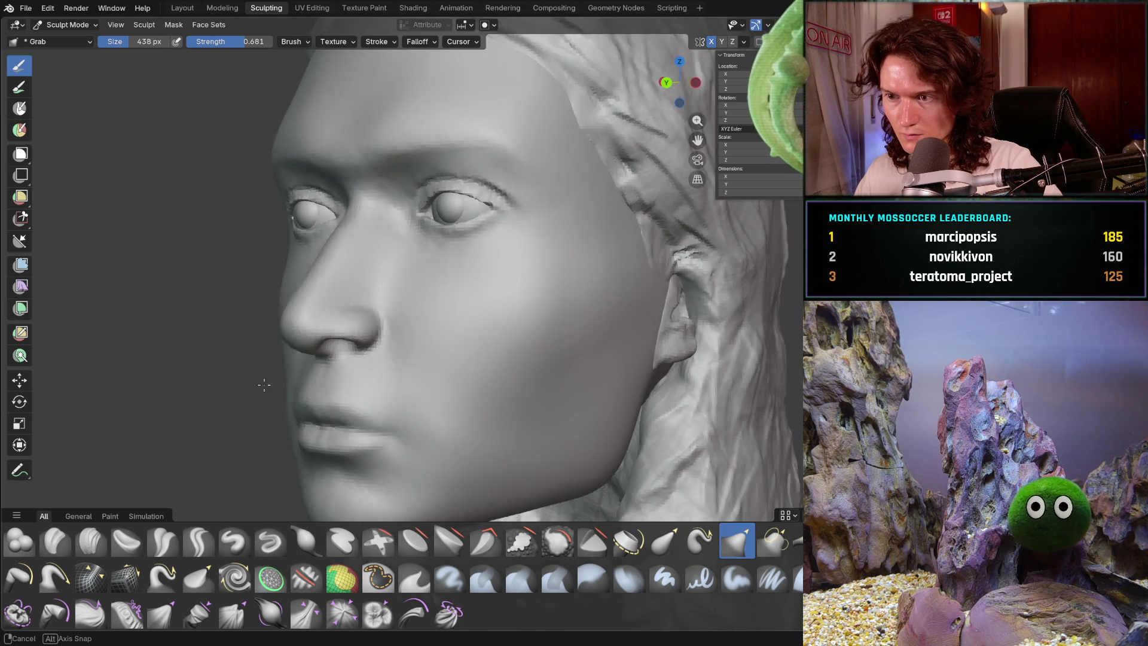
pyautogui.hotkey('shift', 's')
pyautogui.moveTo(395, 386)
pyautogui.mouseDown(button='middle')
pyautogui.moveTo(488, 377)
pyautogui.moveTo(530, 321)
pyautogui.mouseUp(button='middle')
# Step: Set the Smooth brush to strength 0.430 and size 276 px
pyautogui.hotkey('shift', 'f')
pyautogui.click(478, 371)
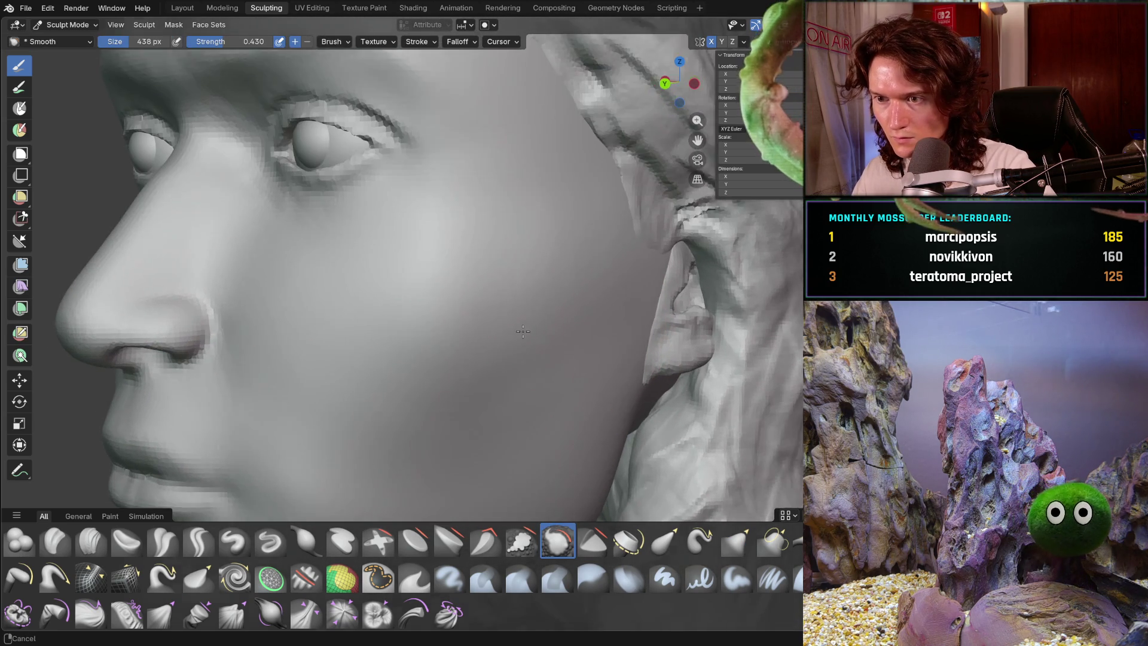
pyautogui.press('f')
pyautogui.click(549, 288)
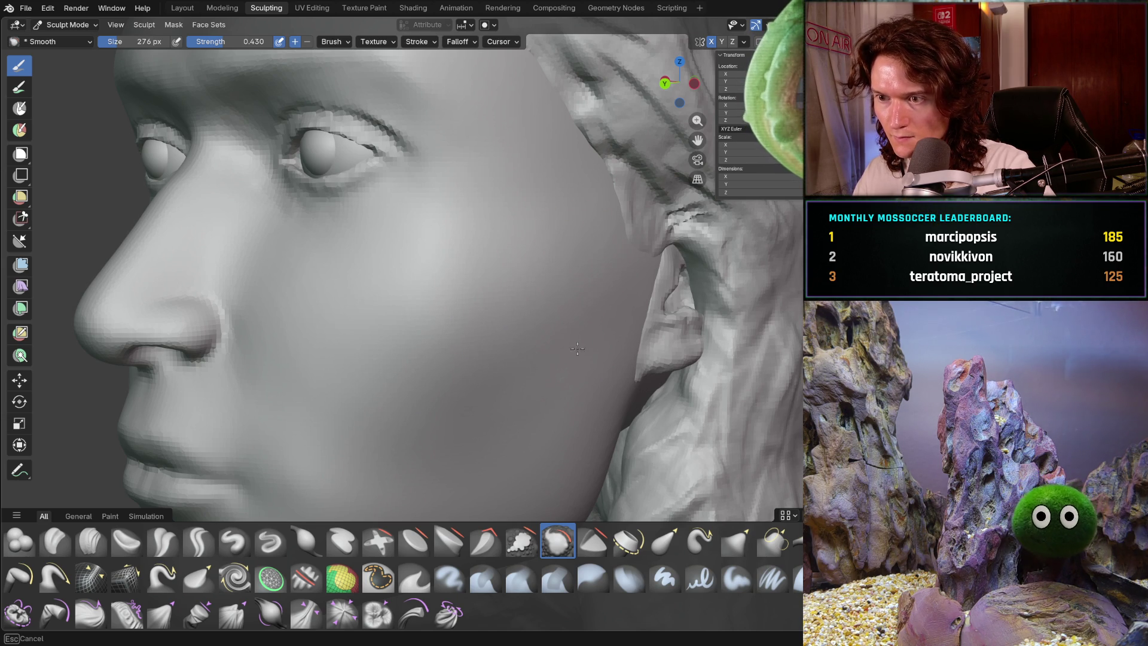
# Step: Orbit around the cheeks and jaw from frontal, three-quarter and profile views while smoothing
pyautogui.moveTo(449, 304); pyautogui.dragTo(502, 323, button='middle')
pyautogui.scroll(-3, 475, 371)
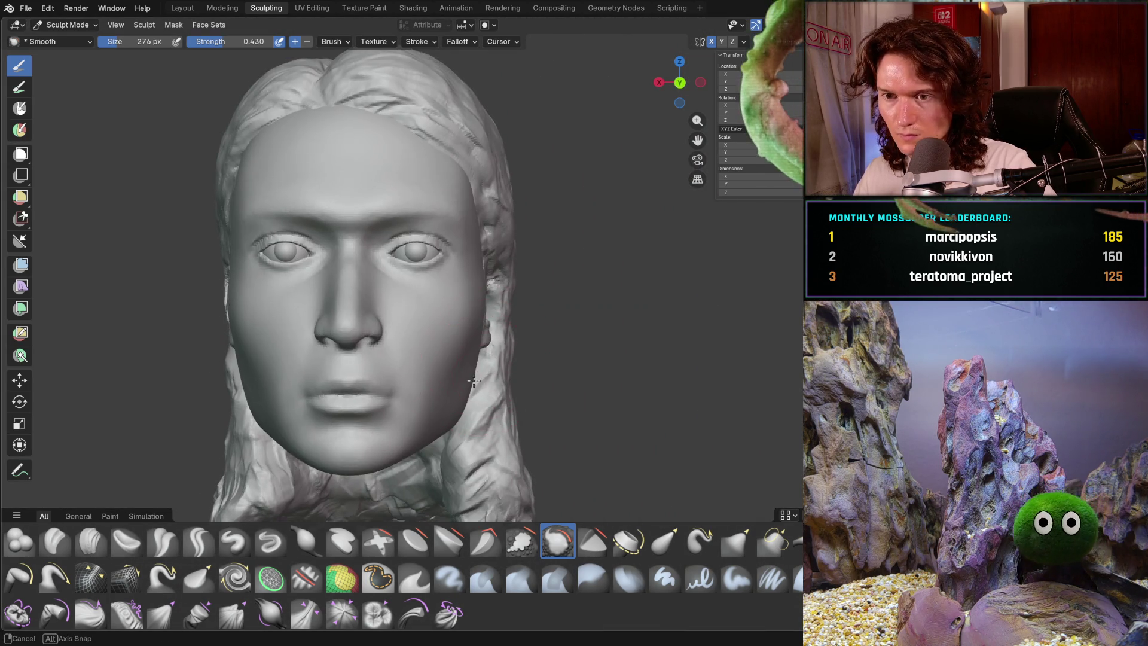
pyautogui.scroll(5, 478, 384)
pyautogui.moveTo(475, 368); pyautogui.dragTo(460, 359, button='middle')
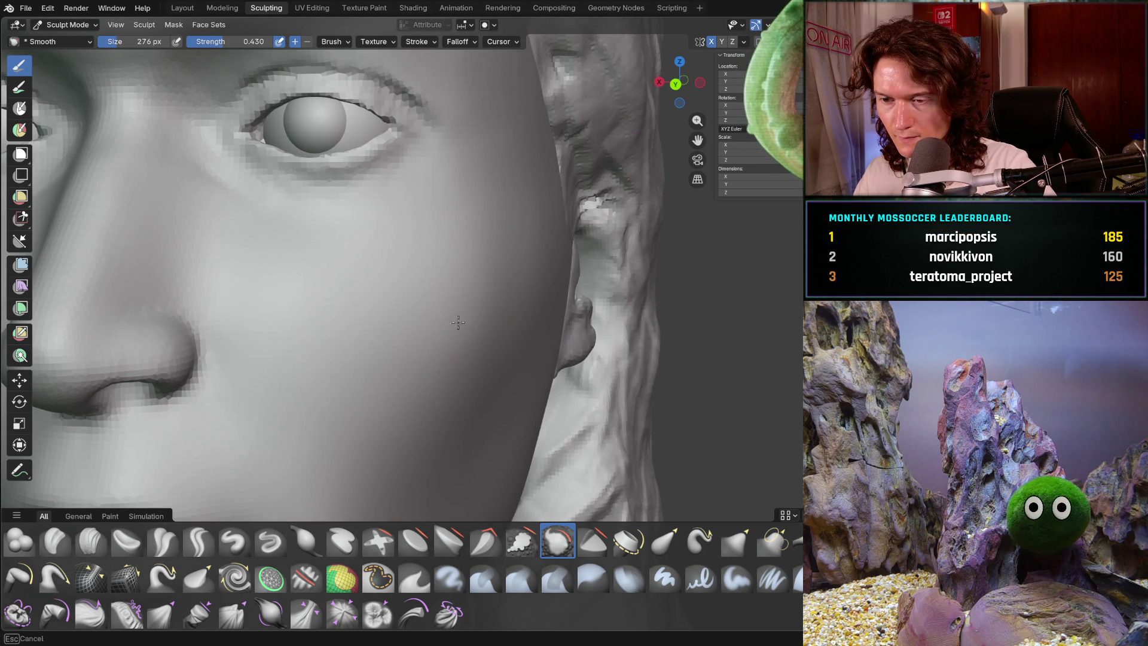
pyautogui.scroll(-5, 535, 316)
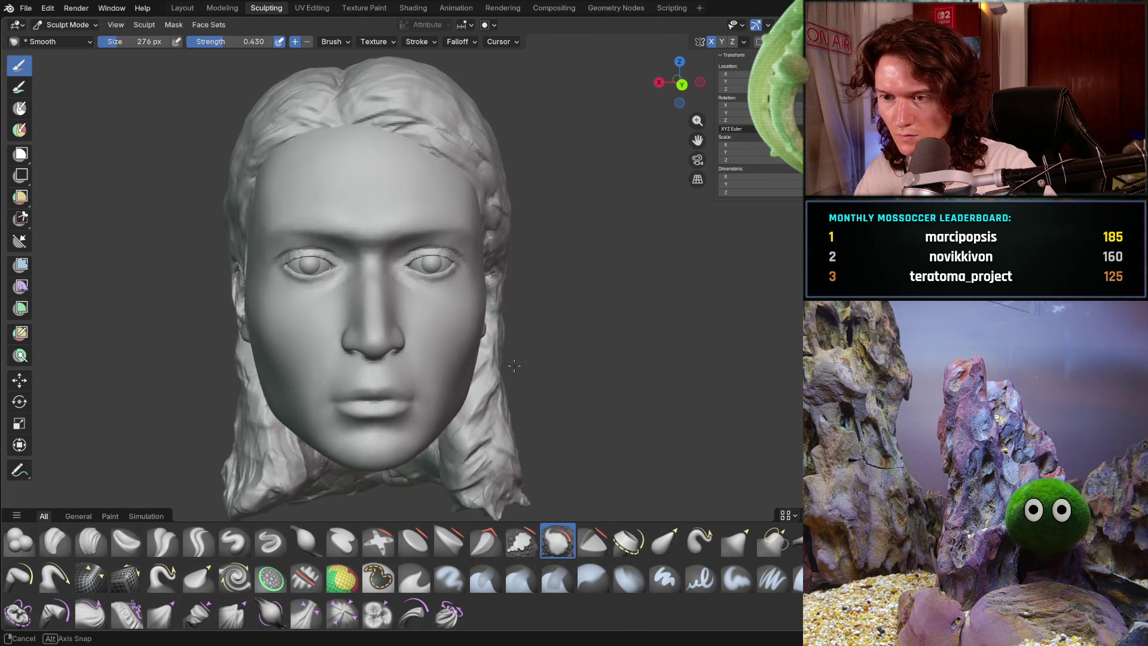
pyautogui.moveTo(503, 341); pyautogui.dragTo(500, 361, button='middle')
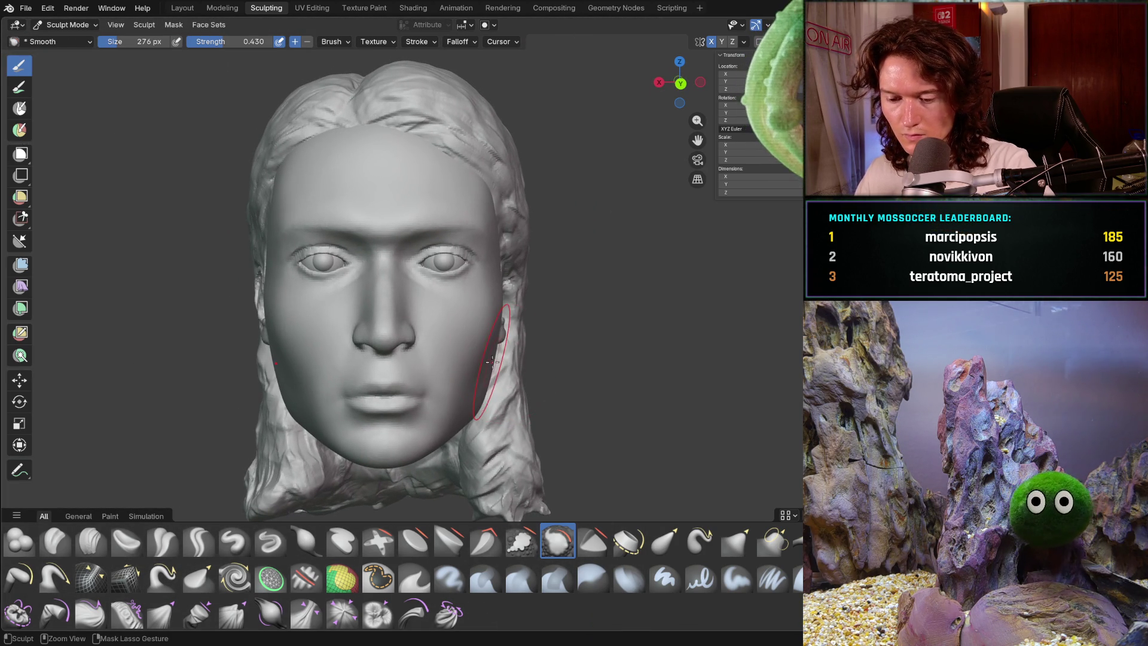
pyautogui.scroll(2, 423, 415)
pyautogui.moveTo(421, 414)
pyautogui.mouseDown(button='middle')
pyautogui.moveTo(499, 399)
pyautogui.moveTo(407, 406)
pyautogui.moveTo(367, 443)
pyautogui.moveTo(398, 382)
pyautogui.mouseUp(button='middle')
pyautogui.scroll(3, 396, 377)
pyautogui.scroll(3, 419, 392)
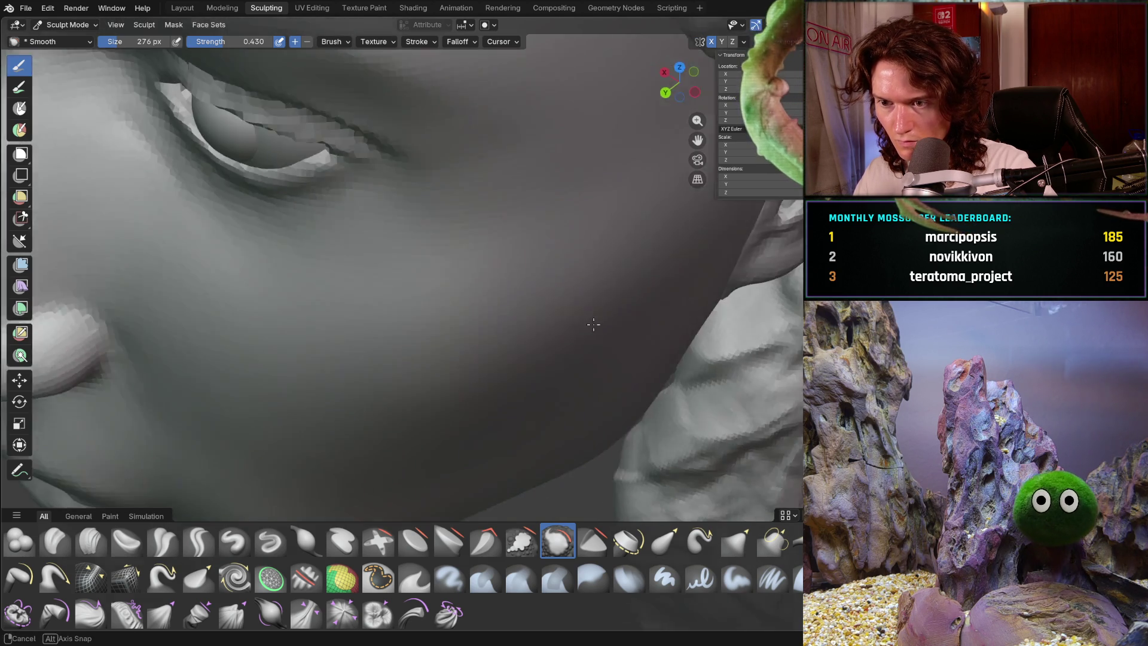
pyautogui.scroll(-4, 599, 340)
pyautogui.moveTo(574, 332)
pyautogui.mouseDown(button='middle')
pyautogui.moveTo(503, 306)
pyautogui.moveTo(563, 378)
pyautogui.moveTo(520, 296)
pyautogui.moveTo(502, 216)
pyautogui.moveTo(538, 342)
pyautogui.moveTo(492, 341)
pyautogui.moveTo(518, 348)
pyautogui.moveTo(497, 379)
pyautogui.moveTo(502, 367)
pyautogui.mouseUp(button='middle')
pyautogui.scroll(3, 448, 308)
pyautogui.scroll(2, 443, 308)
pyautogui.scroll(3, 539, 340)
pyautogui.scroll(2, 538, 339)
pyautogui.scroll(-2, 515, 347)
pyautogui.scroll(-2, 515, 347)
pyautogui.scroll(-2, 515, 347)
pyautogui.scroll(-2, 508, 354)
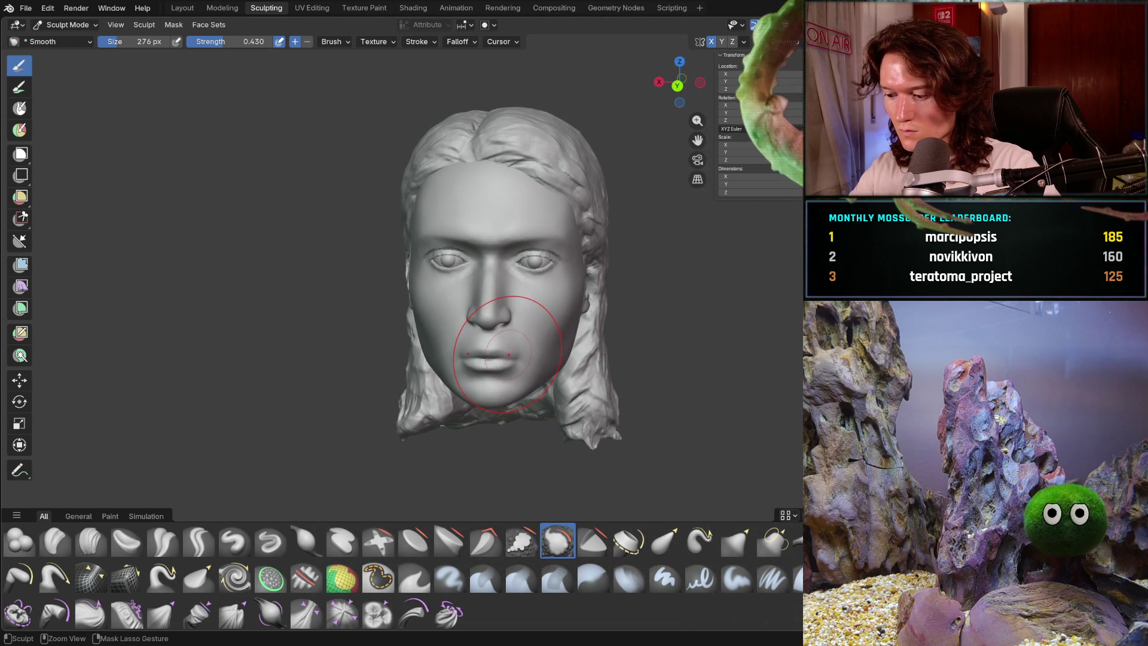
pyautogui.scroll(-3, 508, 354)
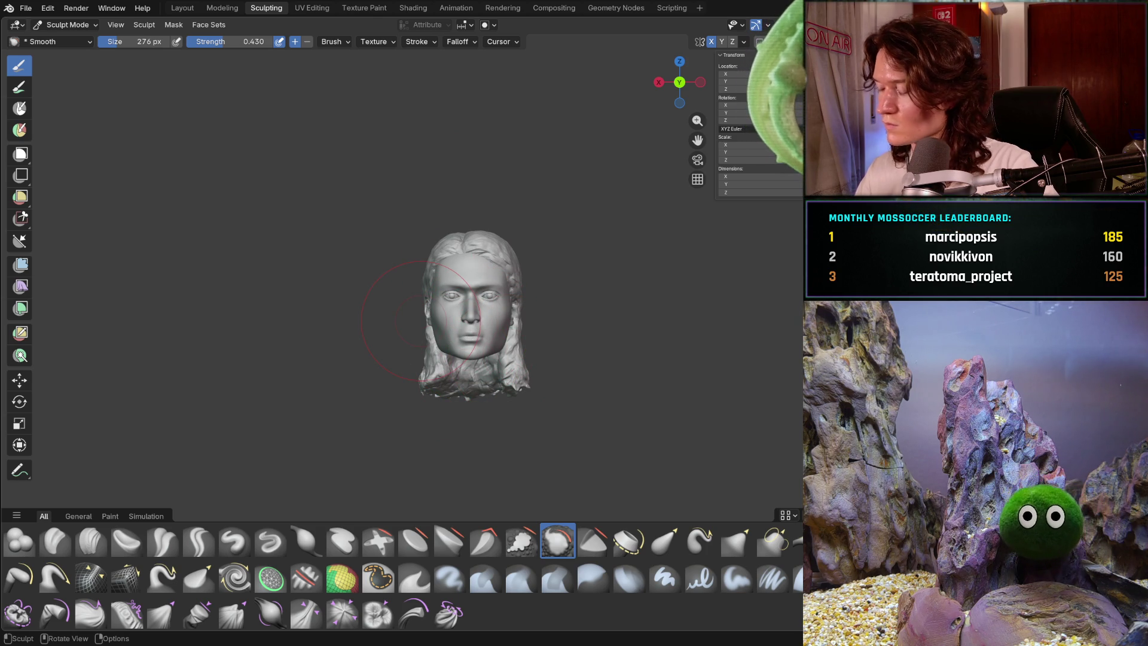
pyautogui.scroll(3, 527, 342)
pyautogui.scroll(4, 538, 287)
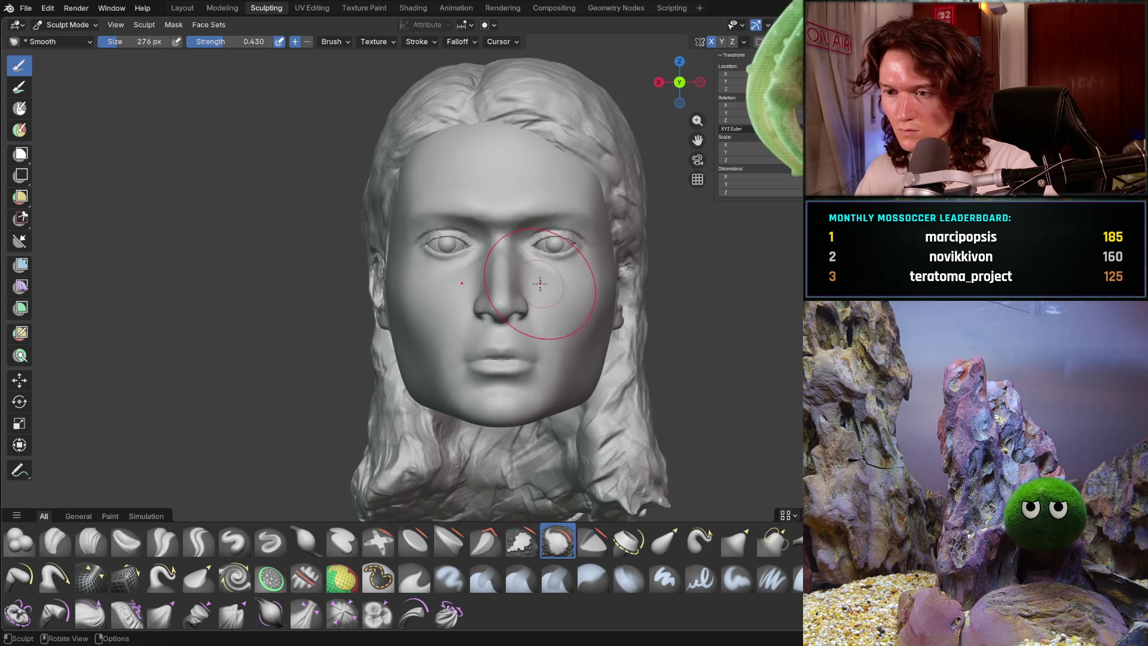
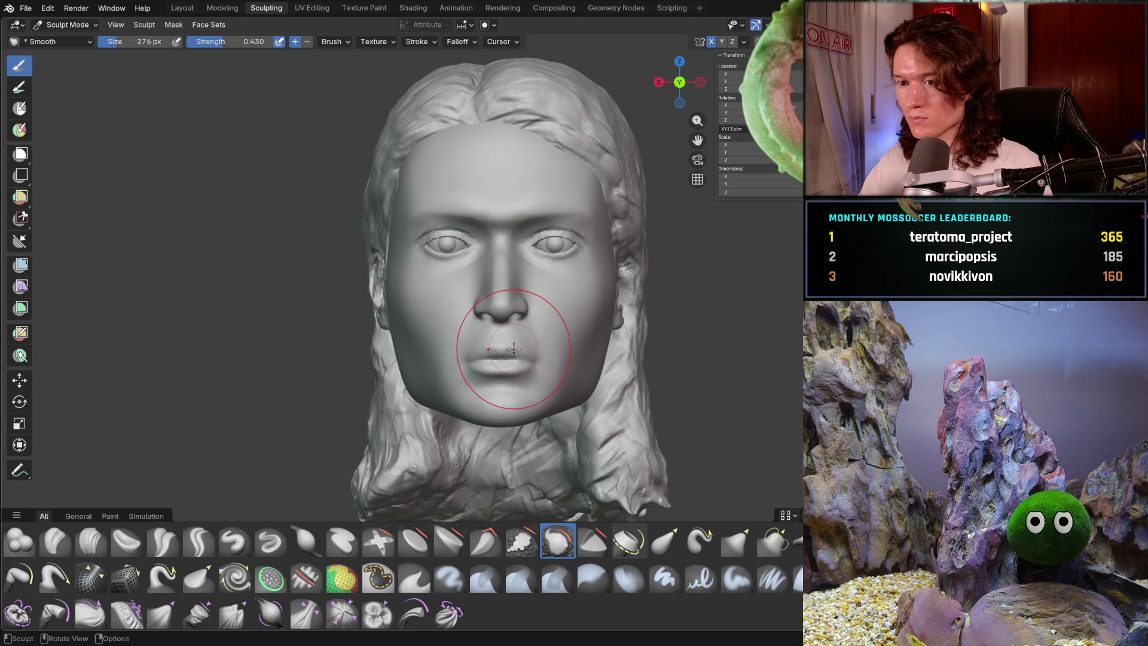
# Step: Inspect the head from several angles, repeatedly hiding and showing the hair to compare with the bald head
pyautogui.moveTo(513, 349); pyautogui.dragTo(472, 371, button='middle')
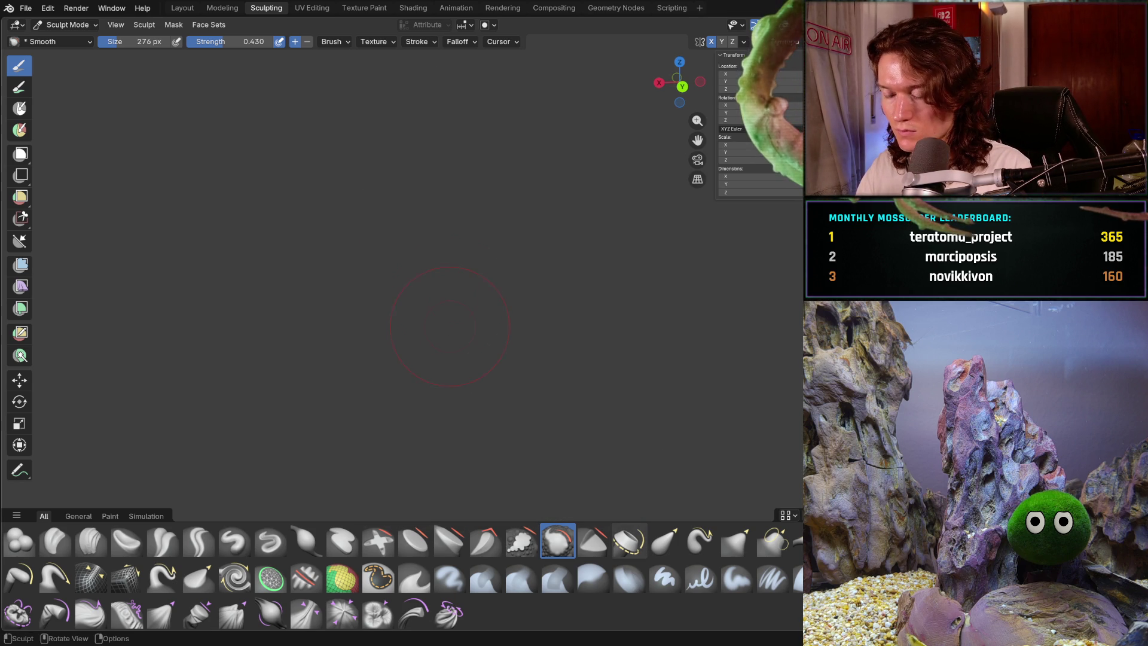
pyautogui.moveTo(452, 326)
pyautogui.mouseDown(button='middle')
pyautogui.moveTo(469, 333)
pyautogui.moveTo(436, 365)
pyautogui.moveTo(543, 361)
pyautogui.moveTo(561, 371)
pyautogui.moveTo(439, 359)
pyautogui.mouseUp(button='middle')
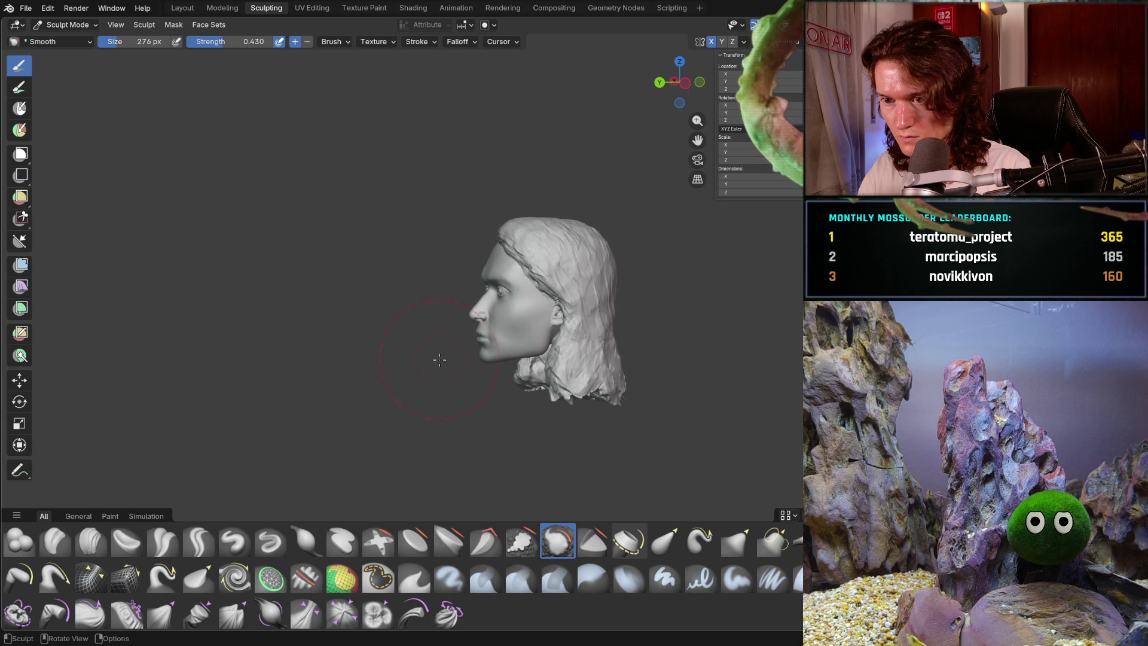
pyautogui.scroll(3, 440, 359)
pyautogui.moveTo(449, 354)
pyautogui.mouseDown(button='middle')
pyautogui.moveTo(502, 337)
pyautogui.moveTo(659, 334)
pyautogui.mouseUp(button='middle')
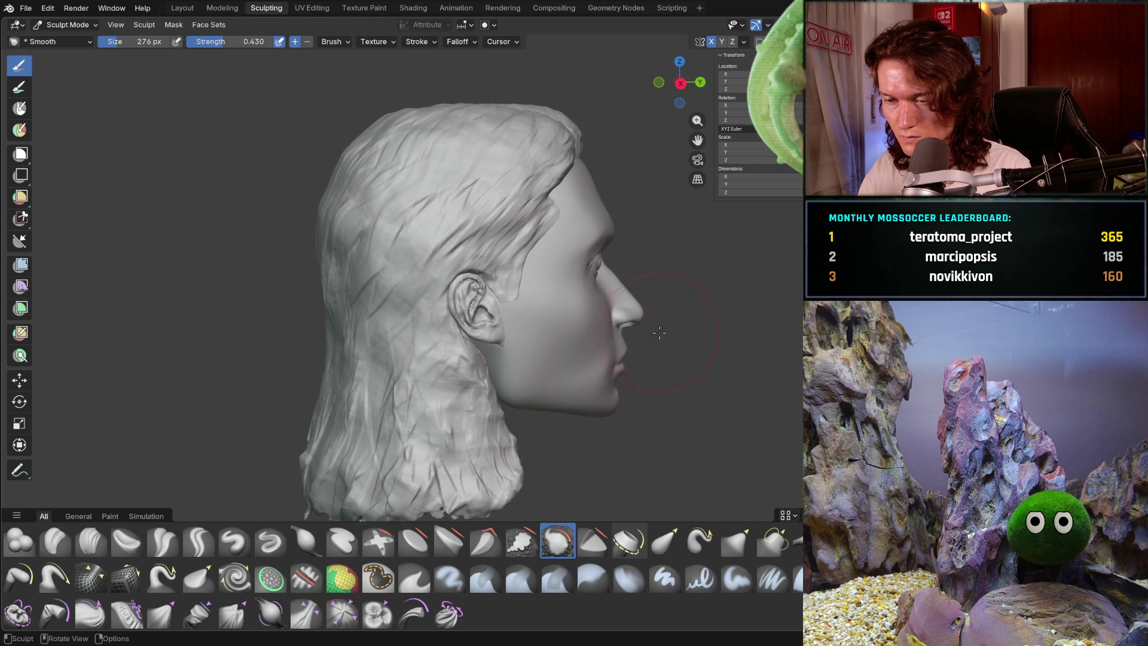
pyautogui.scroll(-3, 633, 339)
pyautogui.moveTo(556, 341)
pyautogui.mouseDown(button='middle')
pyautogui.moveTo(378, 350)
pyautogui.moveTo(628, 356)
pyautogui.mouseUp(button='middle')
pyautogui.scroll(3, 440, 335)
pyautogui.scroll(-3, 440, 334)
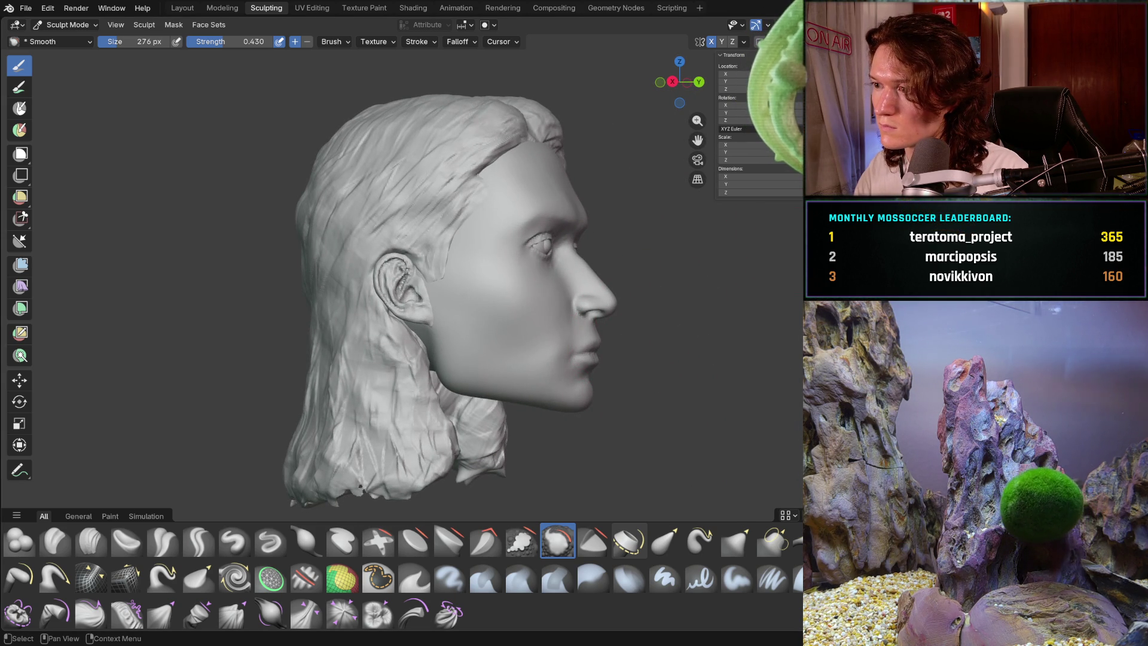
pyautogui.press('h')
pyautogui.hotkey('alt', 'h')
pyautogui.press('h')
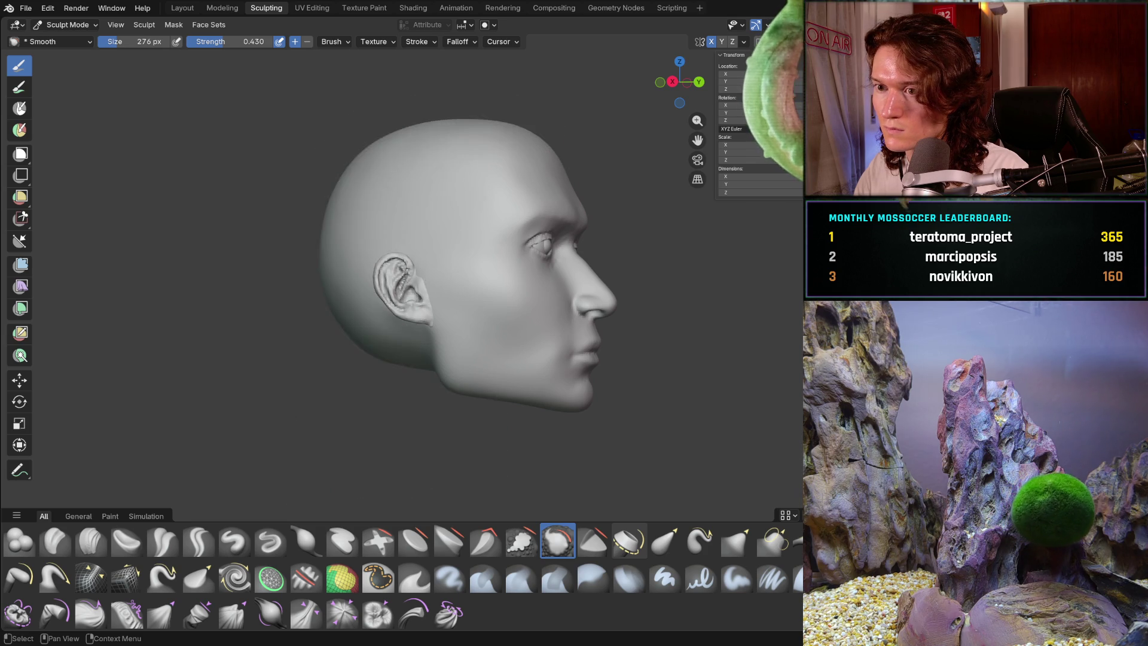
pyautogui.hotkey('alt', 'h')
pyautogui.press('h')
pyautogui.hotkey('alt', 'h')
pyautogui.press('h')
pyautogui.hotkey('alt', 'h')
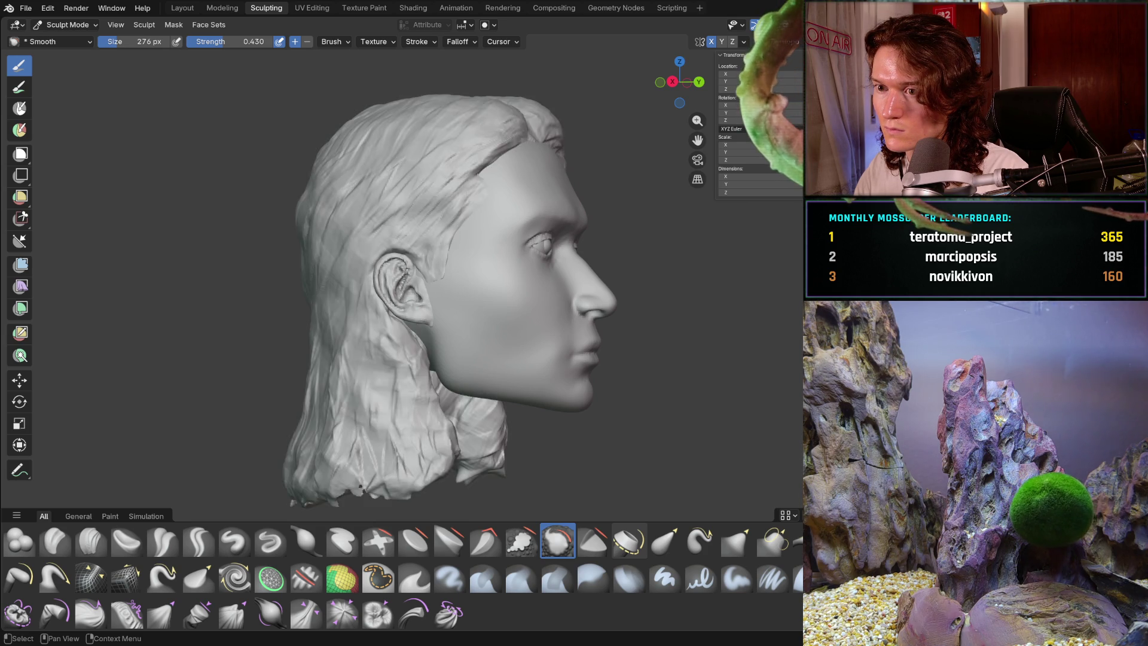
pyautogui.press('h')
pyautogui.hotkey('alt', 'h')
pyautogui.press('h')
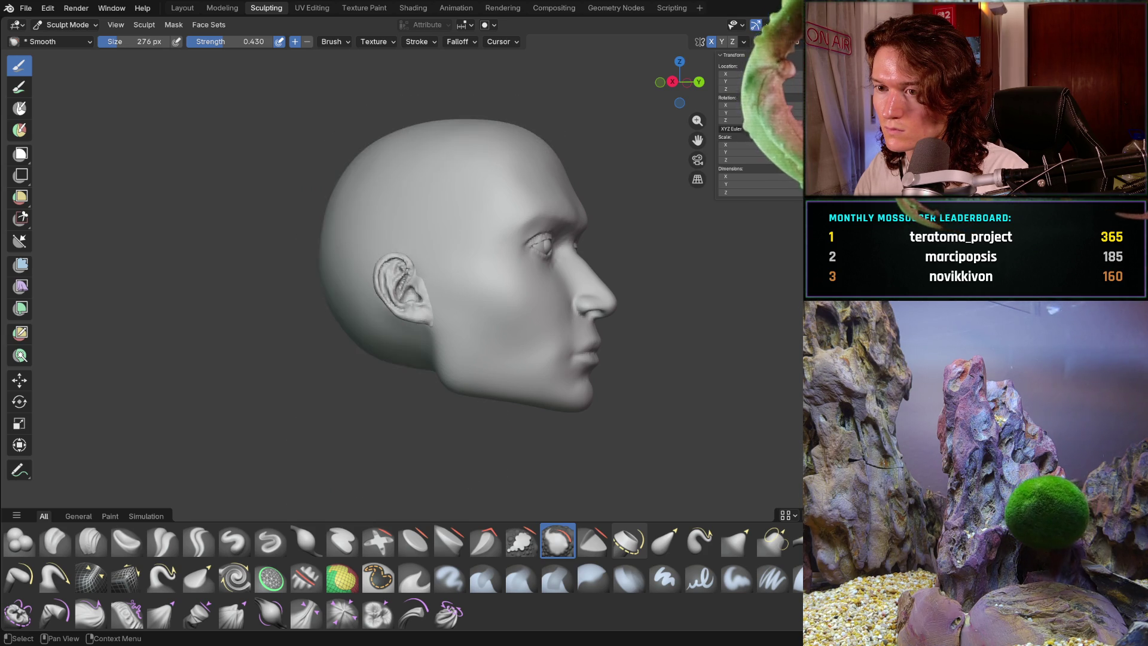
pyautogui.hotkey('alt', 'h')
pyautogui.press('h')
pyautogui.hotkey('alt', 'h')
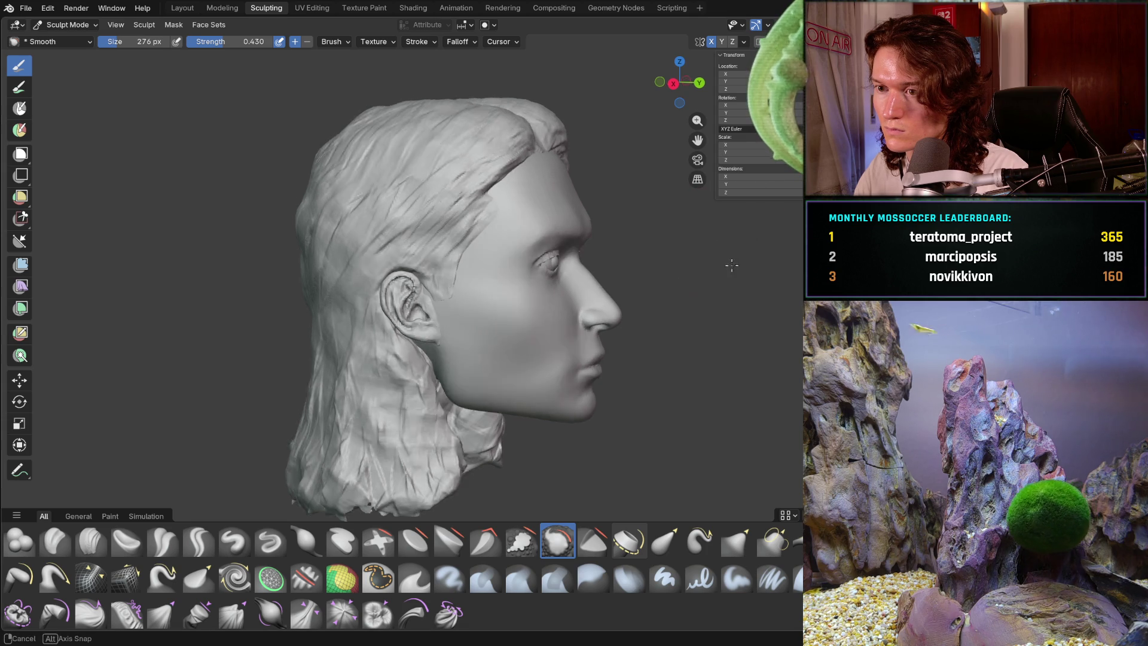
# Step: Compare hair hidden versus shown again from the exact front and side views
pyautogui.moveTo(743, 218); pyautogui.dragTo(718, 233, button='middle')
pyautogui.press('KP_1')
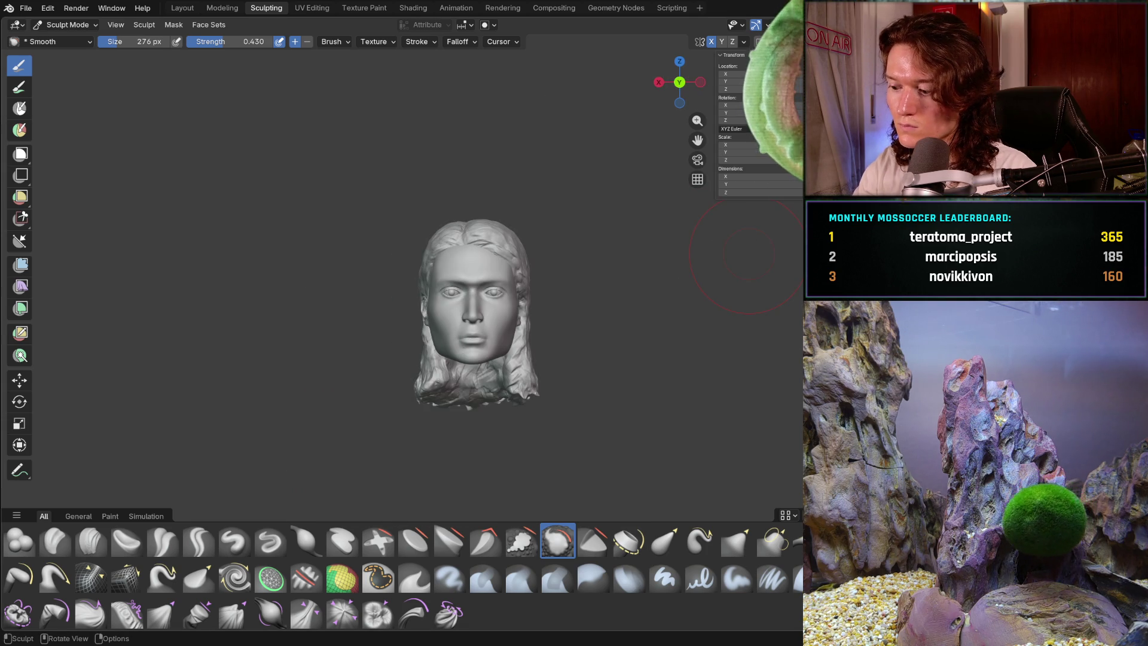
pyautogui.press('KP_3')
pyautogui.scroll(1, 503, 269)
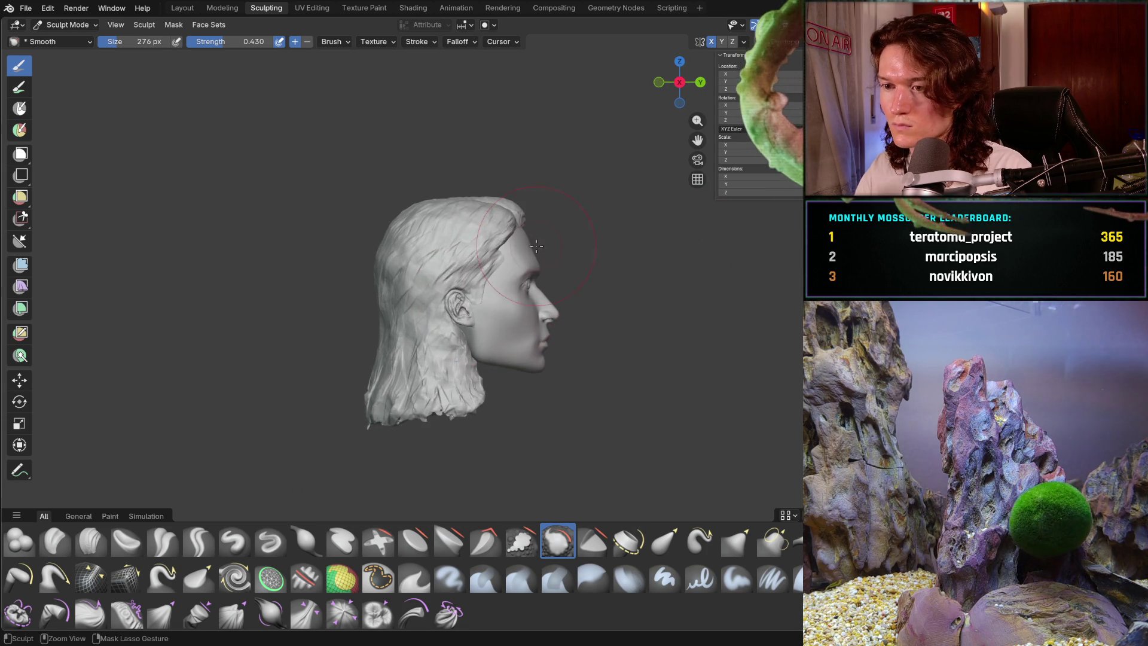
pyautogui.scroll(1, 503, 269)
pyautogui.scroll(1, 511, 295)
pyautogui.scroll(2, 511, 294)
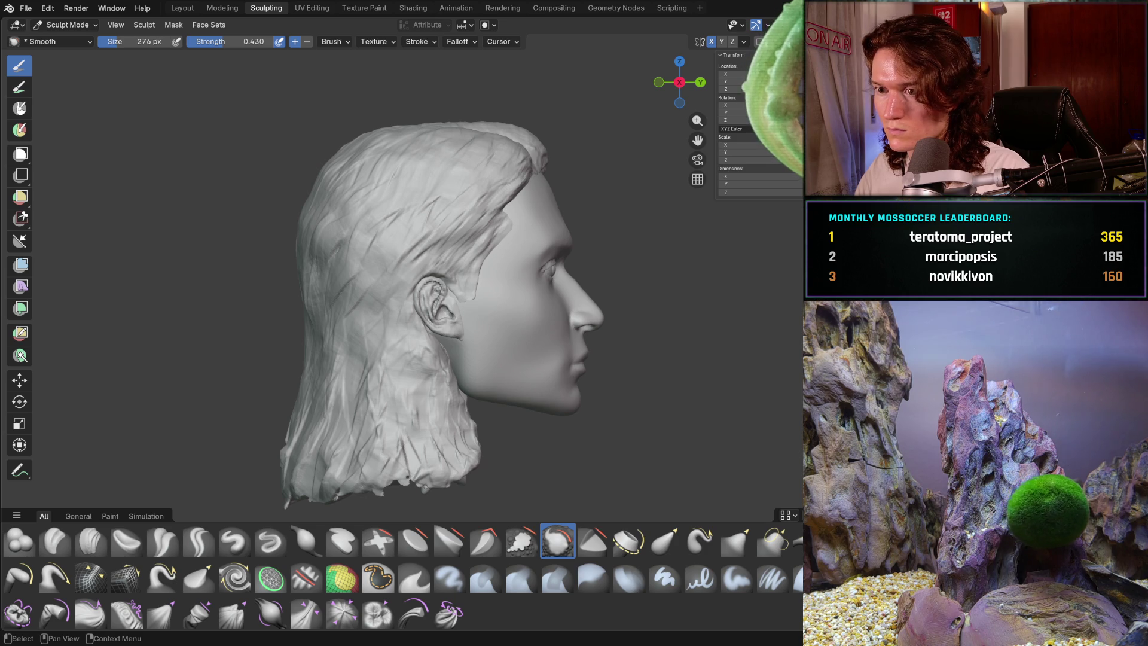
pyautogui.press('h')
pyautogui.hotkey('alt', 'h')
pyautogui.press('h')
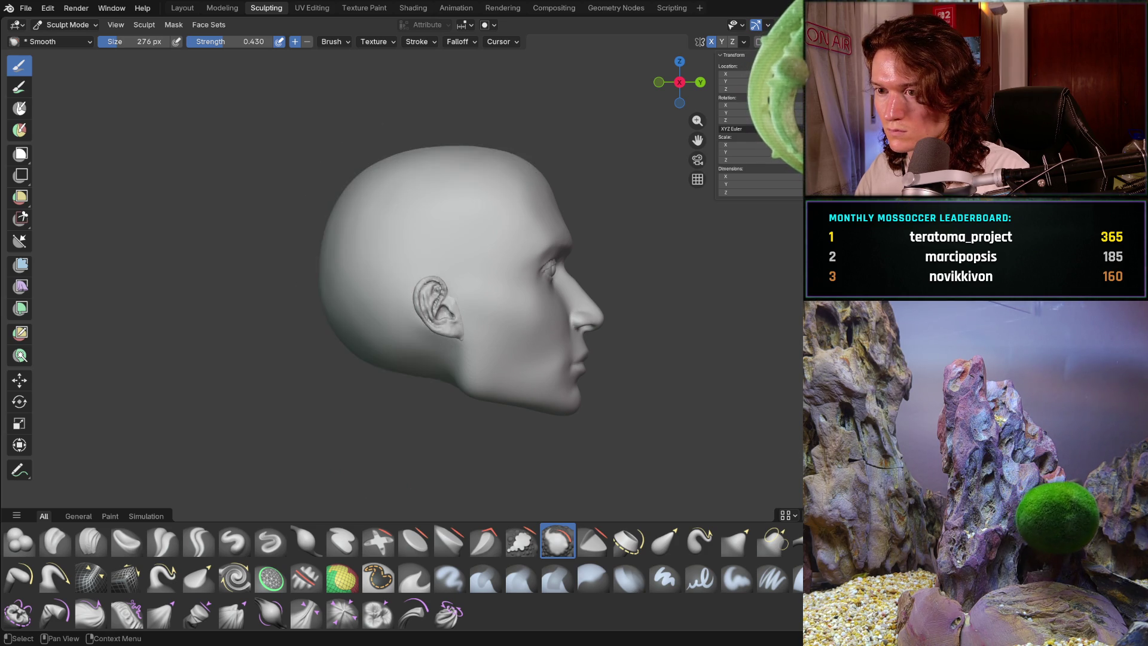
pyautogui.hotkey('alt', 'h')
pyautogui.press('h')
pyautogui.hotkey('alt', 'h')
pyautogui.press('h')
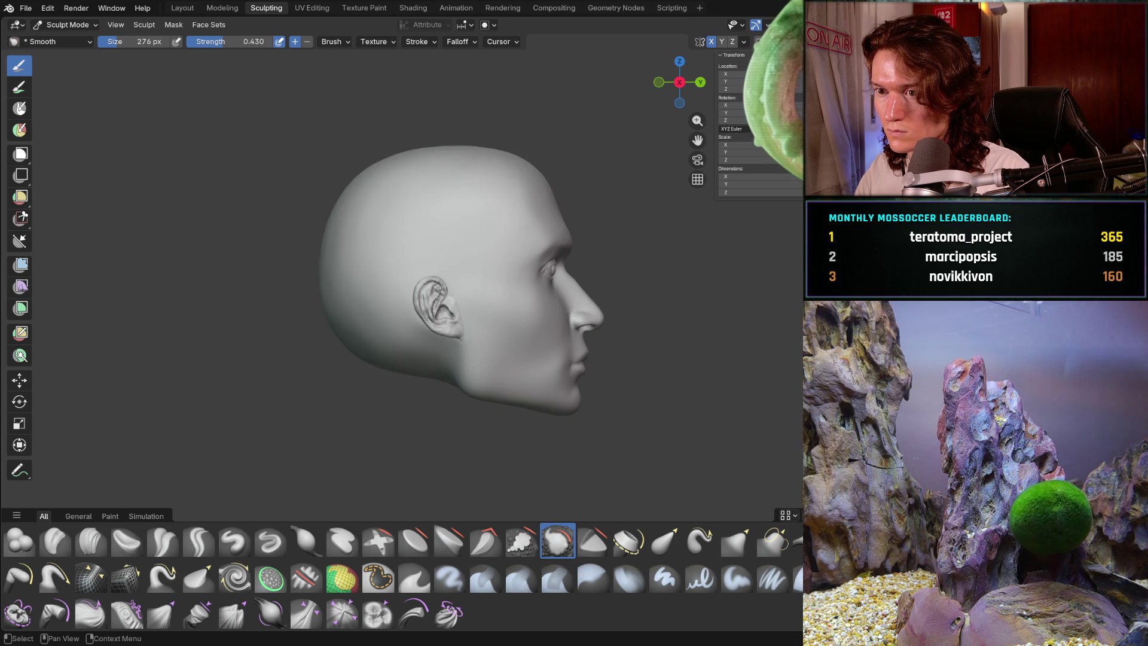
pyautogui.hotkey('alt', 'h')
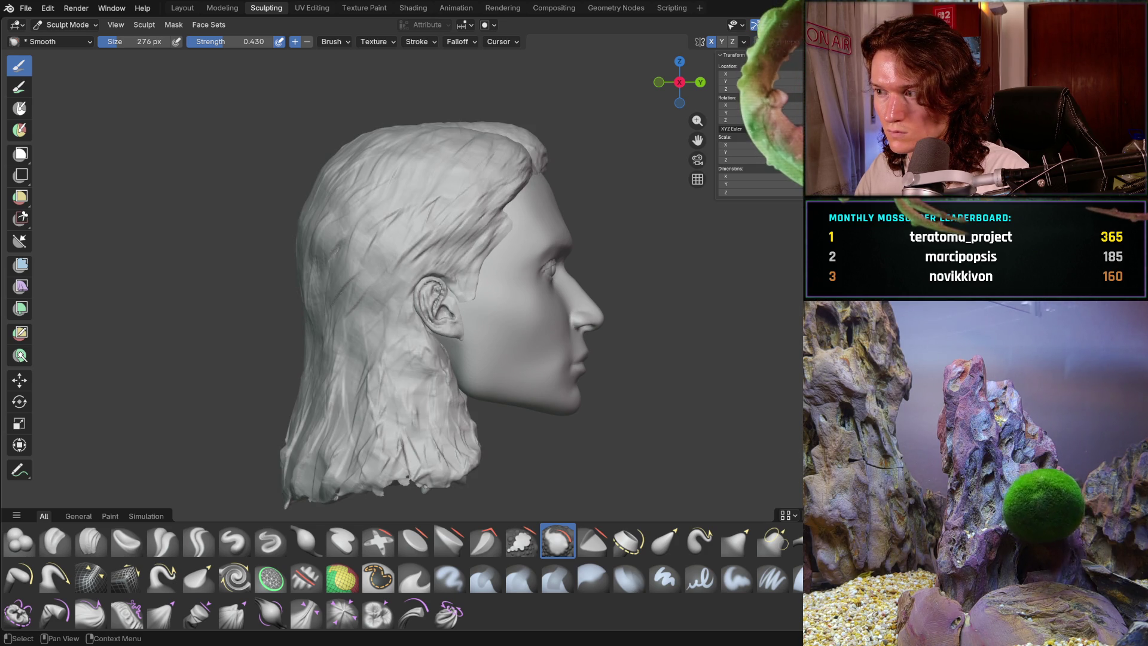
pyautogui.press('h')
pyautogui.hotkey('alt', 'h')
pyautogui.press('h')
pyautogui.hotkey('alt', 'h')
pyautogui.press('h')
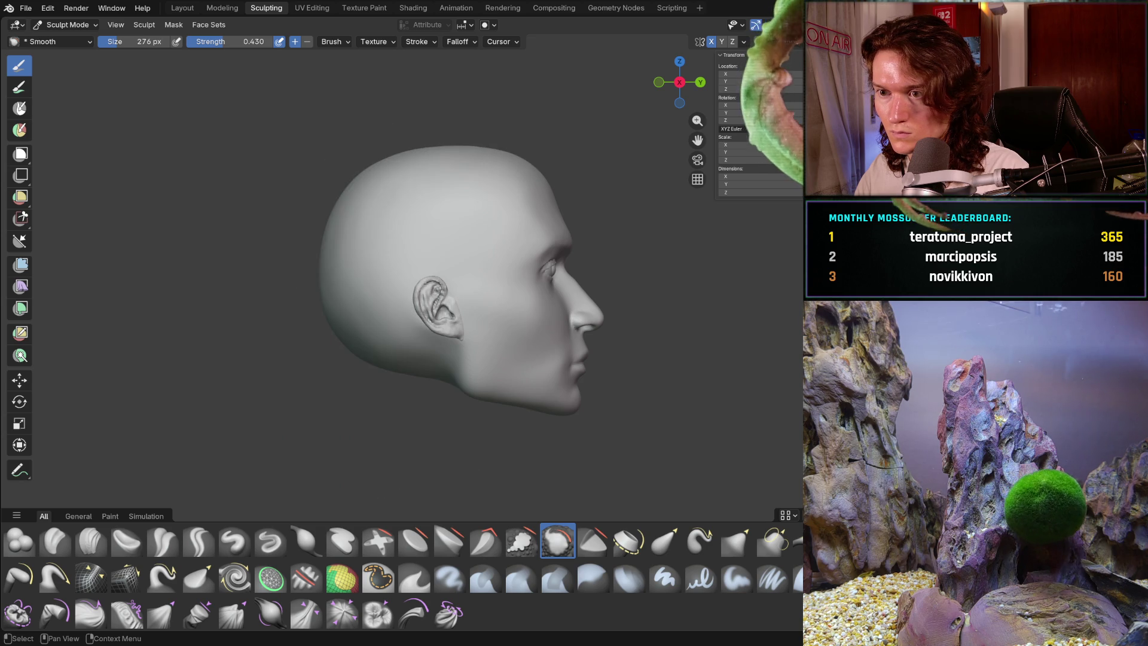
pyautogui.hotkey('alt', 'h')
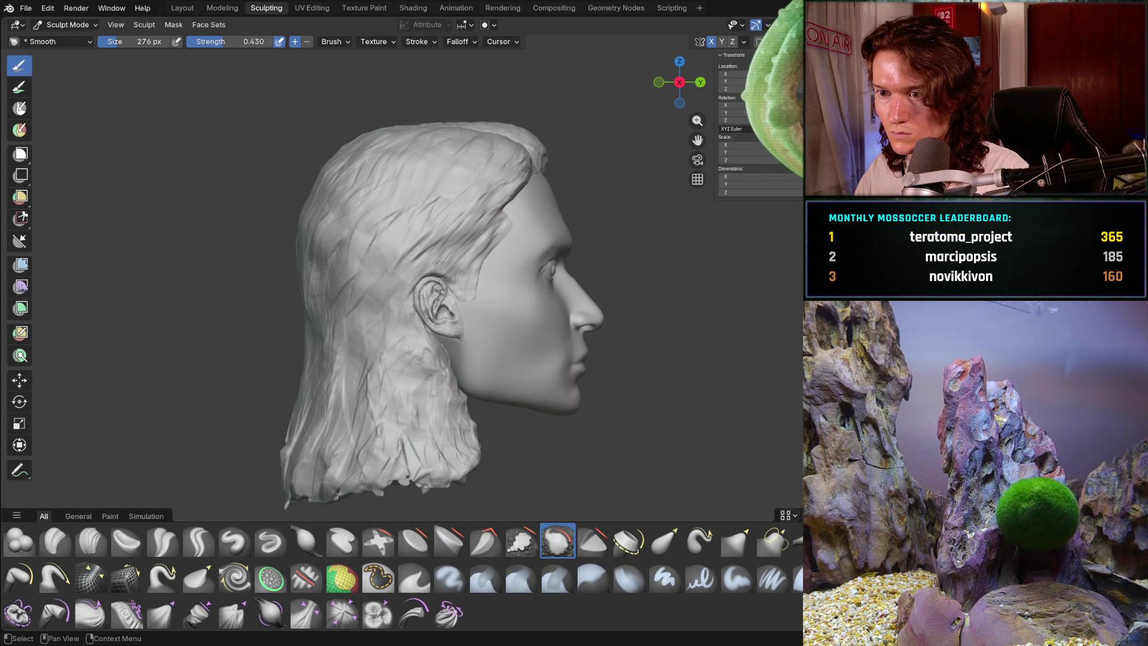
# Step: Leave Sculpt Mode and return to Object Mode with the head in three-quarter view
pyautogui.press('KP_1')
pyautogui.scroll(-3, 466, 323)
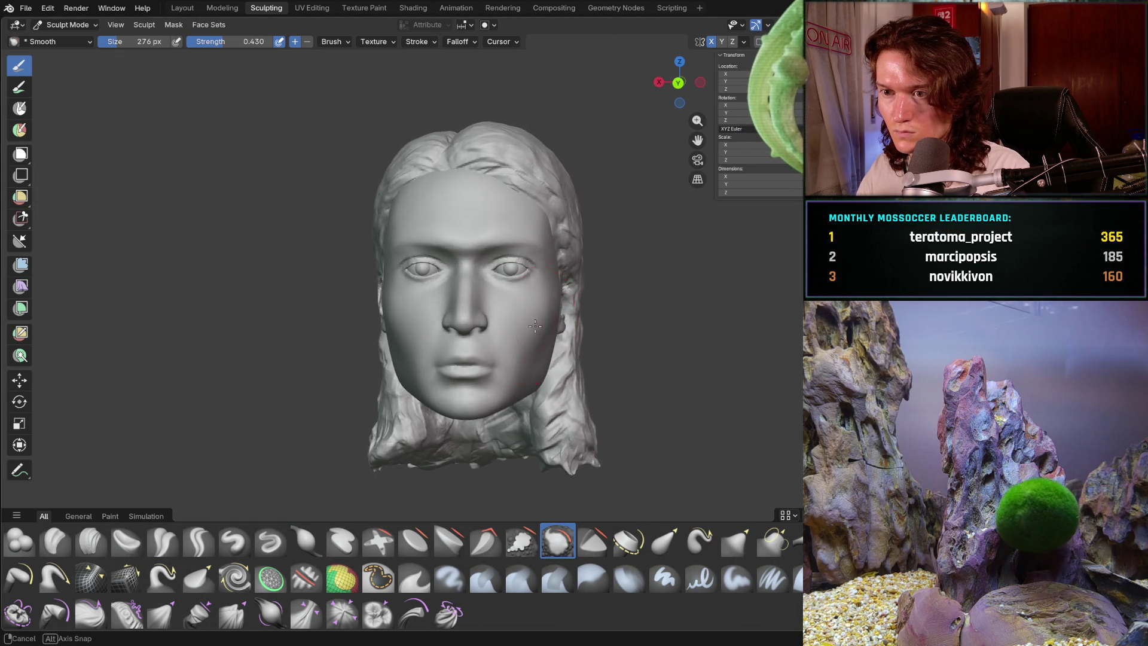
pyautogui.moveTo(508, 386)
pyautogui.mouseDown(button='middle')
pyautogui.moveTo(456, 355)
pyautogui.moveTo(714, 313)
pyautogui.mouseUp(button='middle')
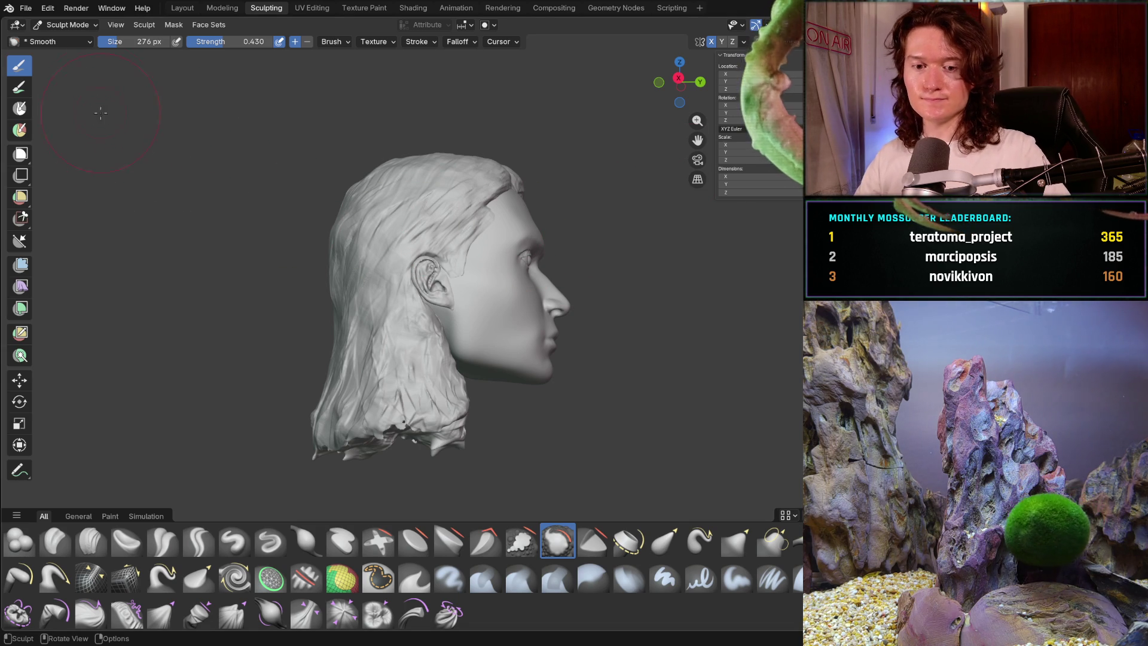
pyautogui.click(68, 25)
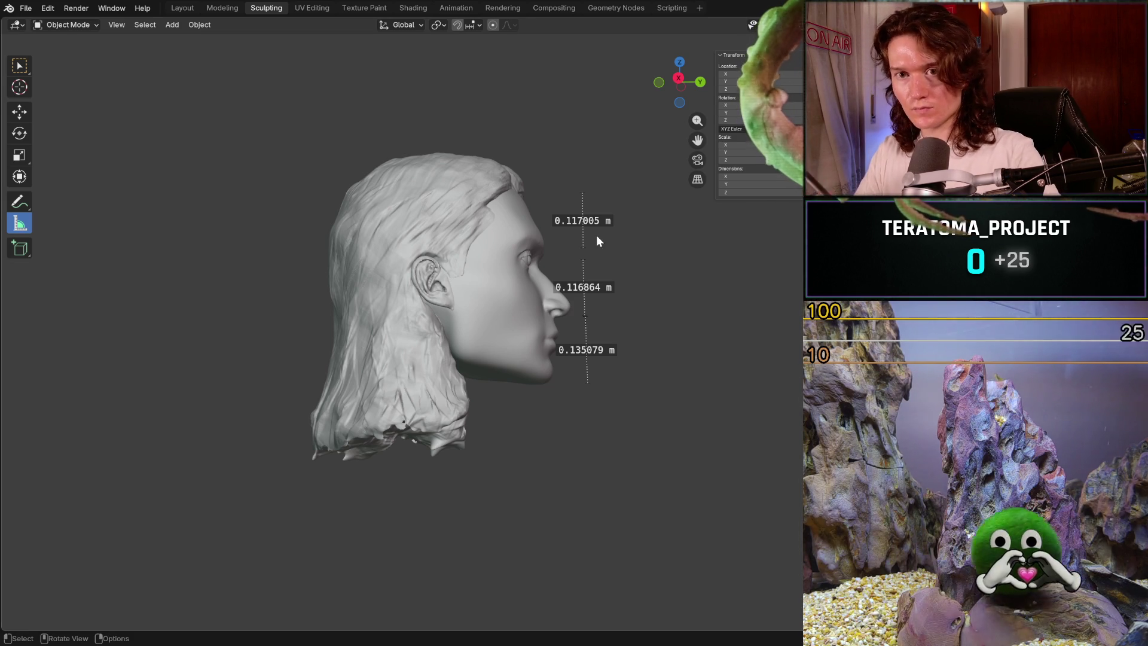
# Step: With the Move tool, nudge the selected object slightly upward along Z, undoing a first attempt
pyautogui.click(19, 111)
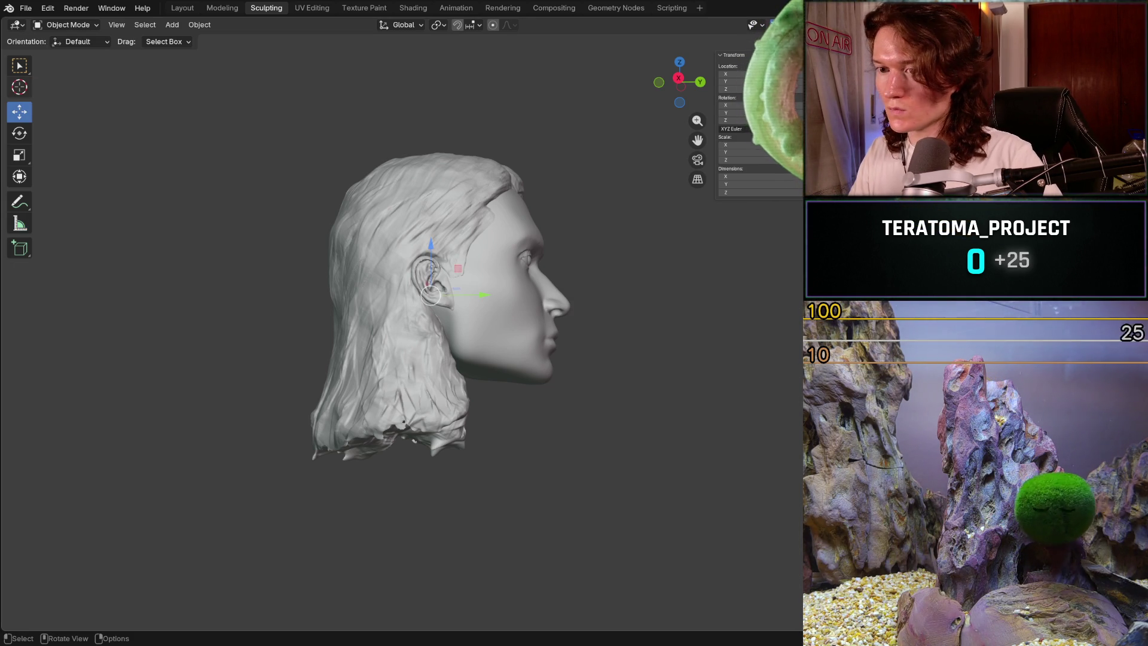
pyautogui.moveTo(431, 288); pyautogui.dragTo(416, 233, button='middle')
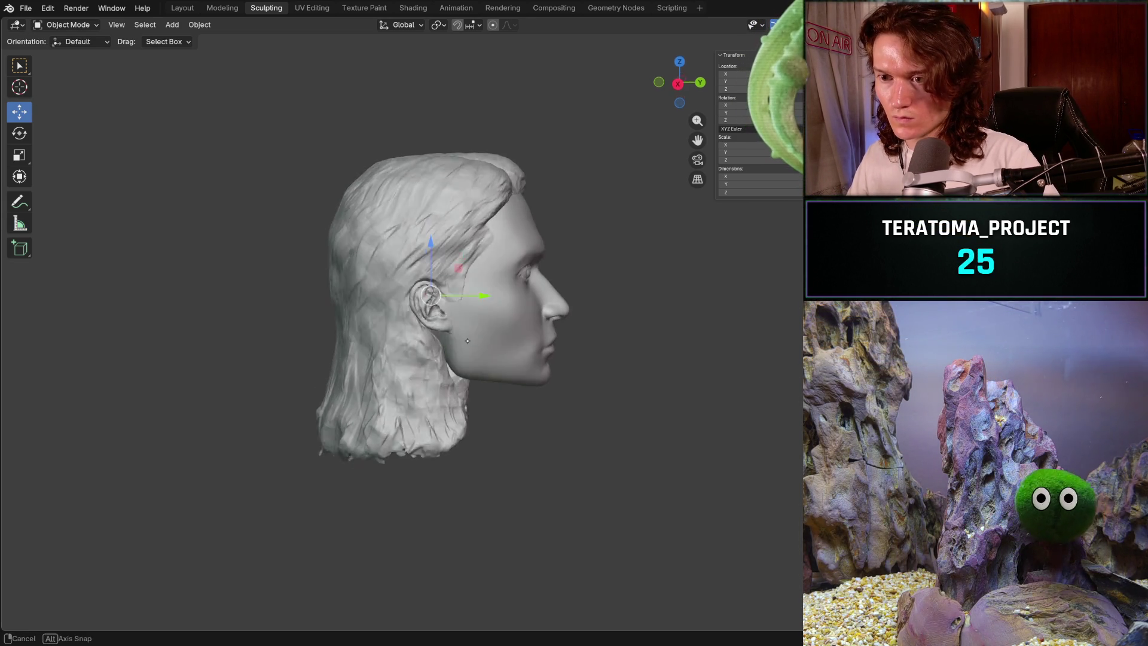
pyautogui.scroll(1, 411, 198)
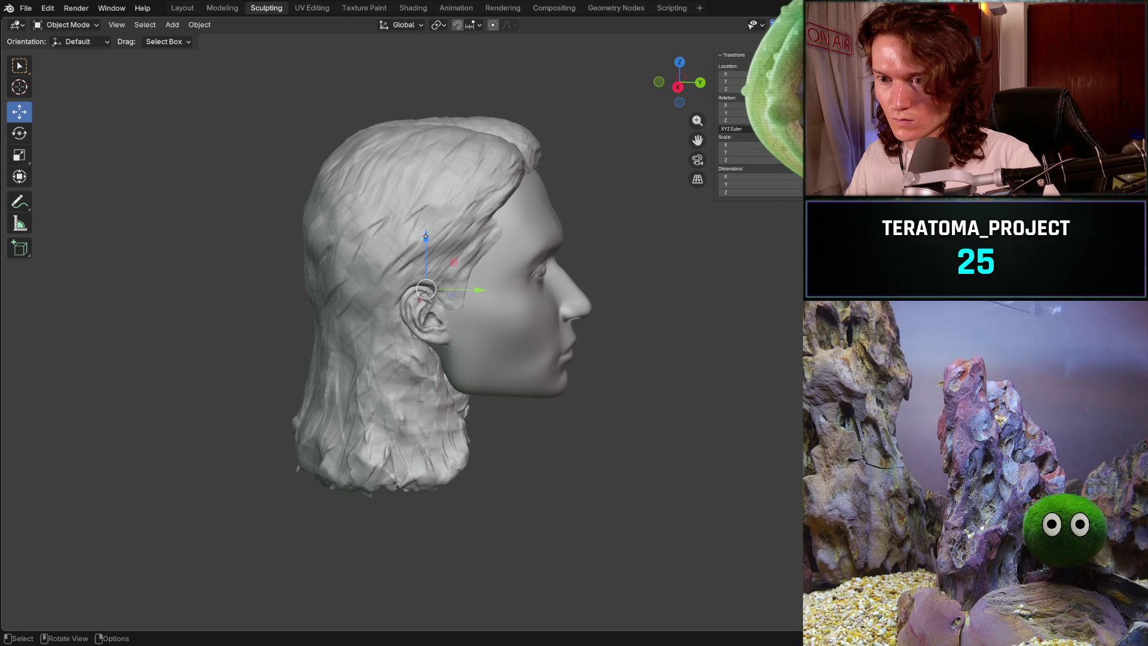
pyautogui.moveTo(425, 236); pyautogui.dragTo(442, 219)
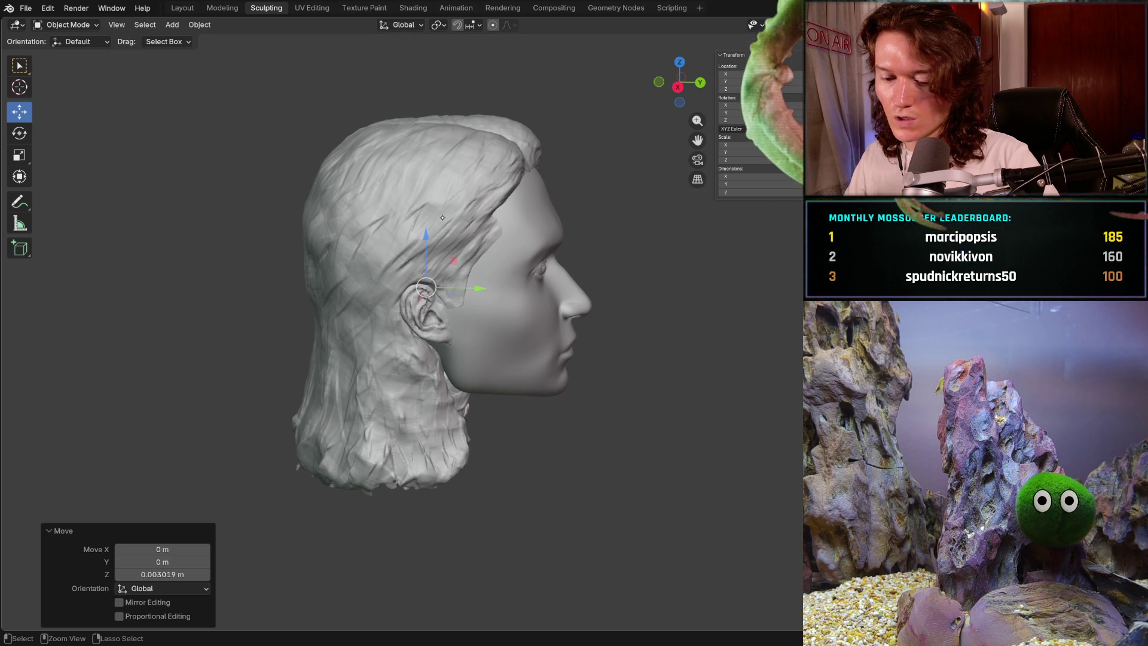
pyautogui.hotkey('ctrl', 'z')
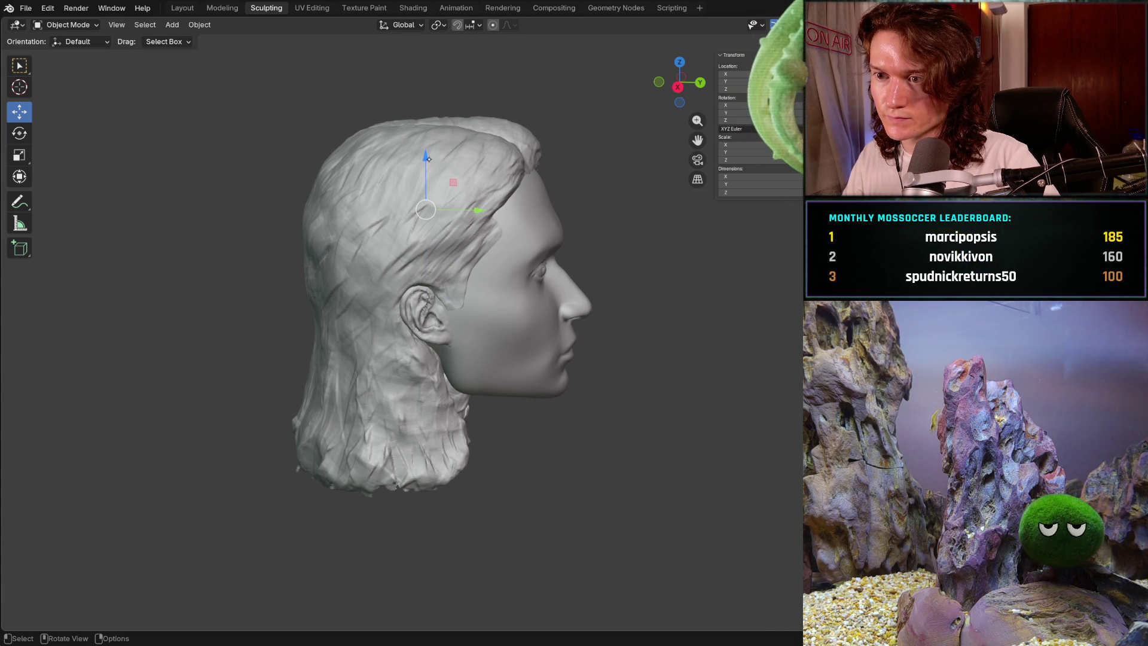
pyautogui.moveTo(427, 159)
pyautogui.mouseDown()
pyautogui.moveTo(466, 189)
pyautogui.moveTo(467, 209)
pyautogui.mouseUp()
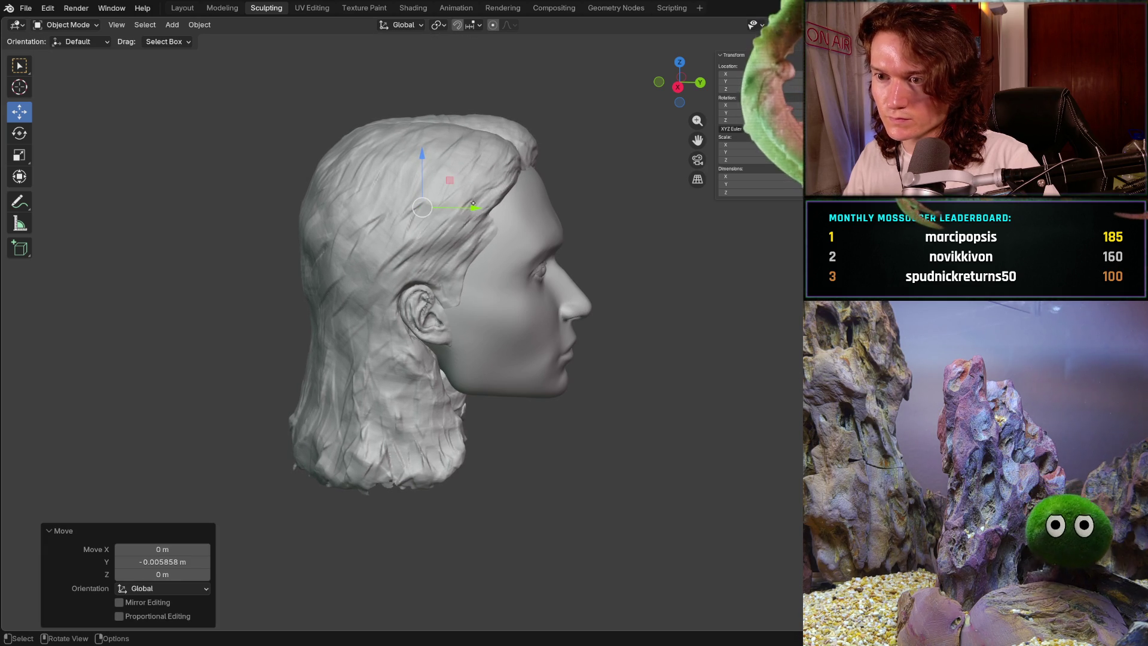
pyautogui.moveTo(577, 167)
pyautogui.mouseDown(button='middle')
pyautogui.moveTo(427, 172)
pyautogui.moveTo(427, 183)
pyautogui.moveTo(438, 176)
pyautogui.mouseUp(button='middle')
pyautogui.click(440, 176)
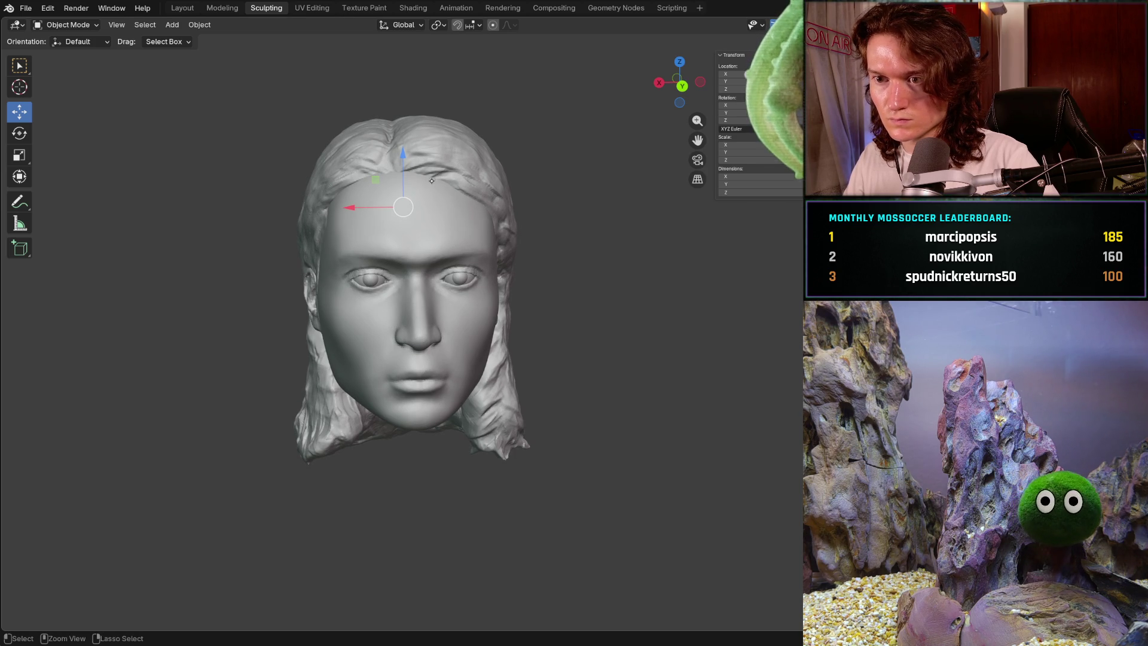
# Step: Select the hair object and move it slightly into place on the head with G
pyautogui.moveTo(387, 206); pyautogui.dragTo(521, 204, button='middle')
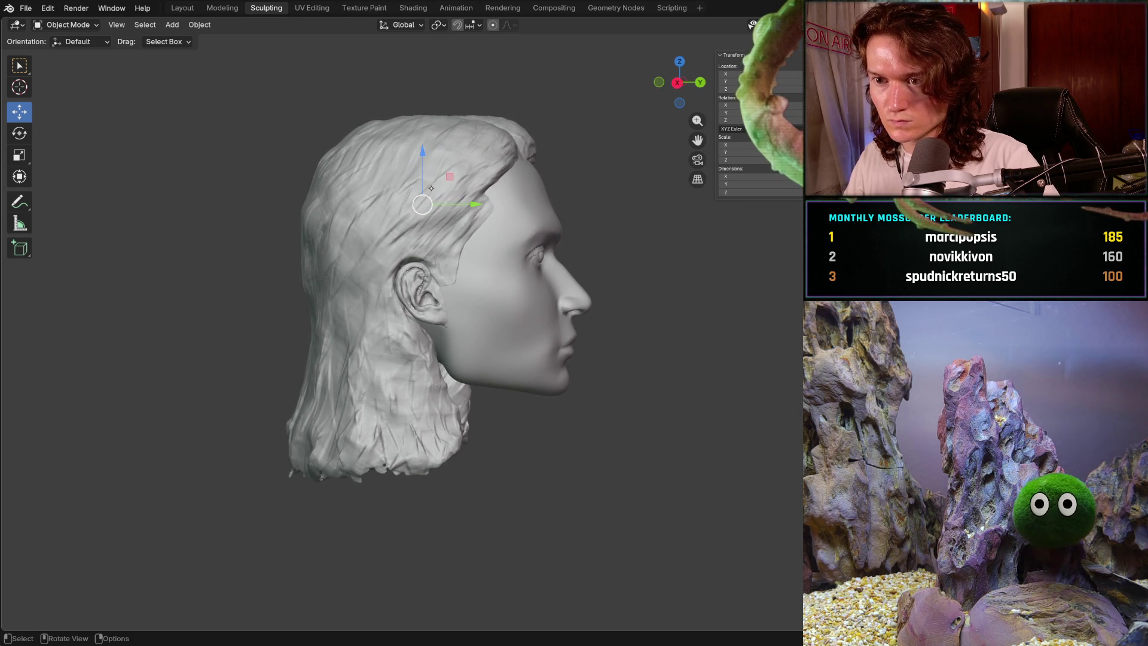
pyautogui.click(431, 187)
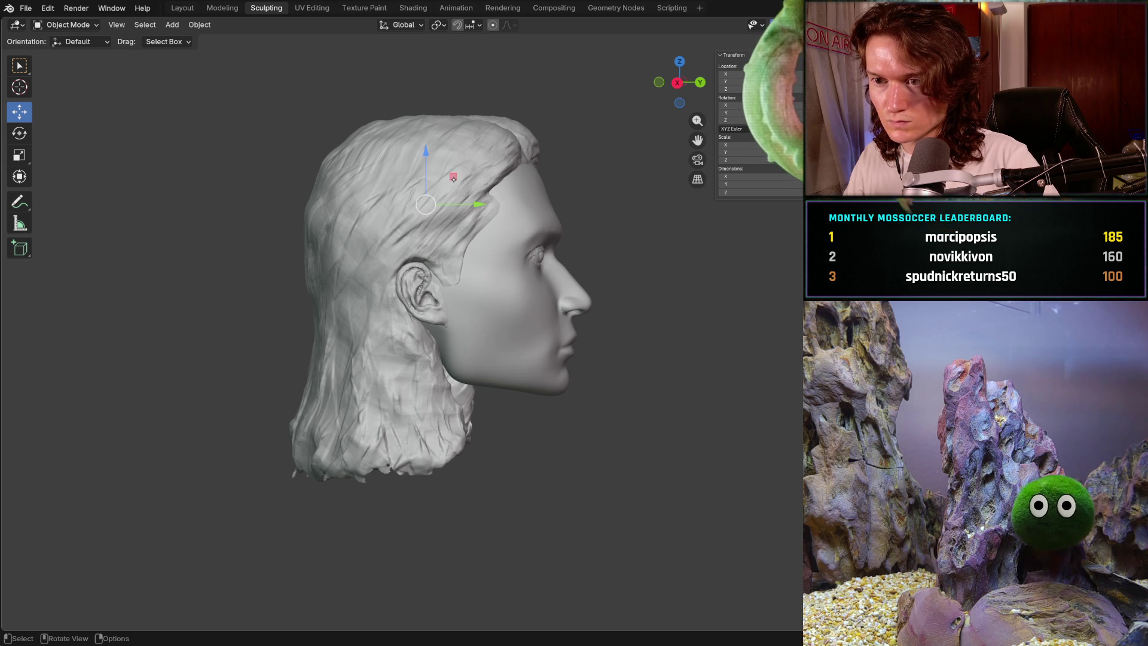
pyautogui.click(453, 177)
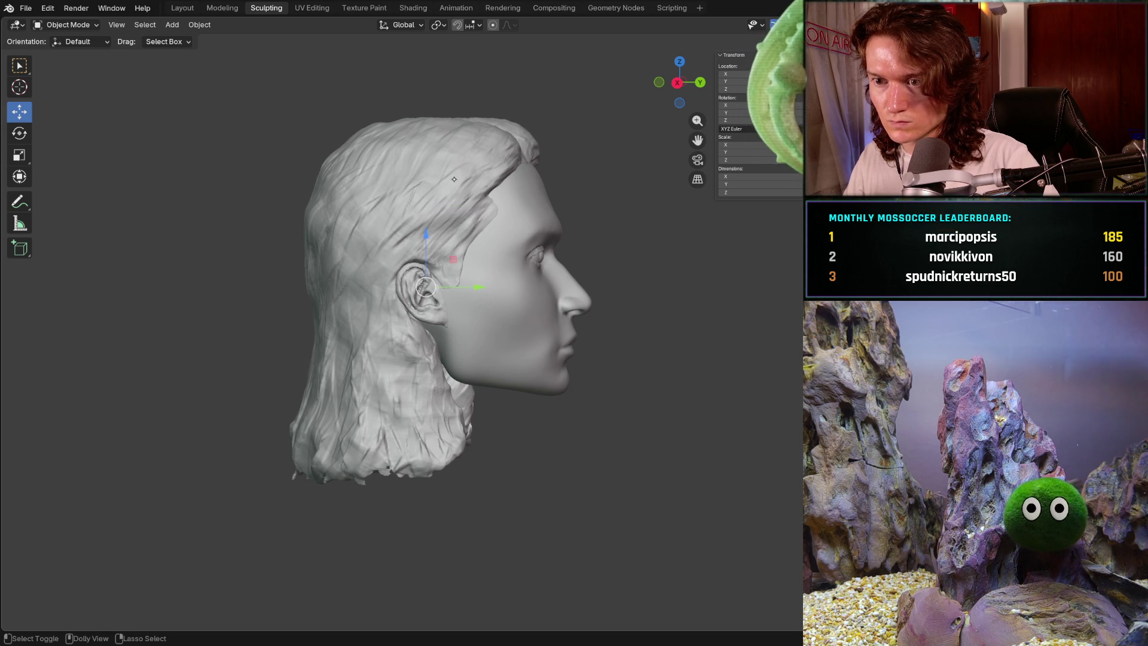
pyautogui.keyDown('ctrl'); pyautogui.click(452, 177); pyautogui.keyUp('ctrl')
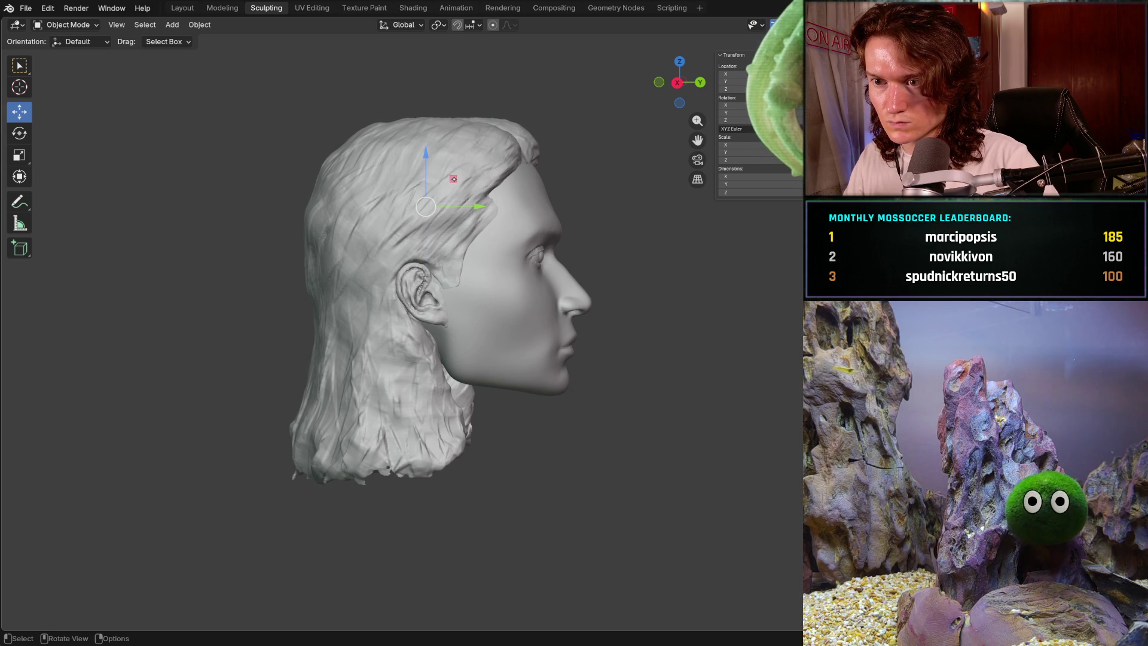
pyautogui.press('g')
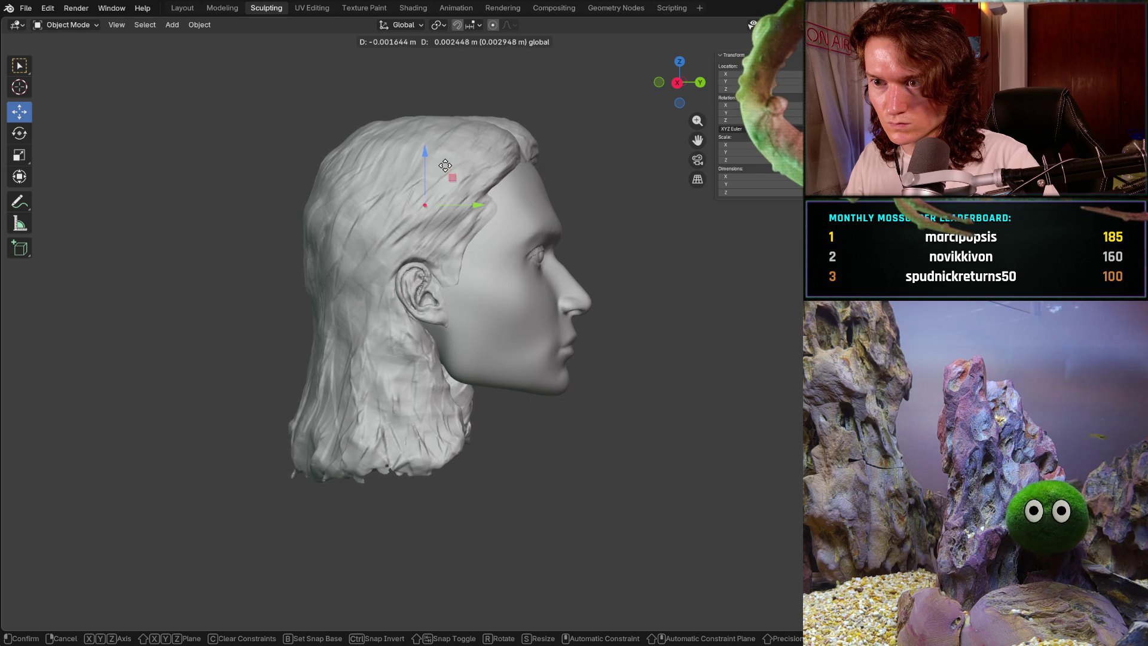
pyautogui.click(416, 135)
# Step: Compare profile and front, select the hair, and show the three vertical face measurements with Measure
pyautogui.moveTo(415, 134)
pyautogui.mouseDown(button='middle')
pyautogui.moveTo(434, 170)
pyautogui.moveTo(395, 180)
pyautogui.mouseUp(button='middle')
pyautogui.scroll(-3, 394, 197)
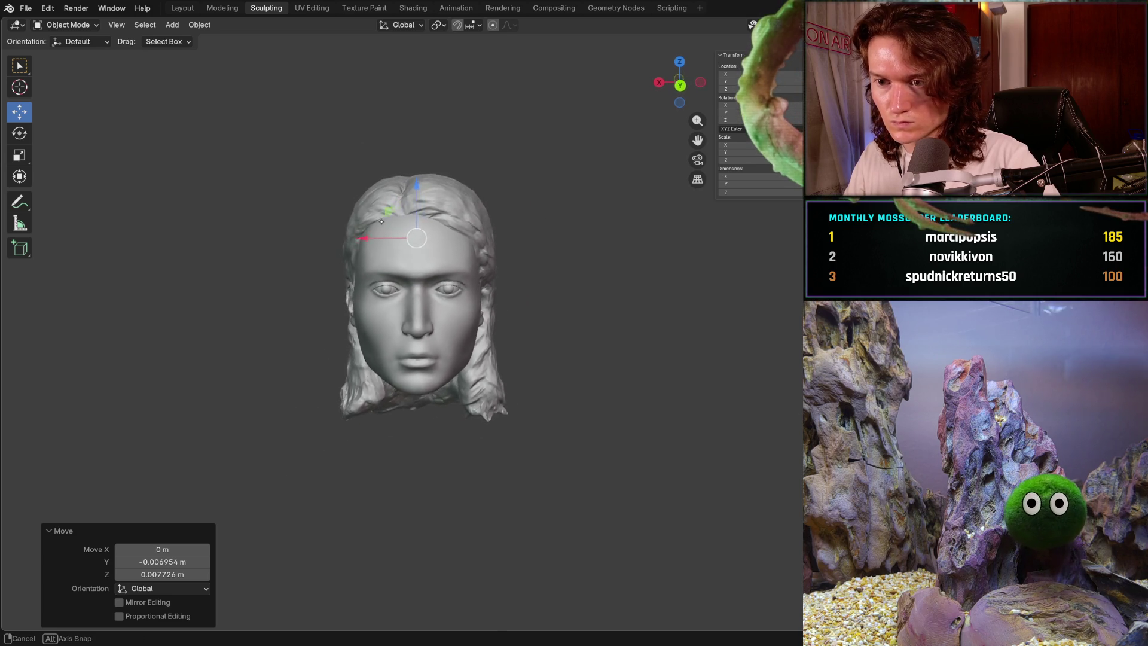
pyautogui.moveTo(381, 222)
pyautogui.mouseDown(button='middle')
pyautogui.moveTo(341, 225)
pyautogui.moveTo(395, 227)
pyautogui.mouseUp(button='middle')
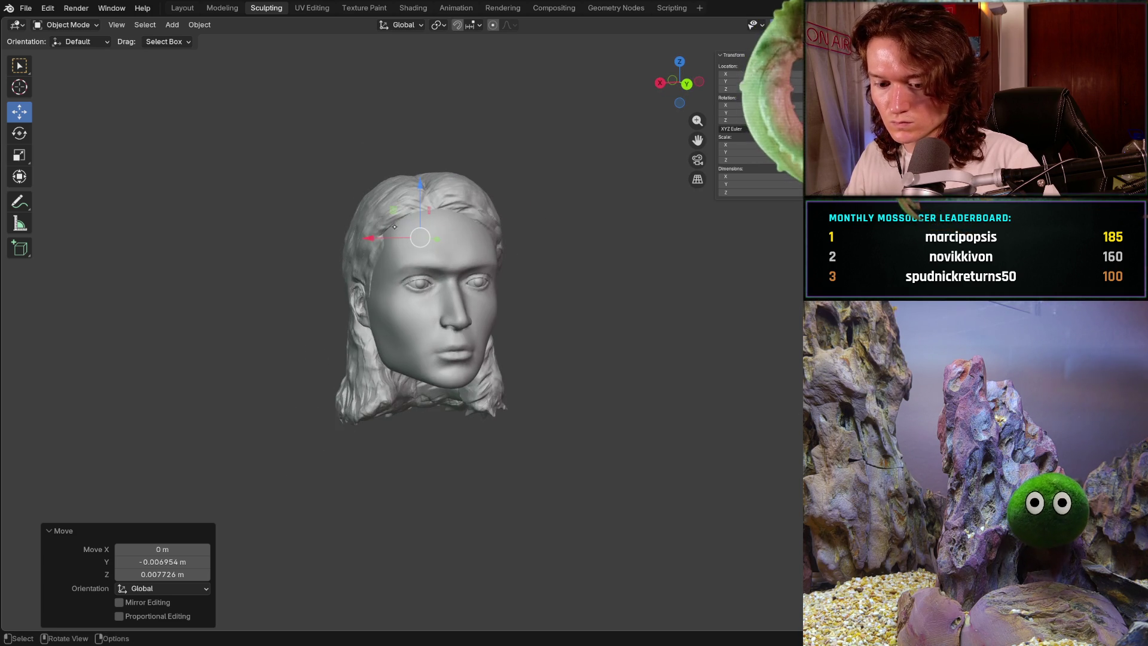
pyautogui.keyDown('ctrl'); pyautogui.click(410, 212); pyautogui.keyUp('ctrl')
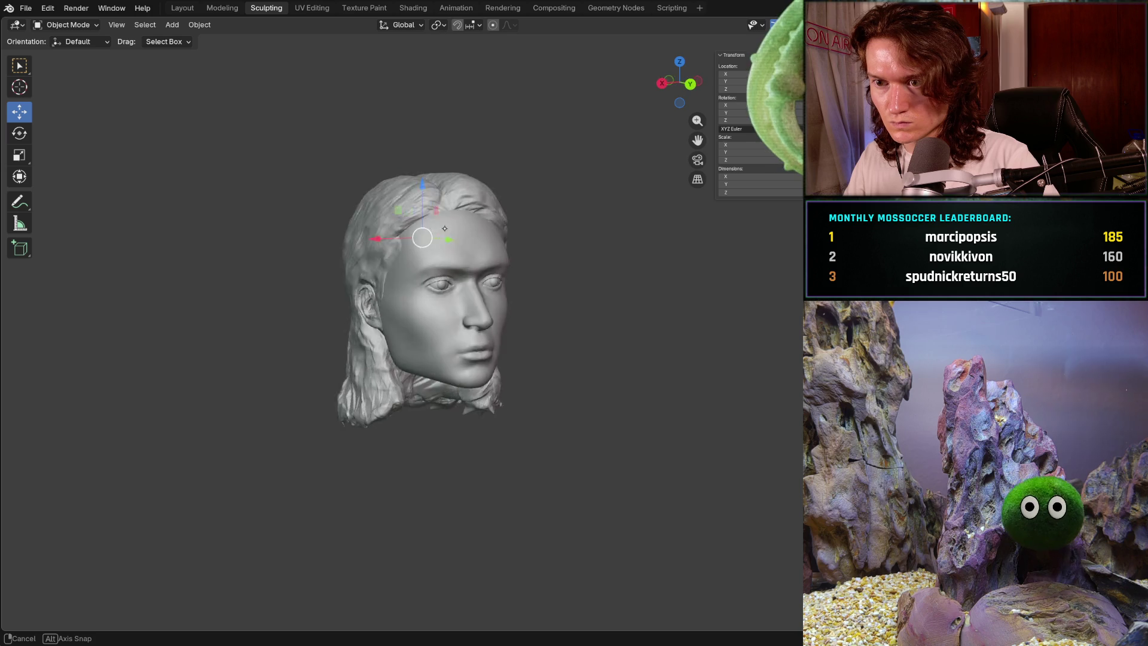
pyautogui.moveTo(410, 219); pyautogui.dragTo(517, 217, button='middle')
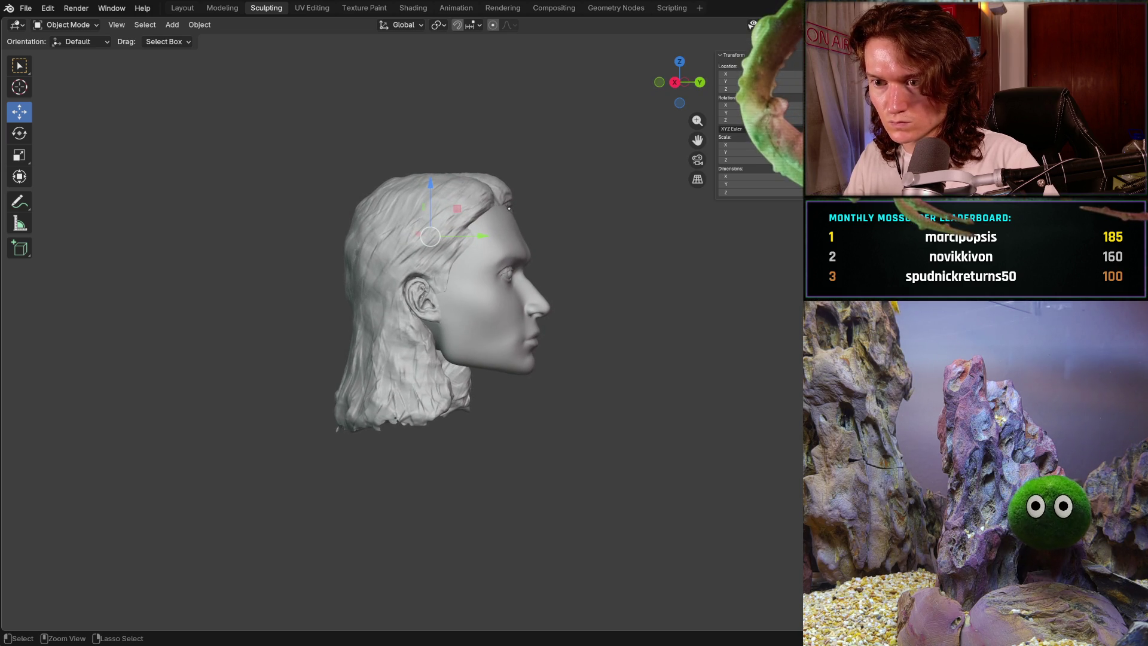
pyautogui.click(431, 235)
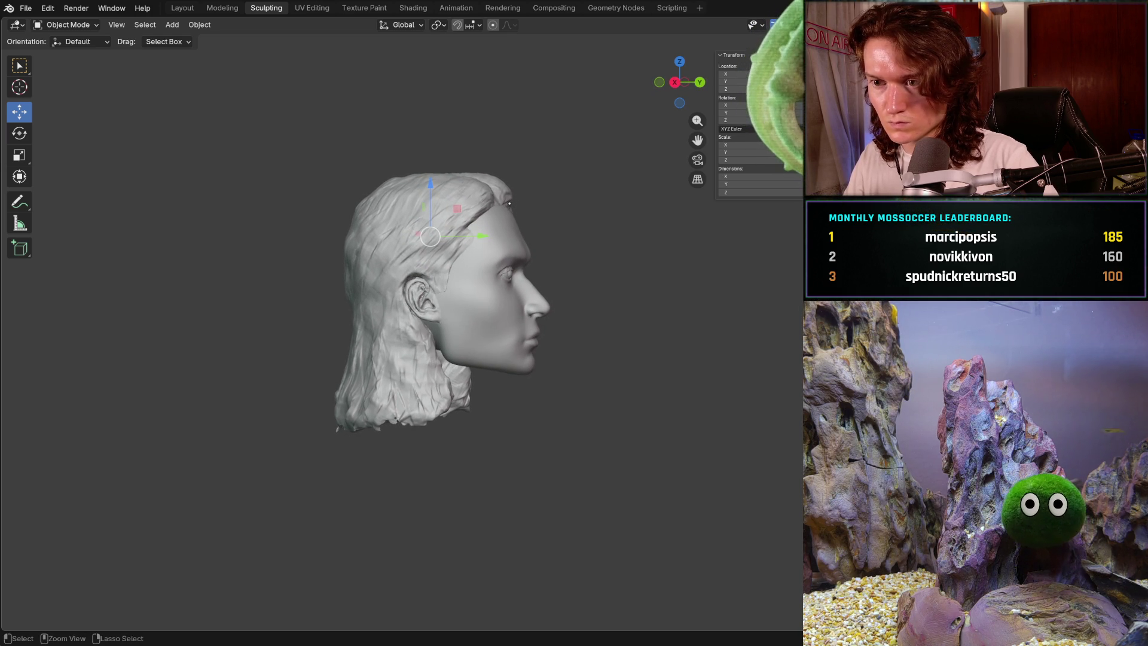
pyautogui.moveTo(505, 207); pyautogui.dragTo(373, 221, button='middle')
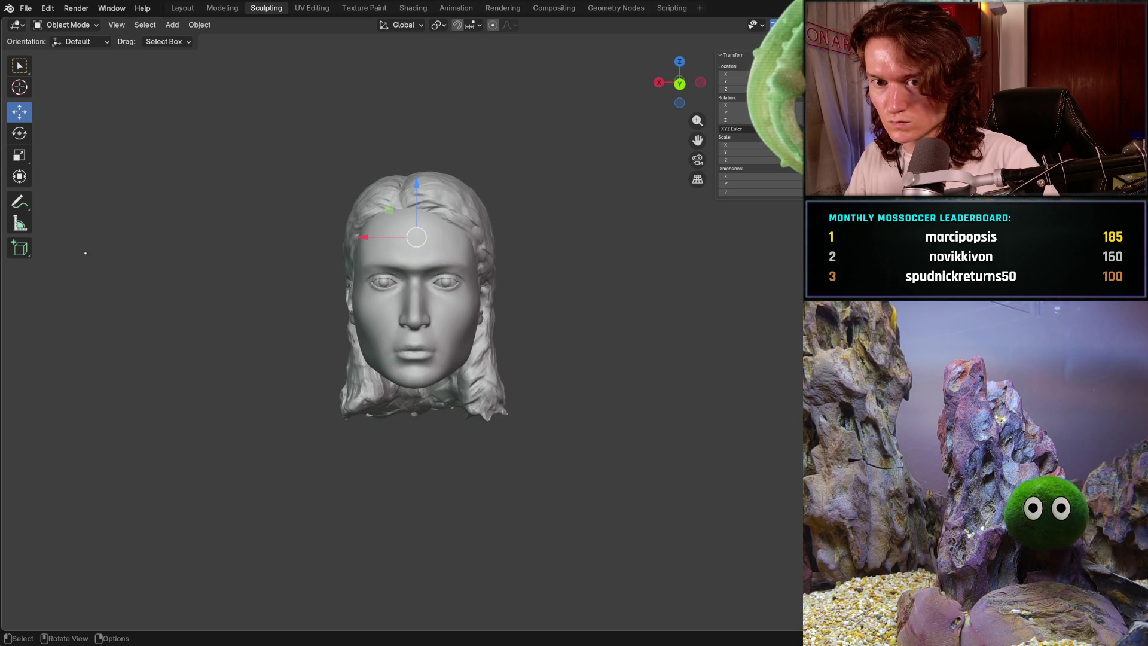
pyautogui.click(21, 224)
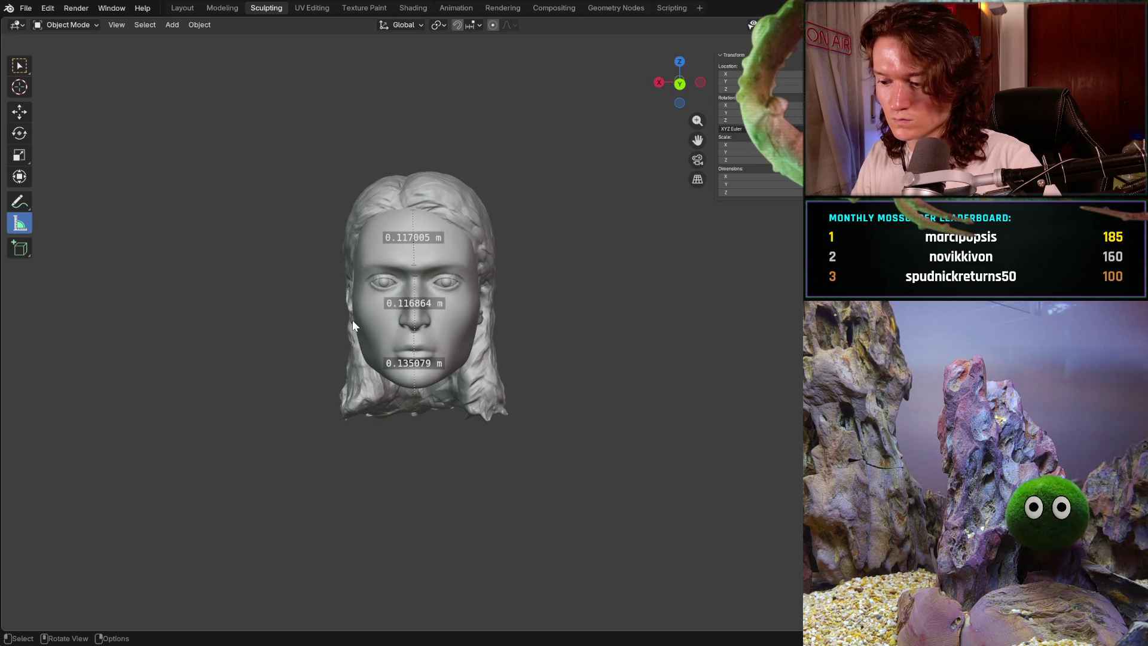
# Step: Check the head from back, front, three-quarter and profile views against the face measurements
pyautogui.press('ctrl+KP_1')
pyautogui.press('KP_1')
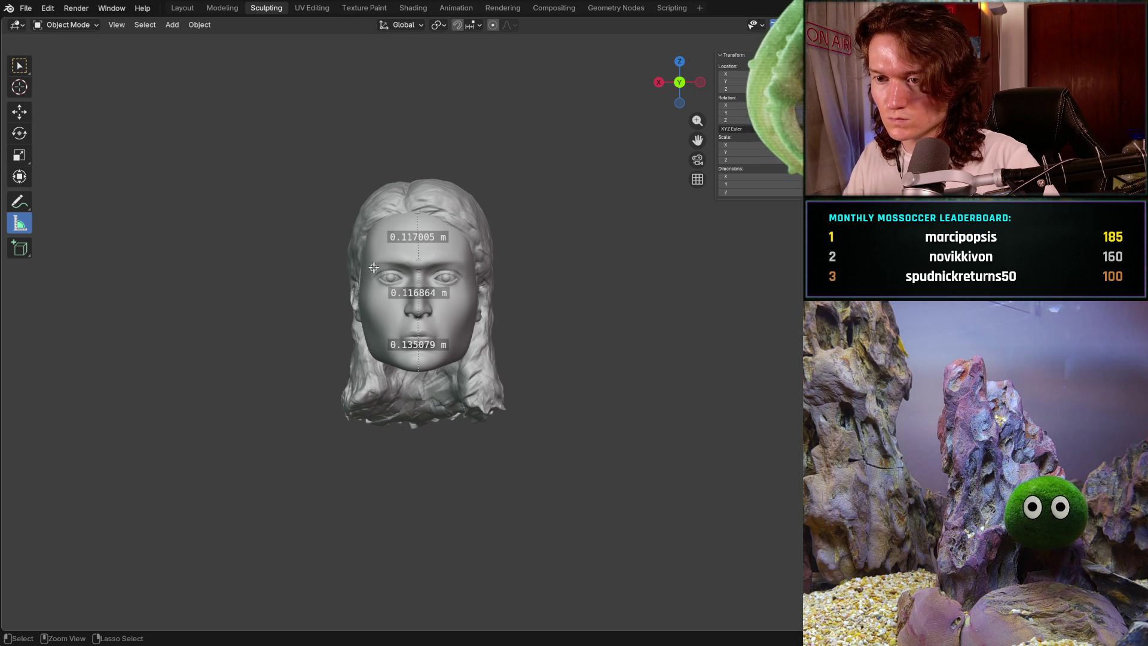
pyautogui.scroll(2, 373, 268)
pyautogui.keyDown('shift'); pyautogui.moveTo(397, 215); pyautogui.dragTo(417, 216, button='middle'); pyautogui.keyUp('shift')
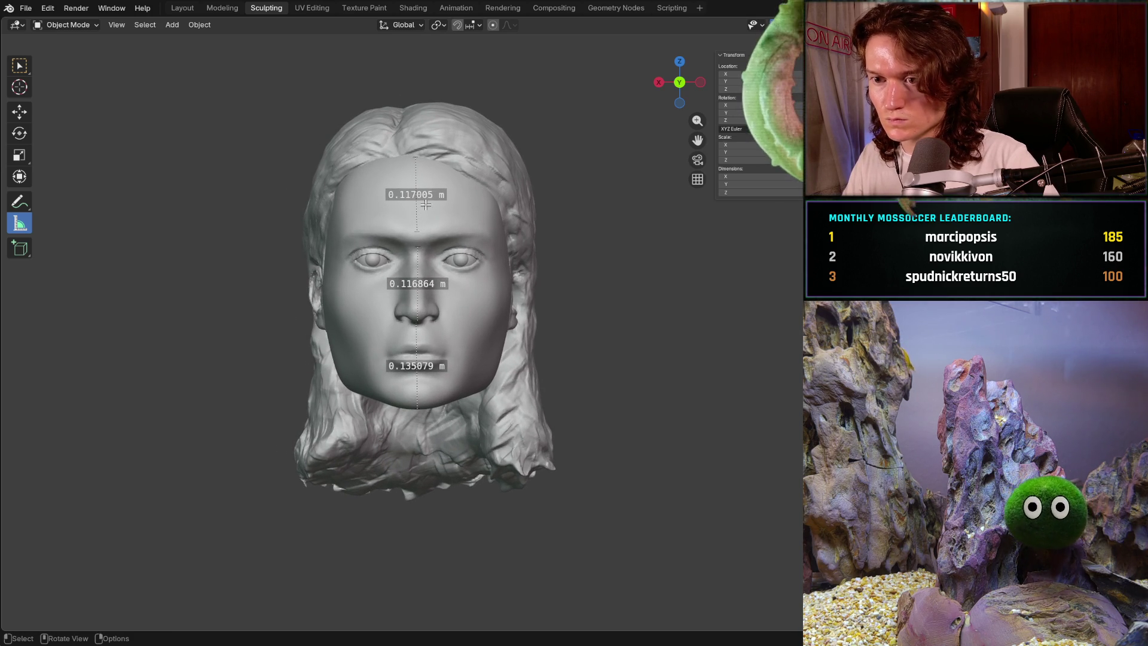
pyautogui.moveTo(435, 164); pyautogui.dragTo(513, 190, button='middle')
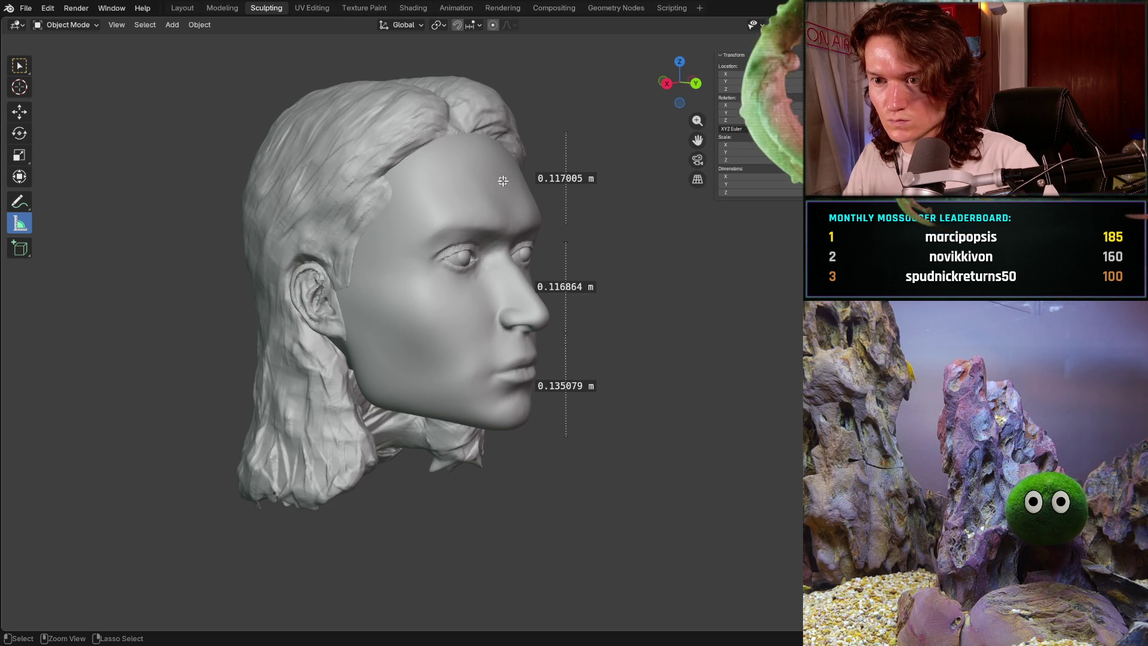
pyautogui.moveTo(498, 181); pyautogui.dragTo(544, 183, button='middle')
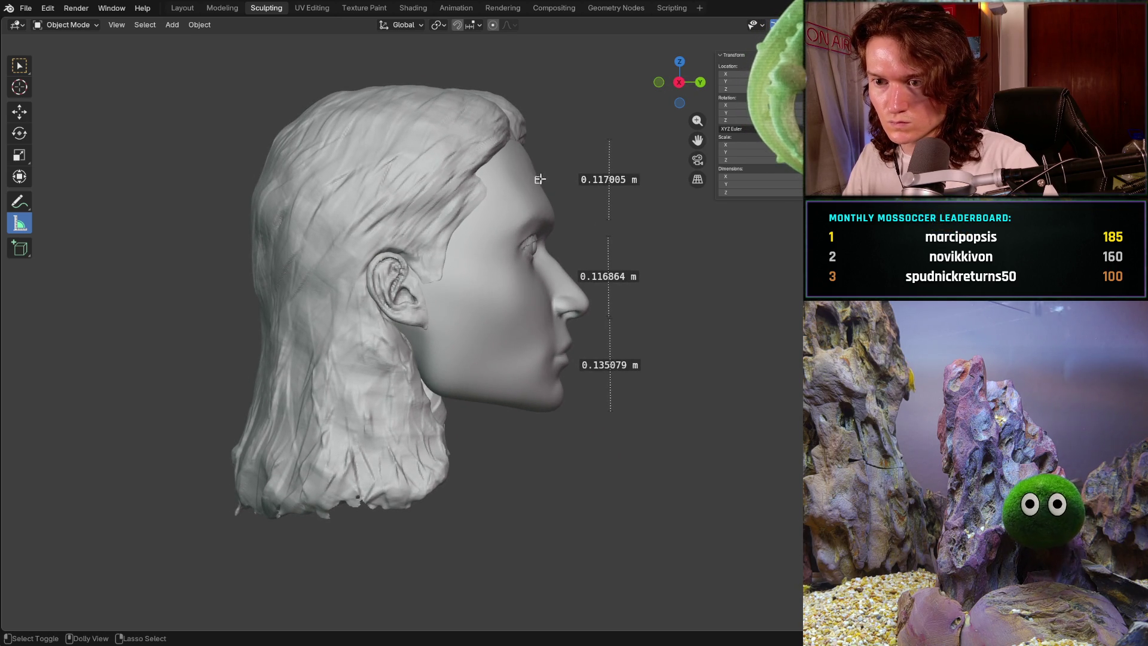
# Step: Undo the latest hair change, redo it to compare, and leave it undone
pyautogui.hotkey('ctrl', 'z')
pyautogui.hotkey('ctrl', 'shift', 'z')
pyautogui.hotkey('ctrl', 'z')
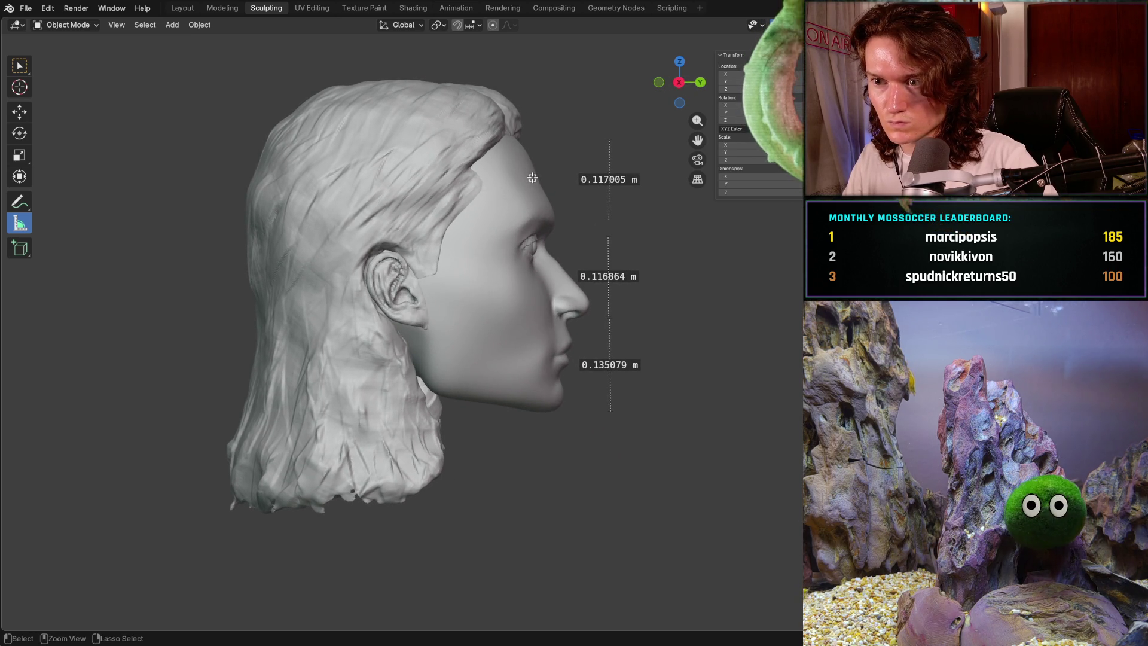
pyautogui.moveTo(538, 216)
pyautogui.mouseDown(button='middle')
pyautogui.moveTo(403, 214)
pyautogui.moveTo(501, 197)
pyautogui.mouseUp(button='middle')
pyautogui.scroll(3, 498, 209)
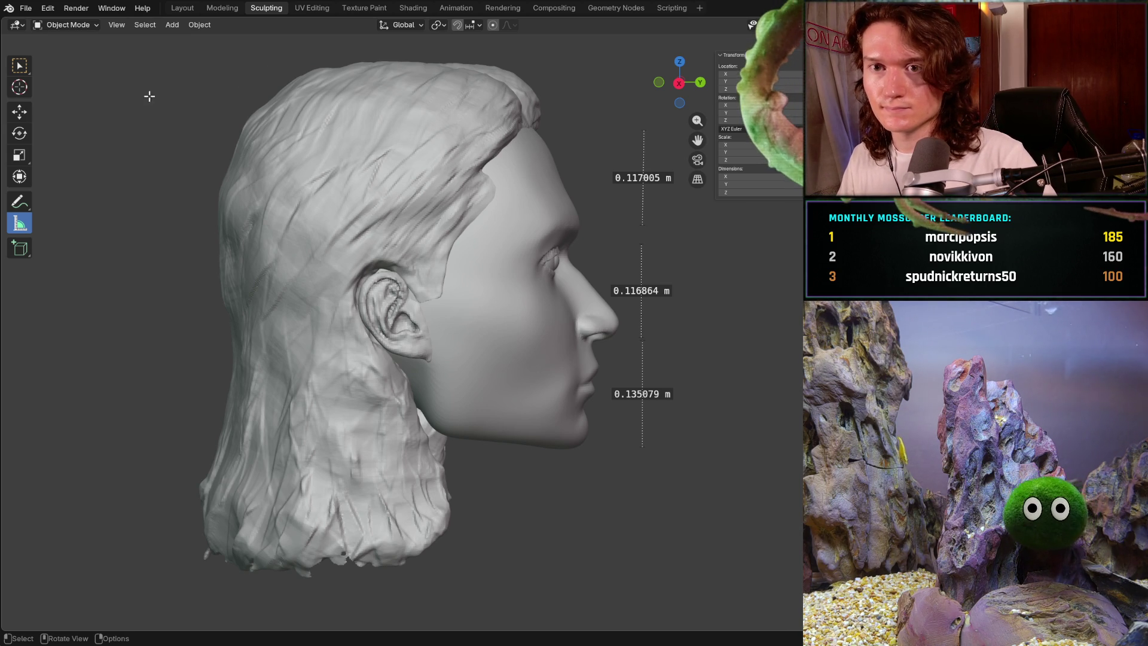
# Step: Enter Sculpt Mode, smooth the rough hair above the ear, and pick the Clay Strips brush
pyautogui.click(68, 24)
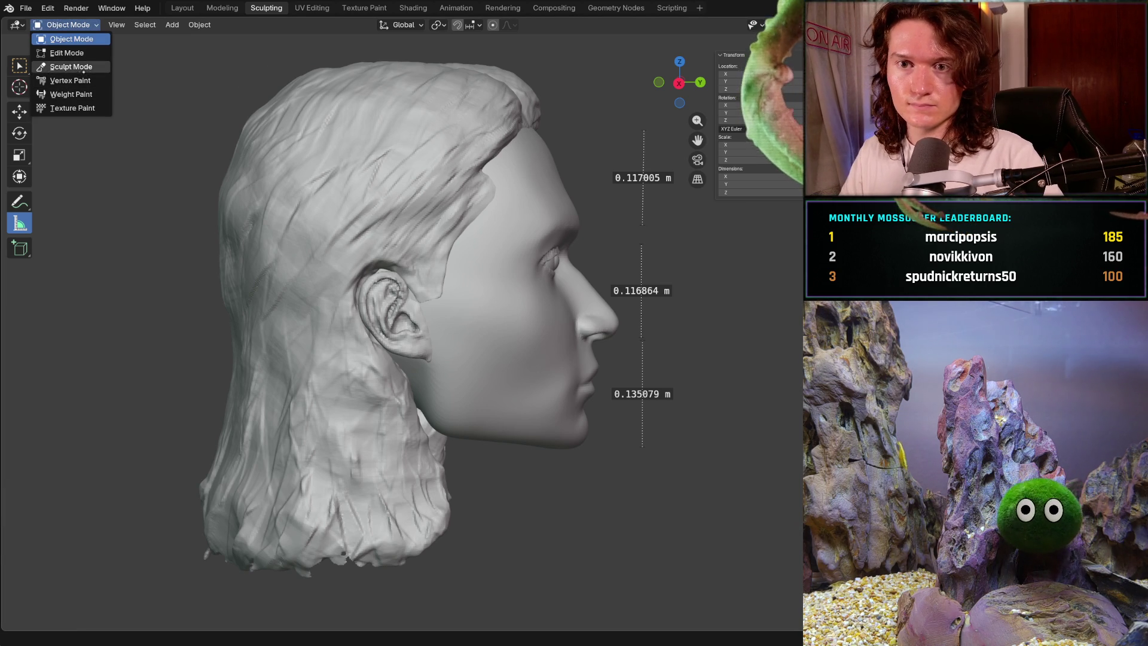
pyautogui.click(71, 66)
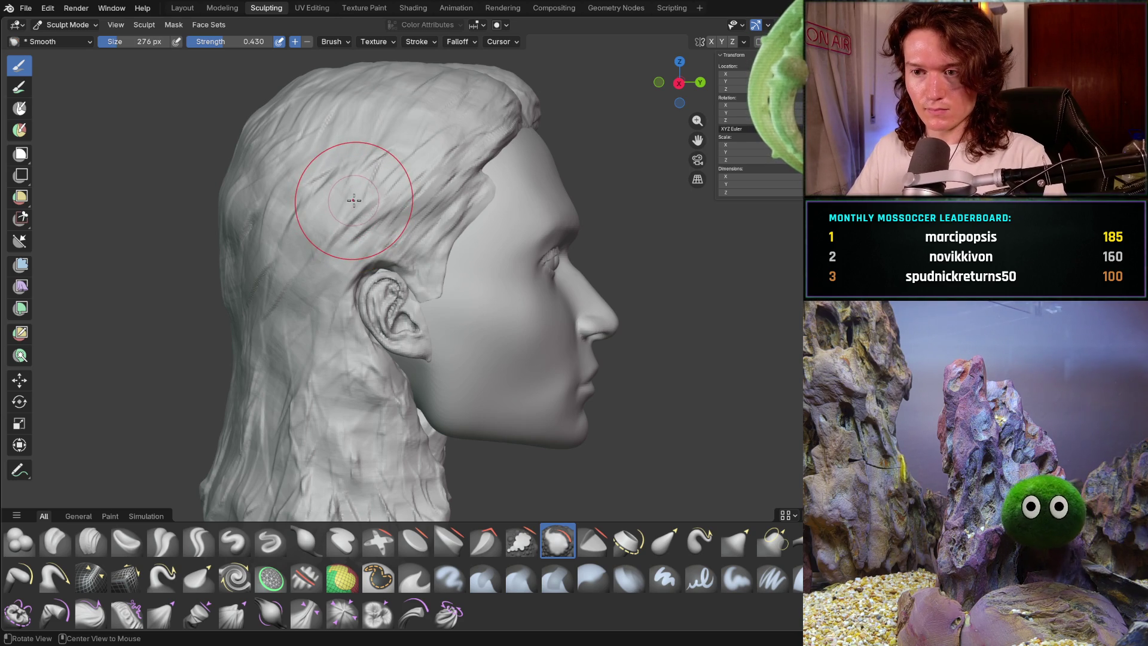
pyautogui.moveTo(354, 199); pyautogui.dragTo(363, 195)
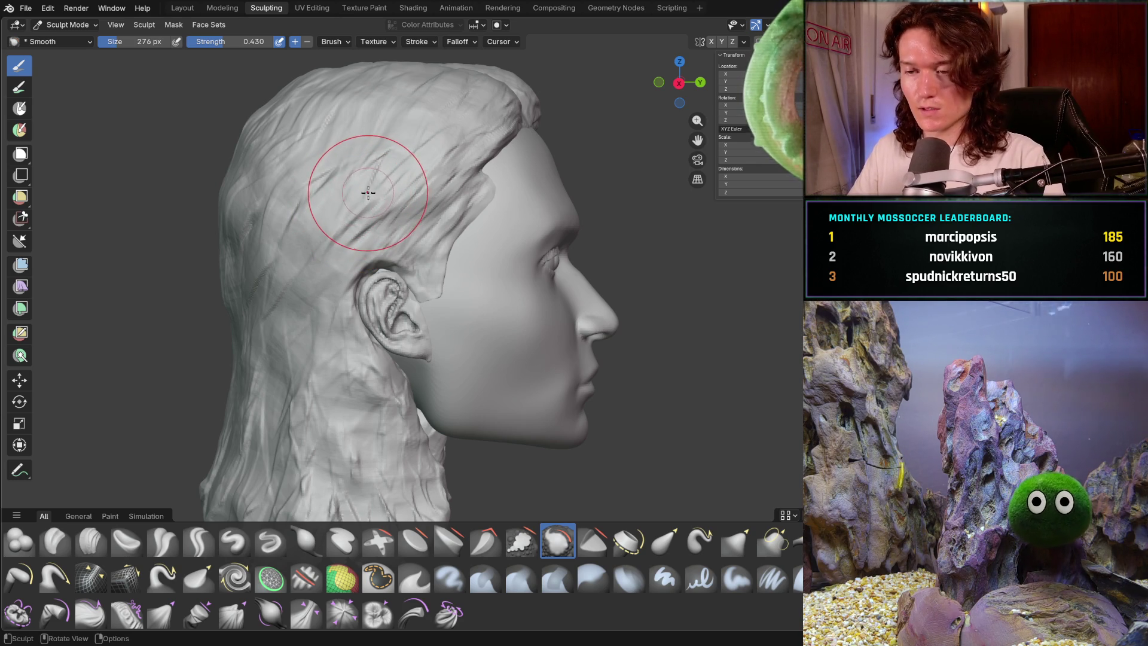
pyautogui.scroll(4, 449, 180)
pyautogui.scroll(2, 404, 215)
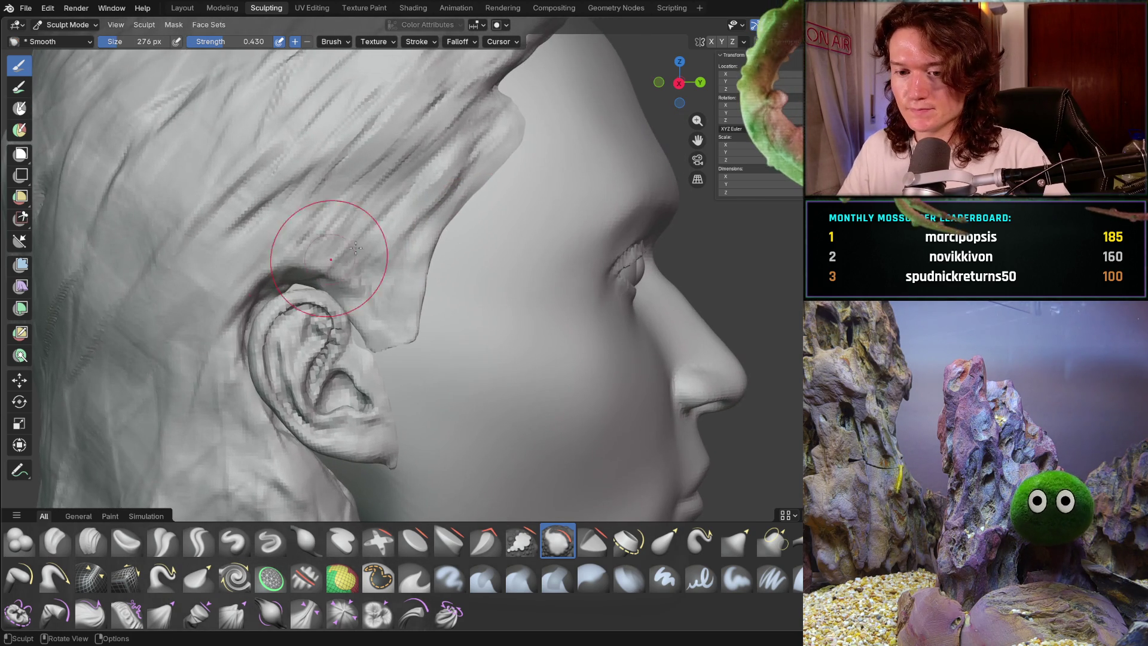
pyautogui.click(91, 541)
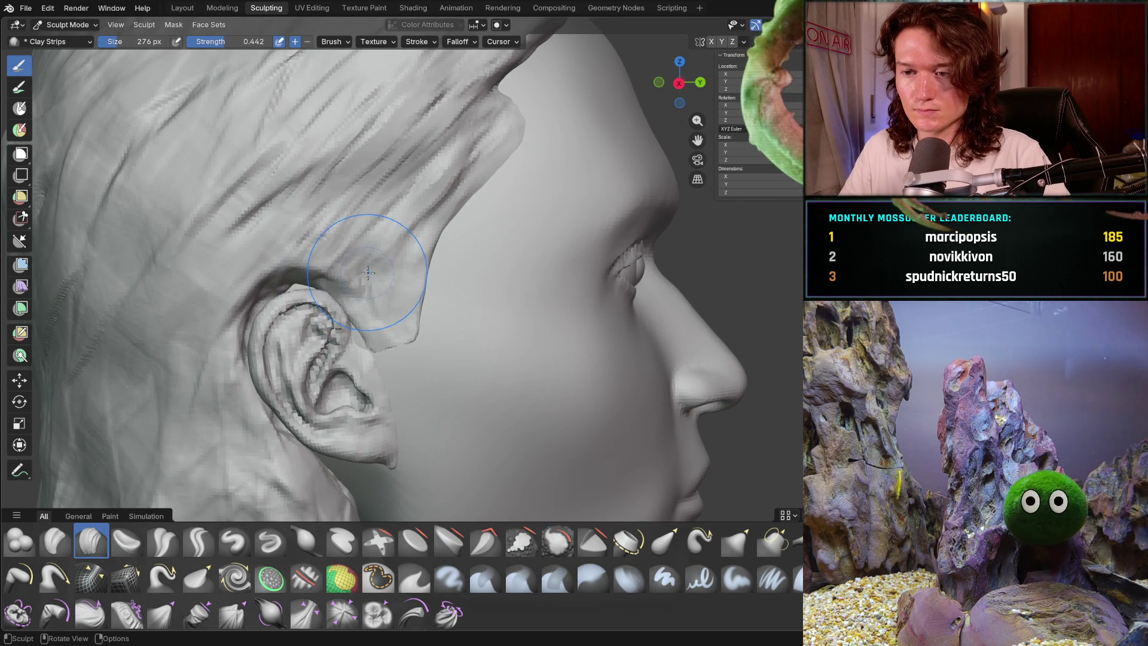
# Step: Build up the temple hairline with Clay Strips strokes, shrinking the brush radius to 126 px
pyautogui.moveTo(369, 271); pyautogui.dragTo(451, 214, button='middle')
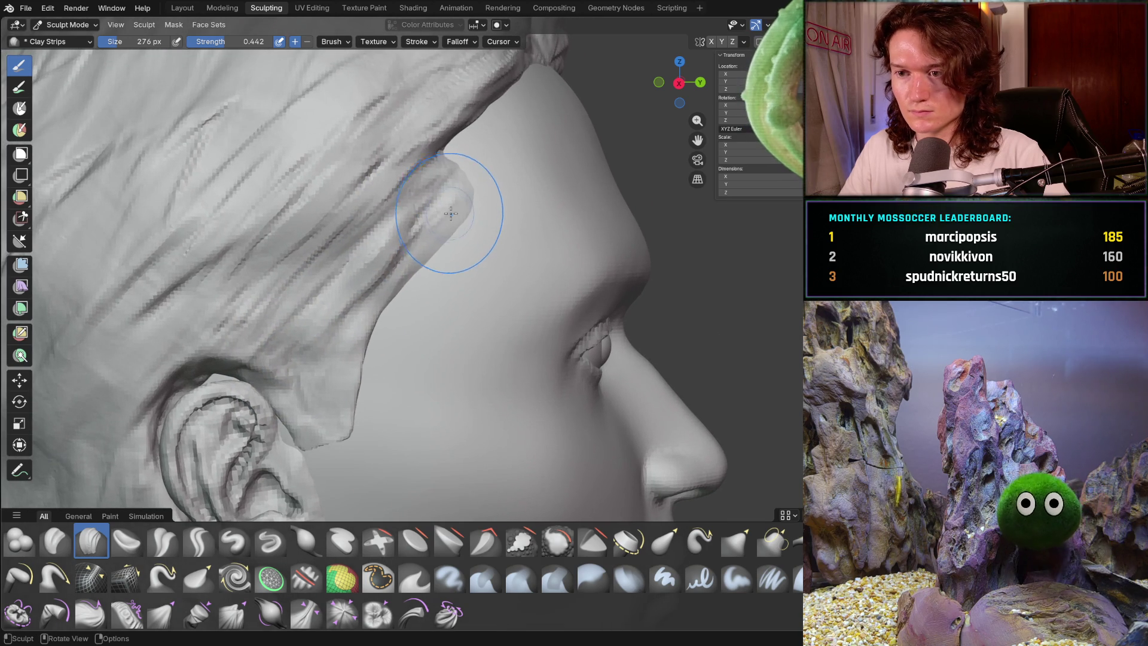
pyautogui.moveTo(453, 211); pyautogui.dragTo(476, 188)
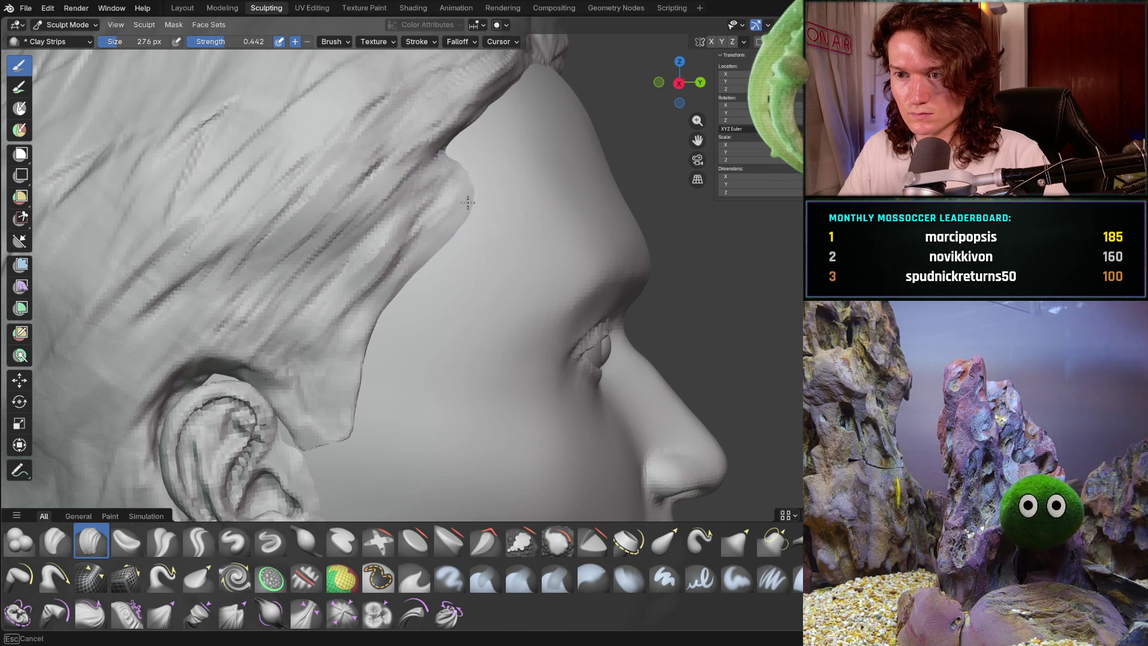
pyautogui.press('f')
pyautogui.click(442, 224)
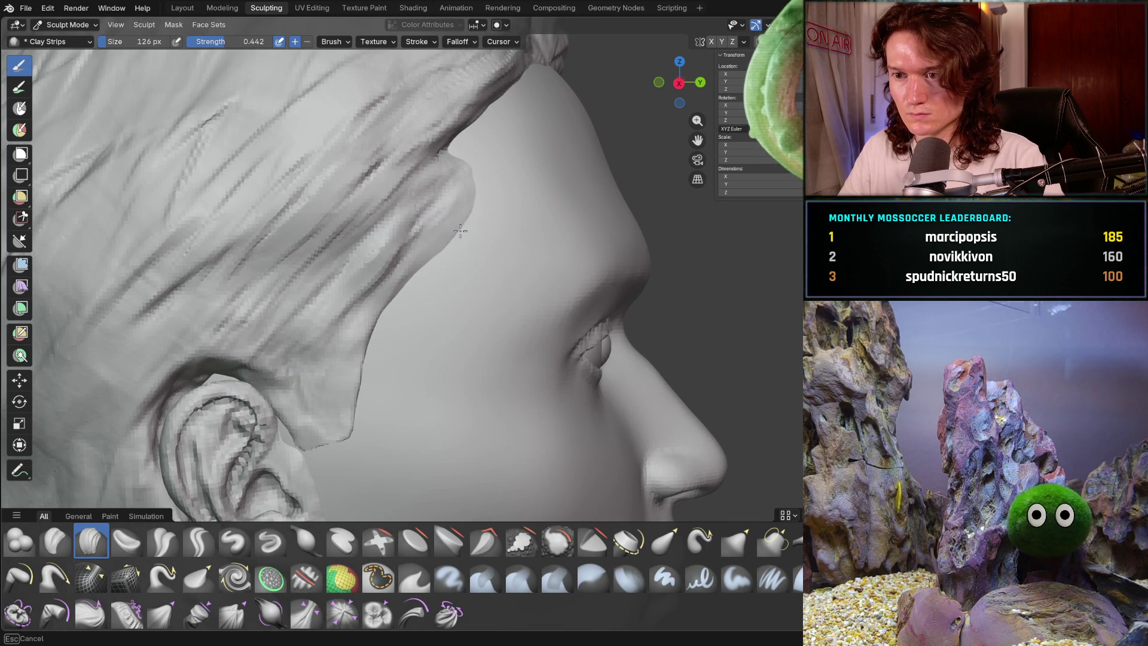
pyautogui.moveTo(490, 226); pyautogui.dragTo(499, 216)
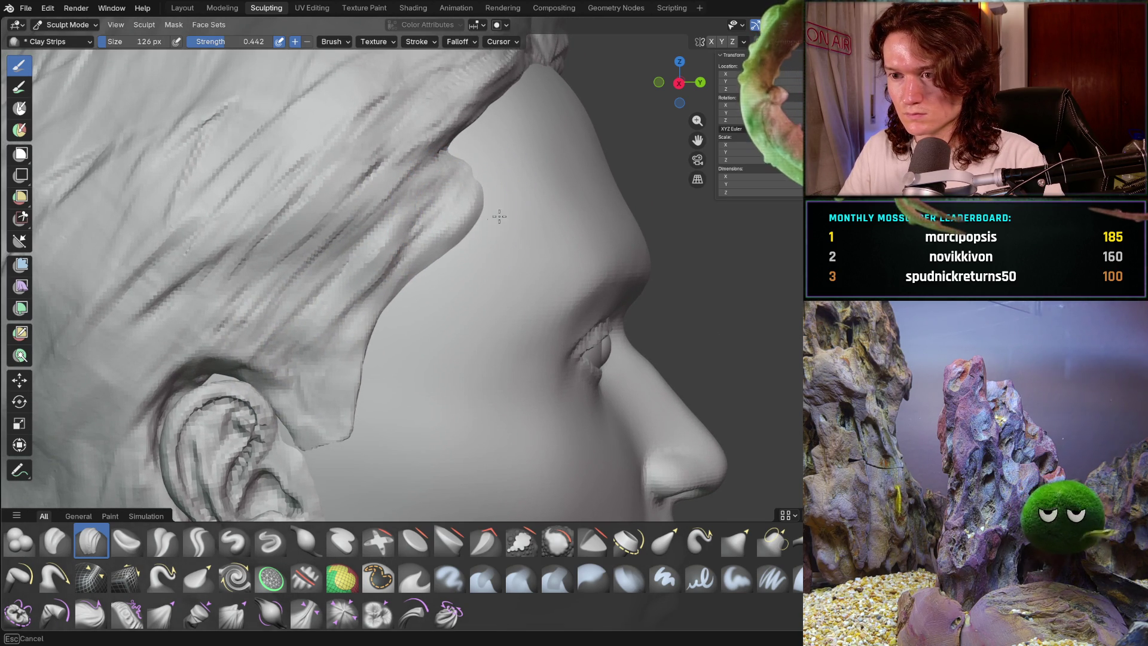
pyautogui.moveTo(432, 271); pyautogui.dragTo(412, 291)
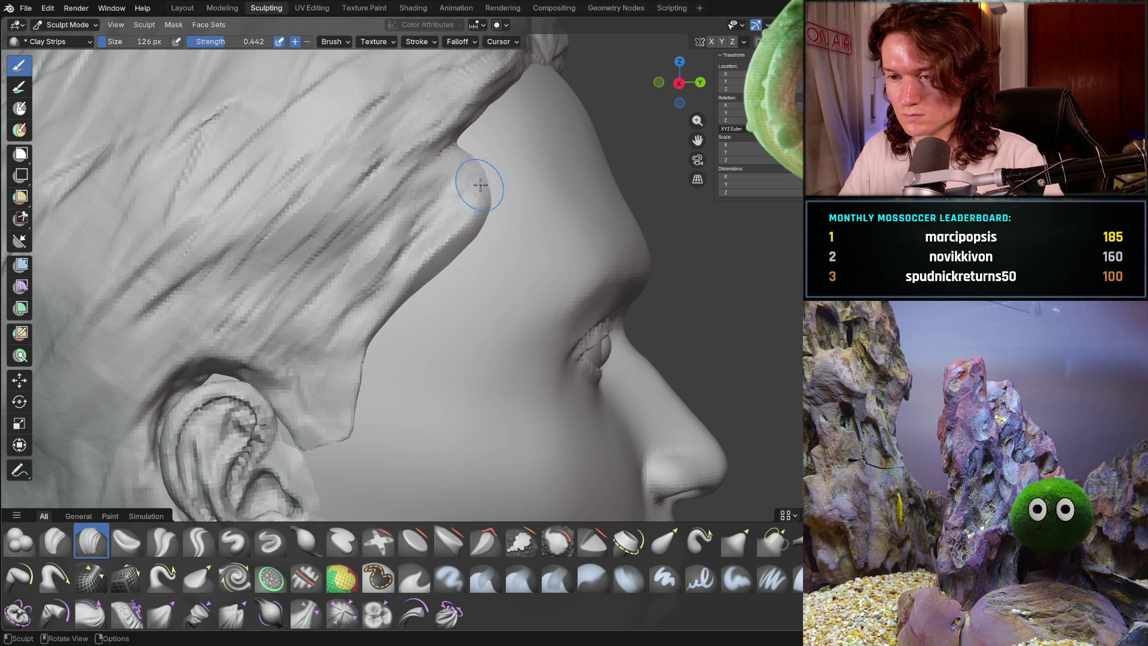
pyautogui.moveTo(479, 183)
pyautogui.mouseDown(button='middle')
pyautogui.moveTo(370, 207)
pyautogui.moveTo(449, 269)
pyautogui.moveTo(414, 296)
pyautogui.moveTo(372, 248)
pyautogui.moveTo(341, 270)
pyautogui.moveTo(432, 259)
pyautogui.moveTo(444, 244)
pyautogui.mouseUp(button='middle')
pyautogui.scroll(3, 370, 208)
pyautogui.scroll(-3, 370, 208)
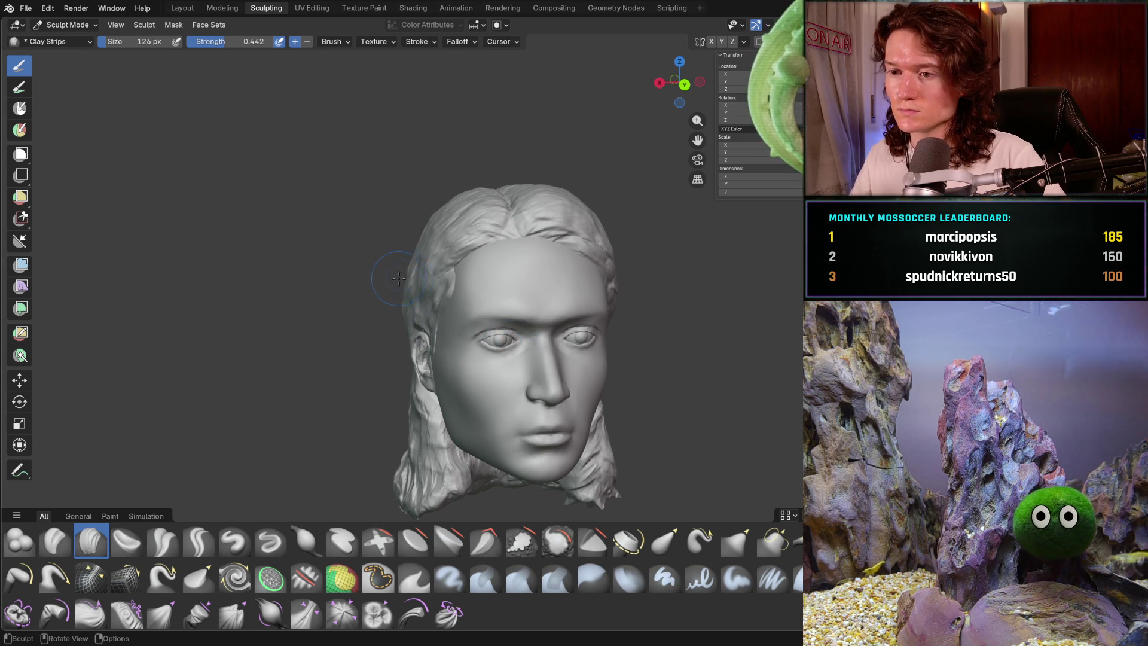
pyautogui.moveTo(396, 278); pyautogui.dragTo(536, 292, button='middle')
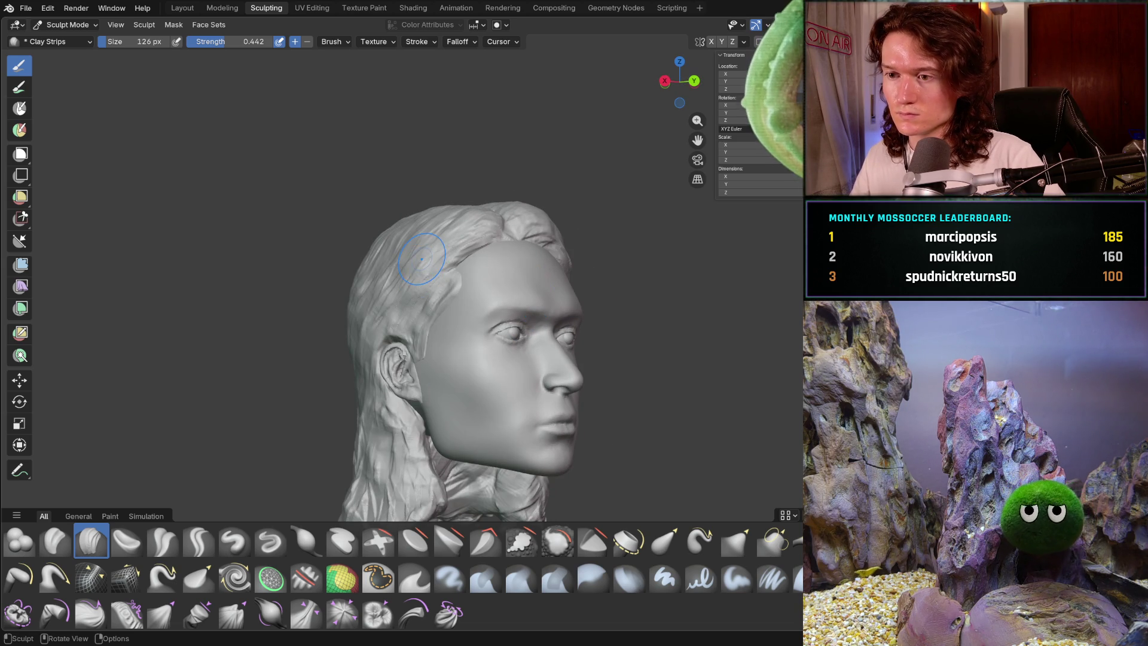
pyautogui.moveTo(422, 258)
pyautogui.mouseDown(button='middle')
pyautogui.moveTo(366, 298)
pyautogui.moveTo(492, 334)
pyautogui.moveTo(431, 305)
pyautogui.mouseUp(button='middle')
pyautogui.scroll(4, 468, 258)
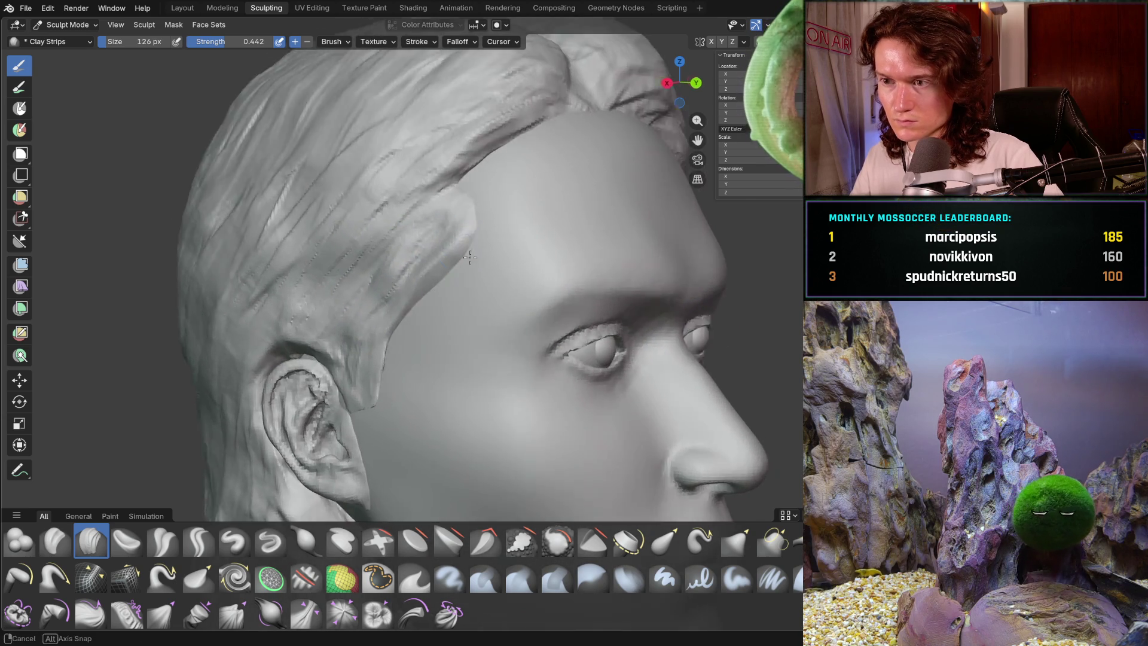
# Step: Stroke strand-like clay grooves into the hair edge at the temple and check them up close in profile
pyautogui.moveTo(468, 257)
pyautogui.mouseDown(button='middle')
pyautogui.moveTo(513, 253)
pyautogui.moveTo(488, 237)
pyautogui.mouseUp(button='middle')
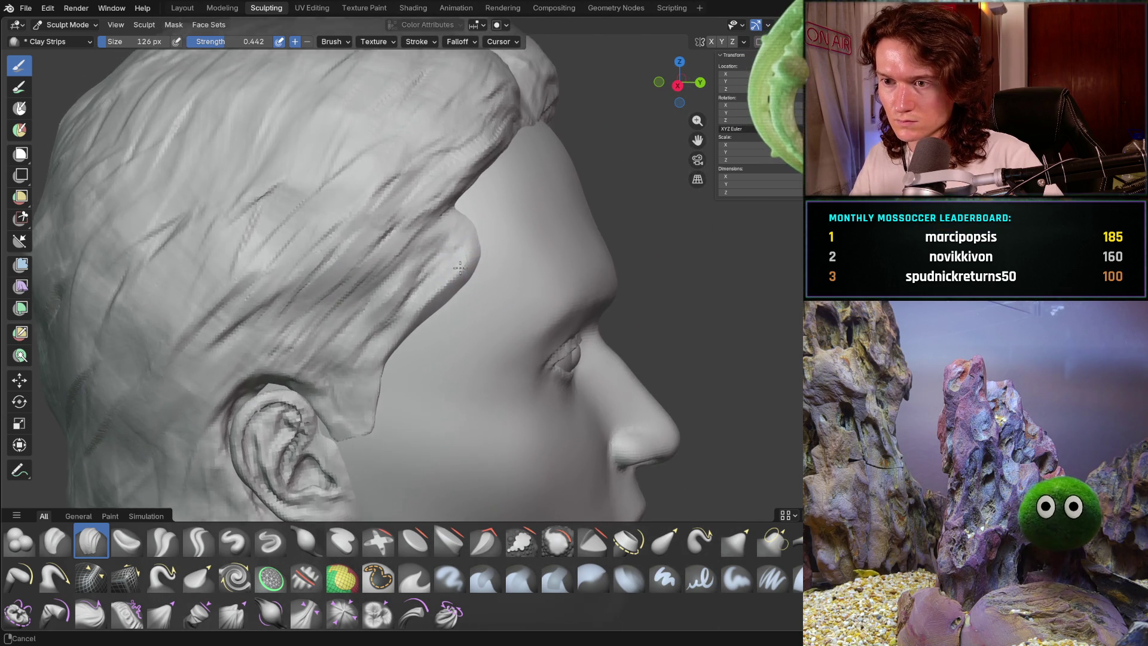
pyautogui.scroll(3, 489, 238)
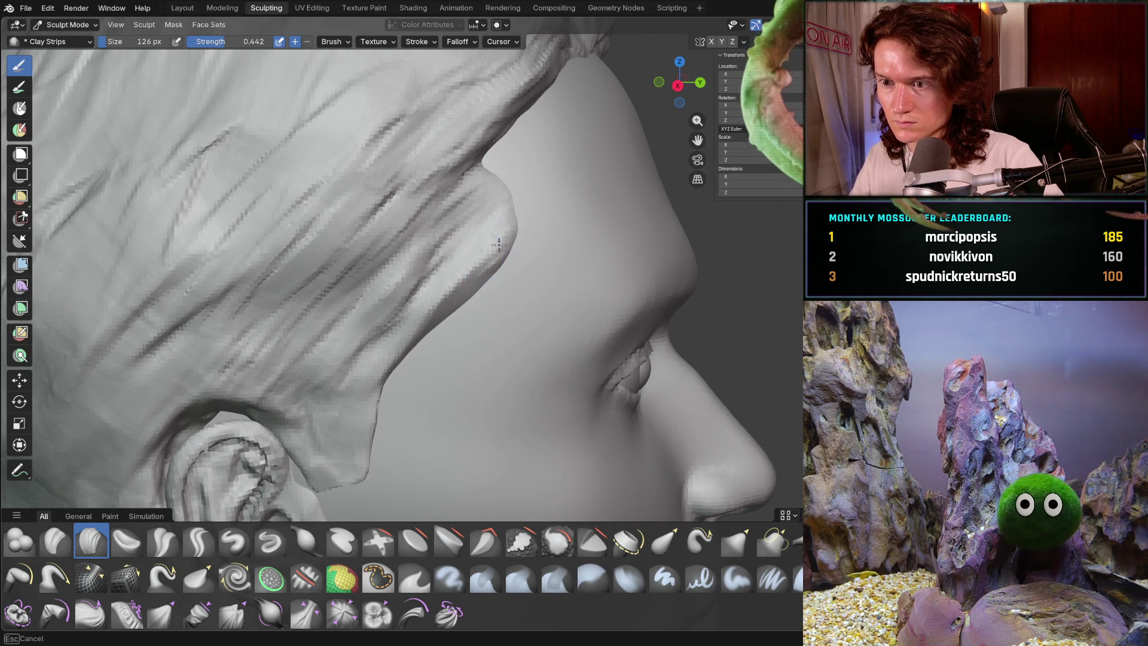
pyautogui.moveTo(422, 247)
pyautogui.mouseDown()
pyautogui.moveTo(393, 316)
pyautogui.moveTo(425, 322)
pyautogui.mouseUp()
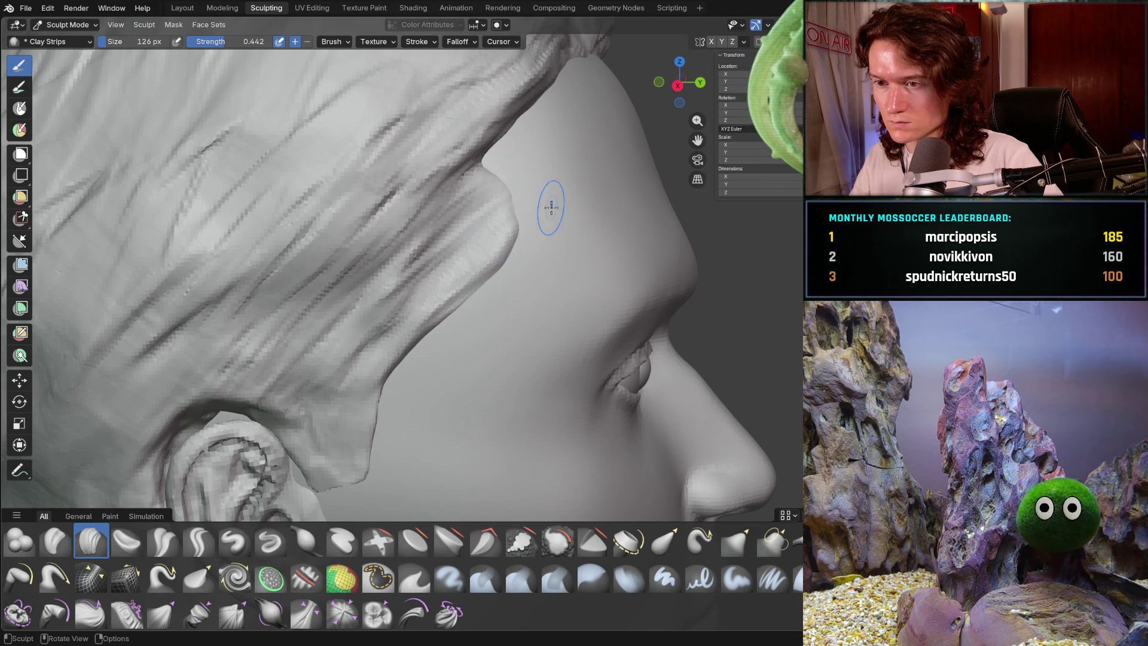
pyautogui.moveTo(551, 208); pyautogui.dragTo(493, 214, button='middle')
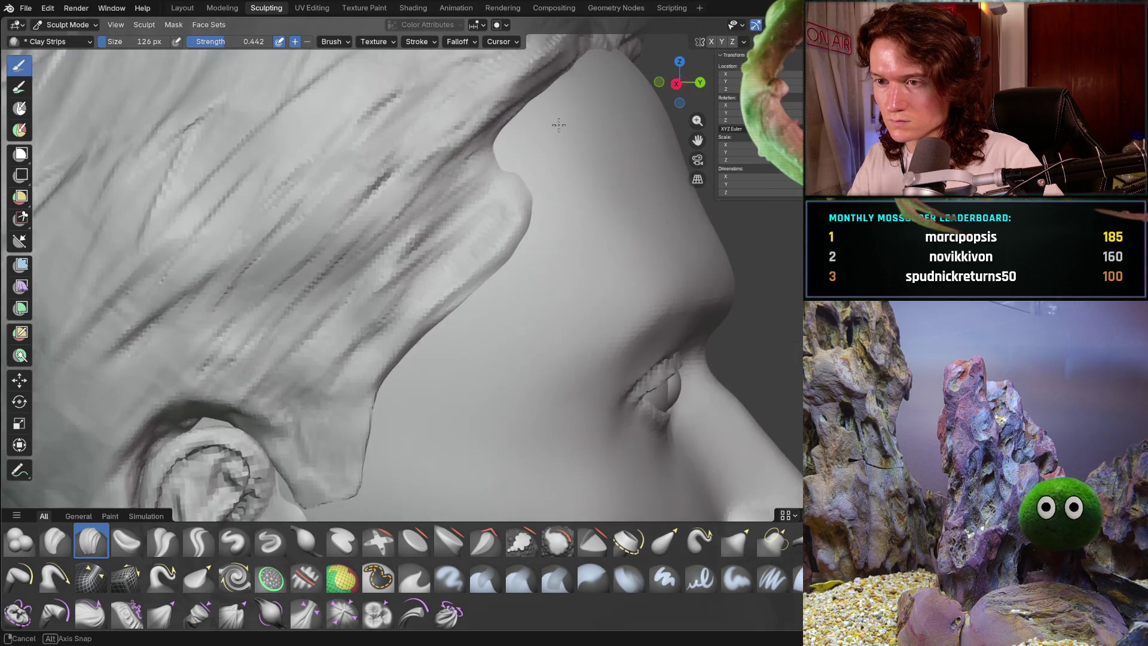
pyautogui.moveTo(515, 128); pyautogui.dragTo(524, 170, button='middle')
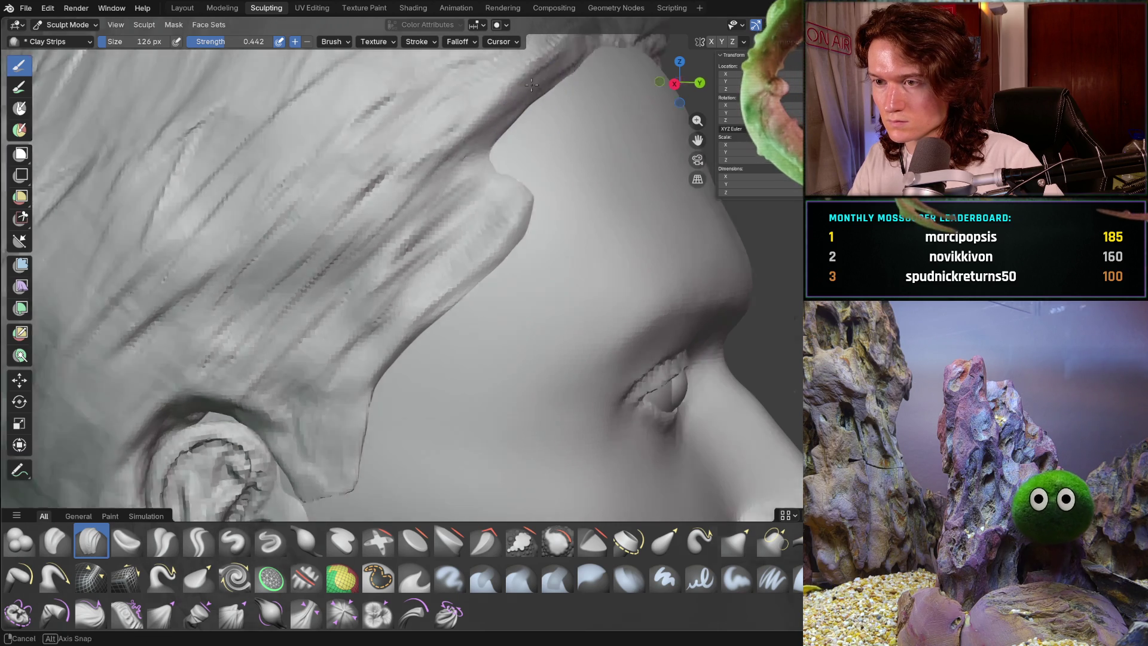
pyautogui.scroll(-5, 570, 79)
# Step: Orbit around the whole head from front, side and three-quarter views to inspect it
pyautogui.moveTo(539, 108)
pyautogui.mouseDown(button='middle')
pyautogui.moveTo(432, 151)
pyautogui.moveTo(502, 144)
pyautogui.mouseUp(button='middle')
pyautogui.scroll(4, 511, 144)
pyautogui.scroll(4, 515, 144)
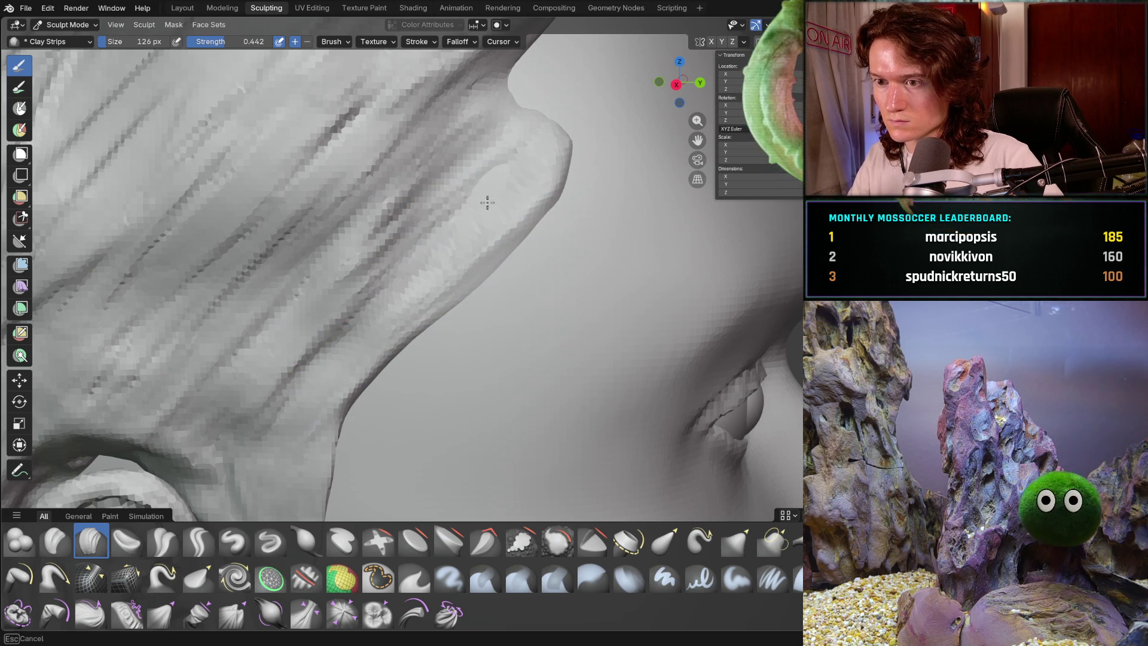
pyautogui.scroll(-5, 428, 260)
pyautogui.moveTo(428, 260); pyautogui.dragTo(466, 225, button='middle')
pyautogui.scroll(5, 547, 106)
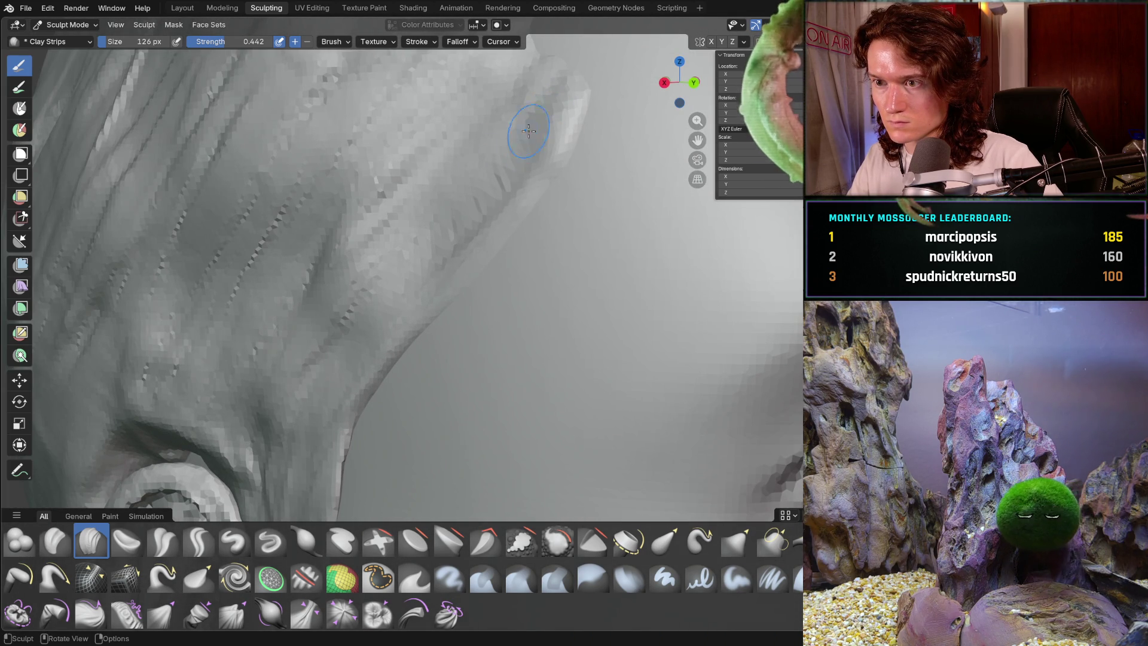
pyautogui.keyDown('ctrl'); pyautogui.moveTo(510, 159); pyautogui.dragTo(514, 135, button='middle'); pyautogui.keyUp('ctrl')
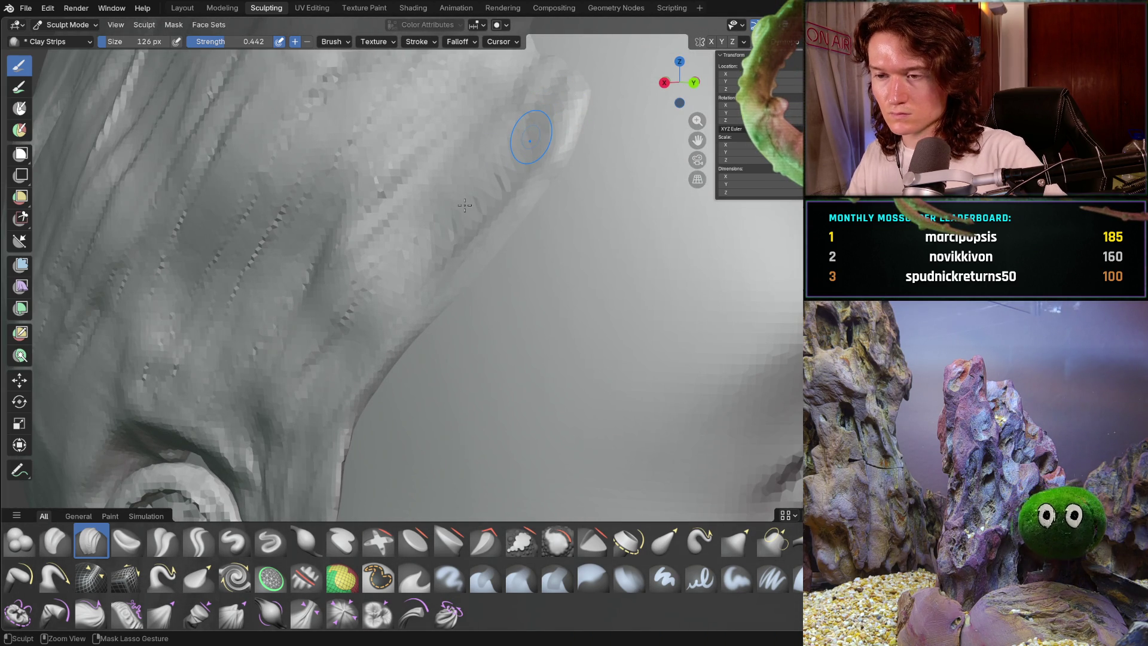
pyautogui.scroll(-6, 513, 136)
pyautogui.moveTo(449, 270)
pyautogui.mouseDown(button='middle')
pyautogui.moveTo(377, 279)
pyautogui.moveTo(421, 225)
pyautogui.mouseUp(button='middle')
pyautogui.scroll(4, 430, 198)
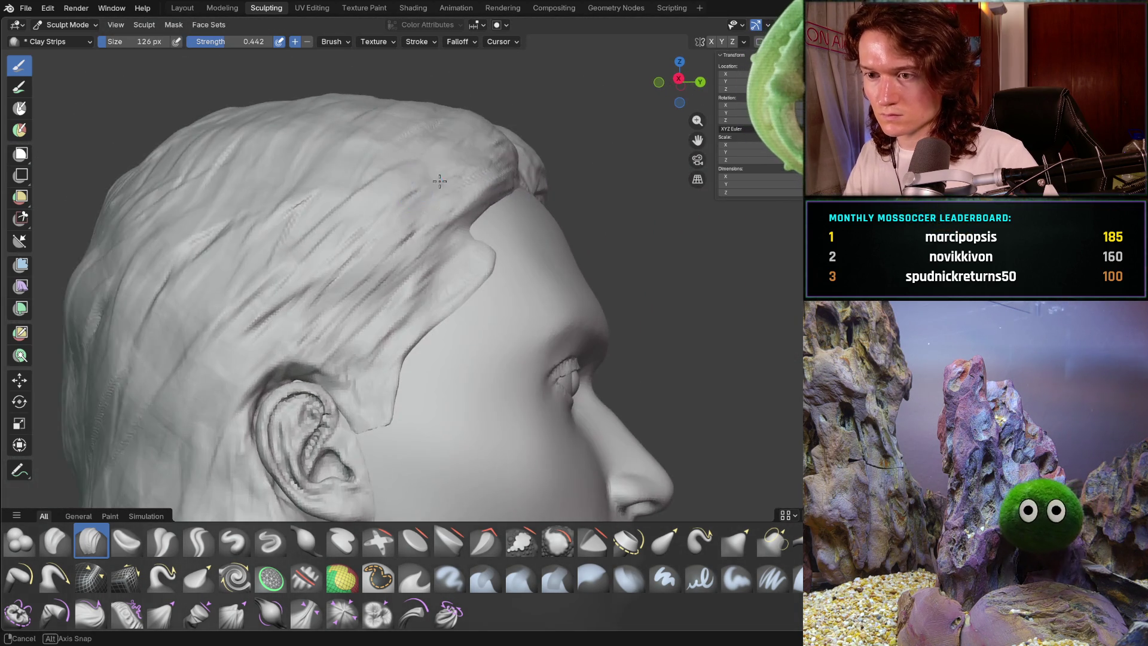
pyautogui.scroll(3, 455, 170)
pyautogui.scroll(-4, 385, 275)
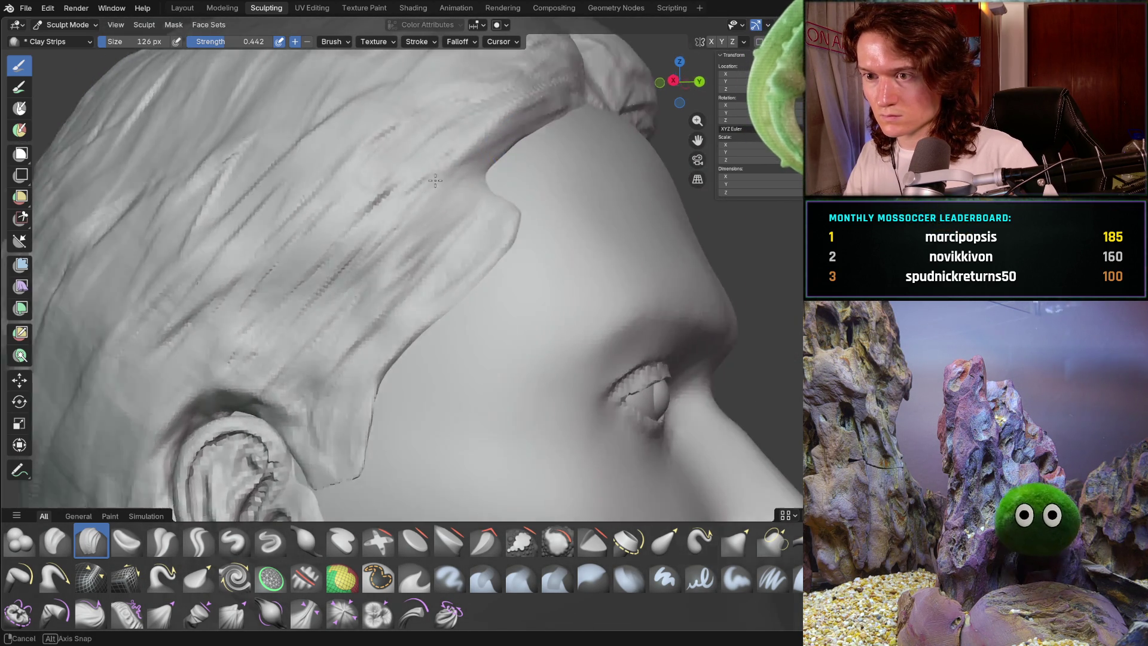
pyautogui.scroll(3, 458, 161)
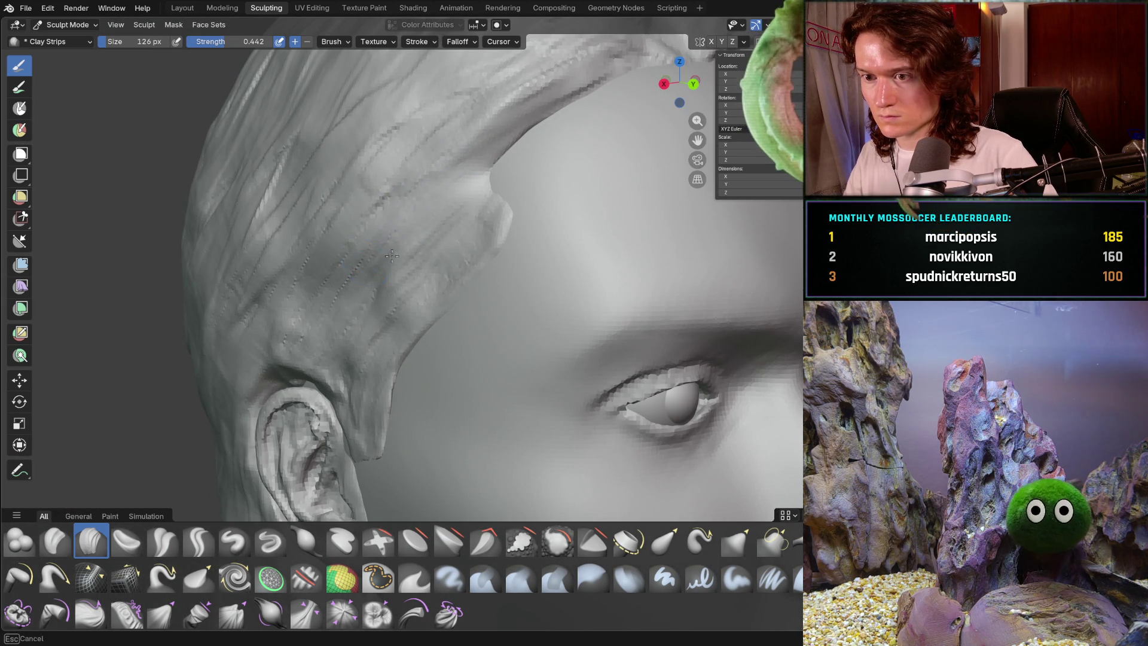
pyautogui.scroll(-6, 336, 330)
pyautogui.moveTo(386, 270)
pyautogui.mouseDown(button='middle')
pyautogui.moveTo(341, 261)
pyautogui.moveTo(454, 257)
pyautogui.moveTo(474, 385)
pyautogui.mouseUp(button='middle')
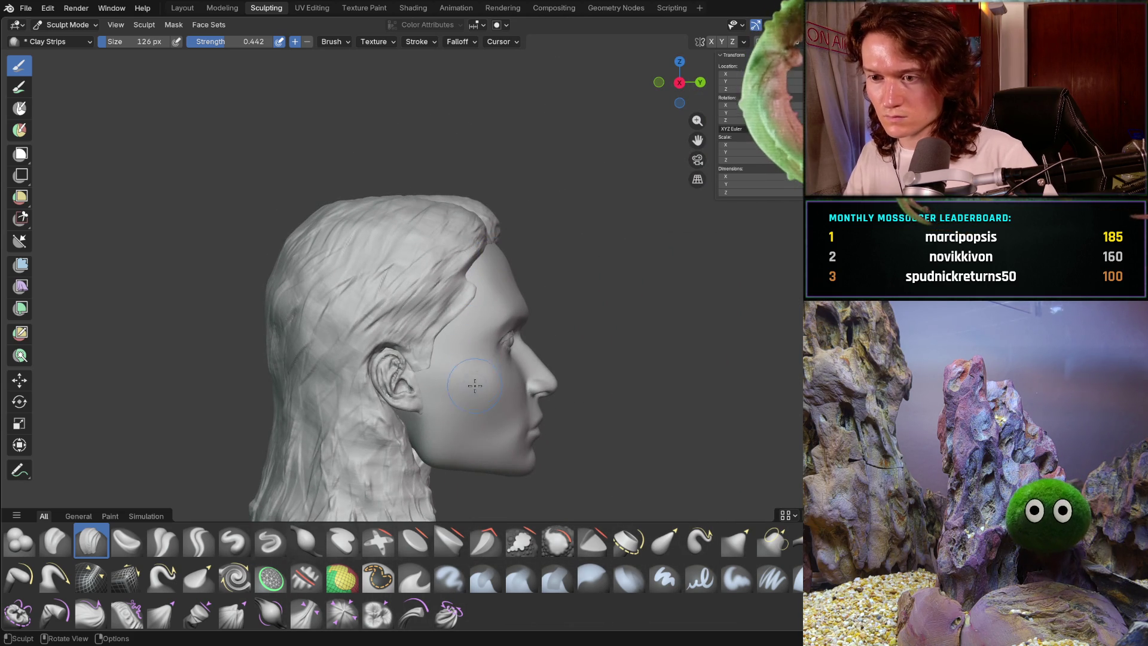
pyautogui.scroll(4, 448, 375)
pyautogui.scroll(3, 447, 341)
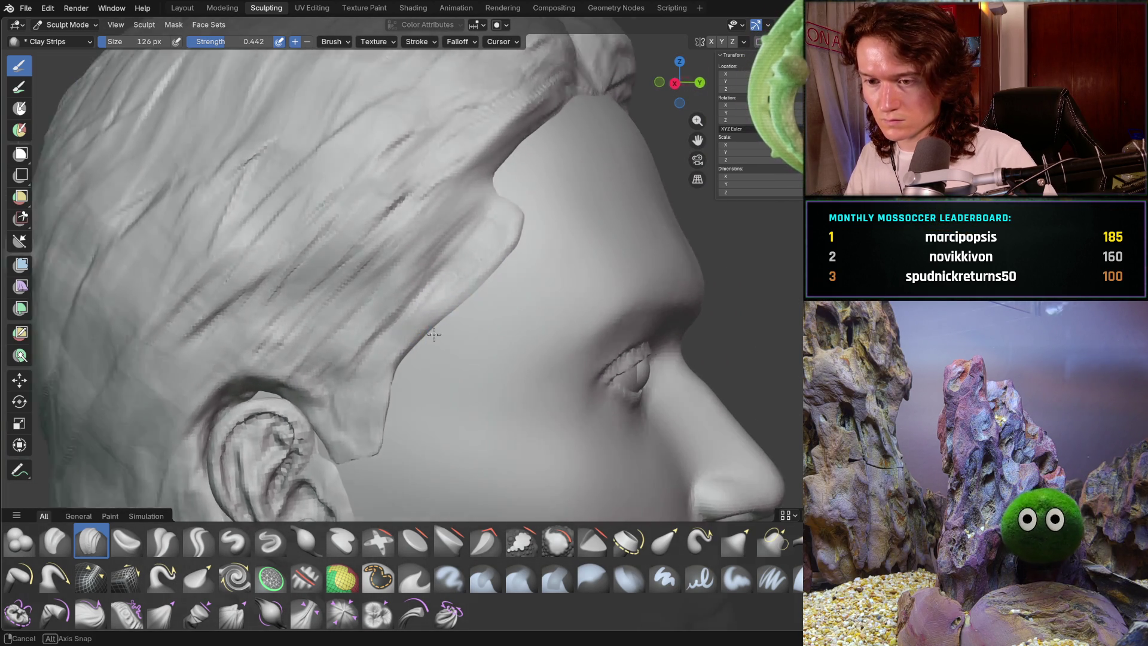
# Step: Shrink the Clay Strips brush radius to 72 px for finer work near the temple
pyautogui.moveTo(434, 340)
pyautogui.mouseDown(button='middle')
pyautogui.moveTo(386, 323)
pyautogui.moveTo(438, 332)
pyautogui.mouseUp(button='middle')
pyautogui.press('f')
pyautogui.click(437, 332)
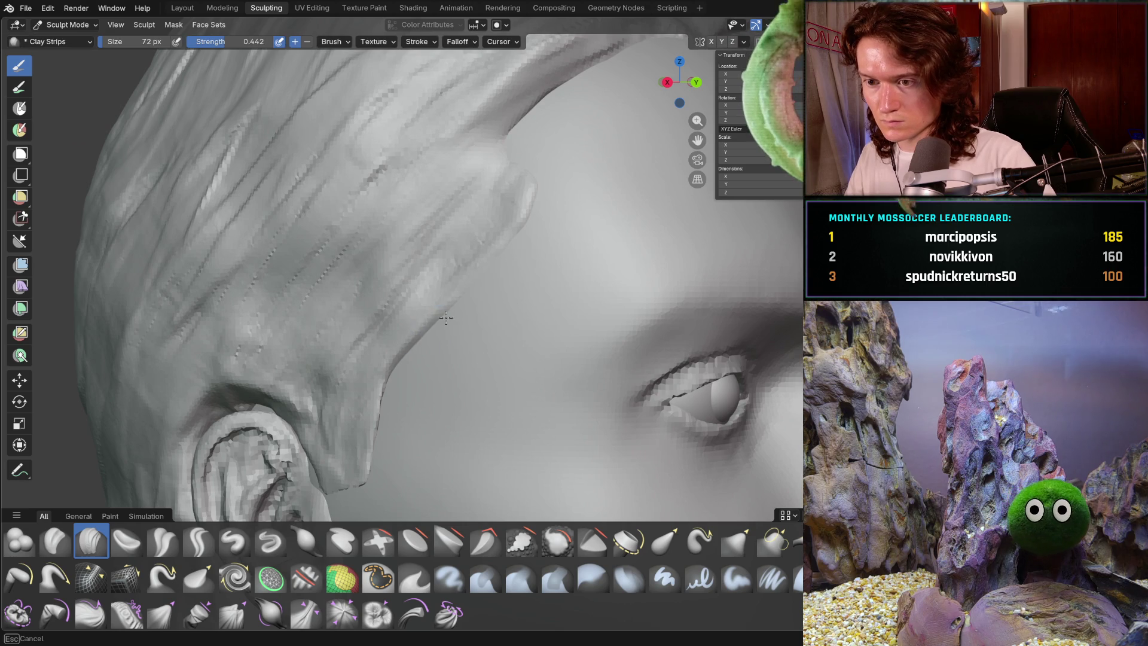
pyautogui.moveTo(513, 243); pyautogui.dragTo(565, 286, button='middle')
# Step: With the Grab brush, pull the sideburn tip and temple hairline into a smoother, rounded lobe
pyautogui.press('g')
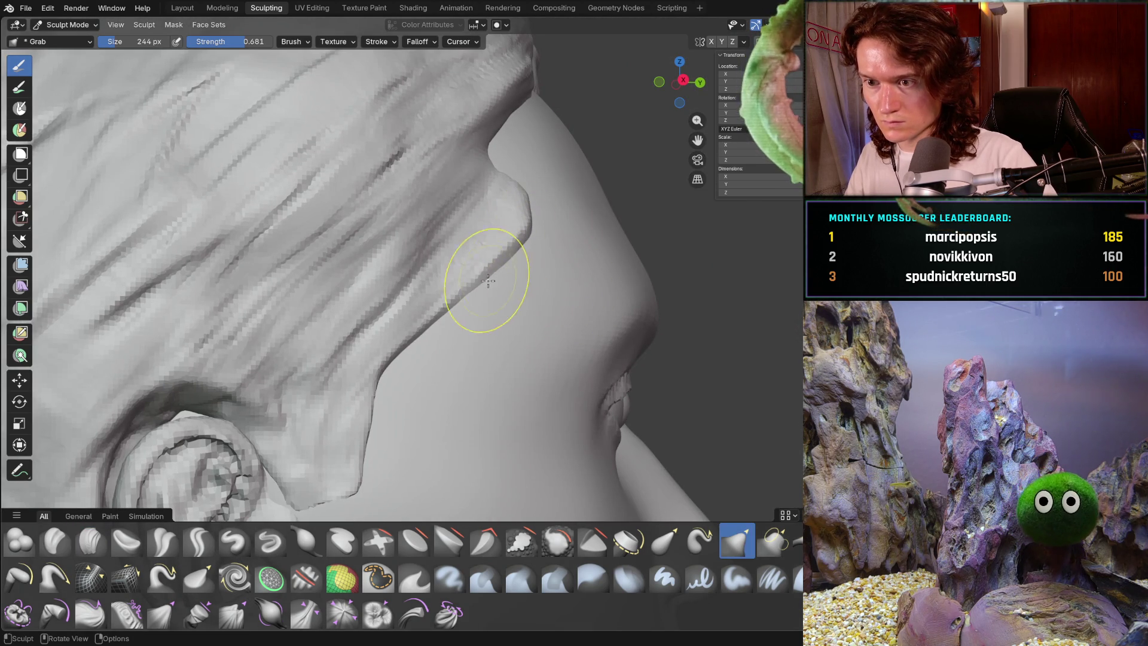
pyautogui.moveTo(431, 334); pyautogui.dragTo(423, 340)
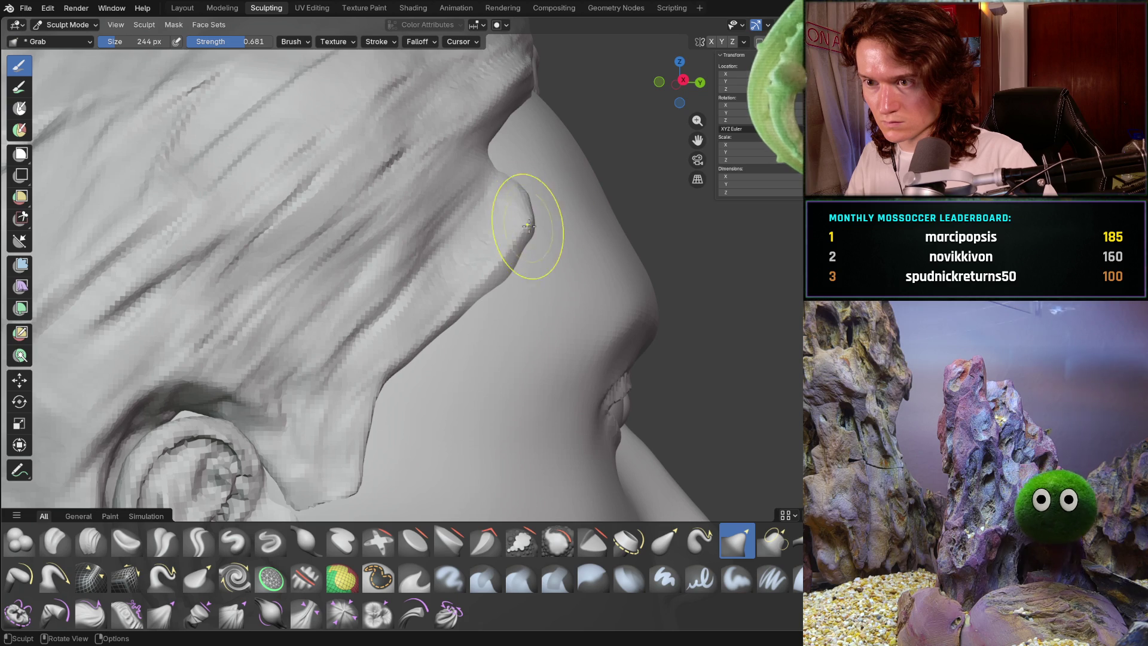
pyautogui.moveTo(521, 249); pyautogui.dragTo(503, 276)
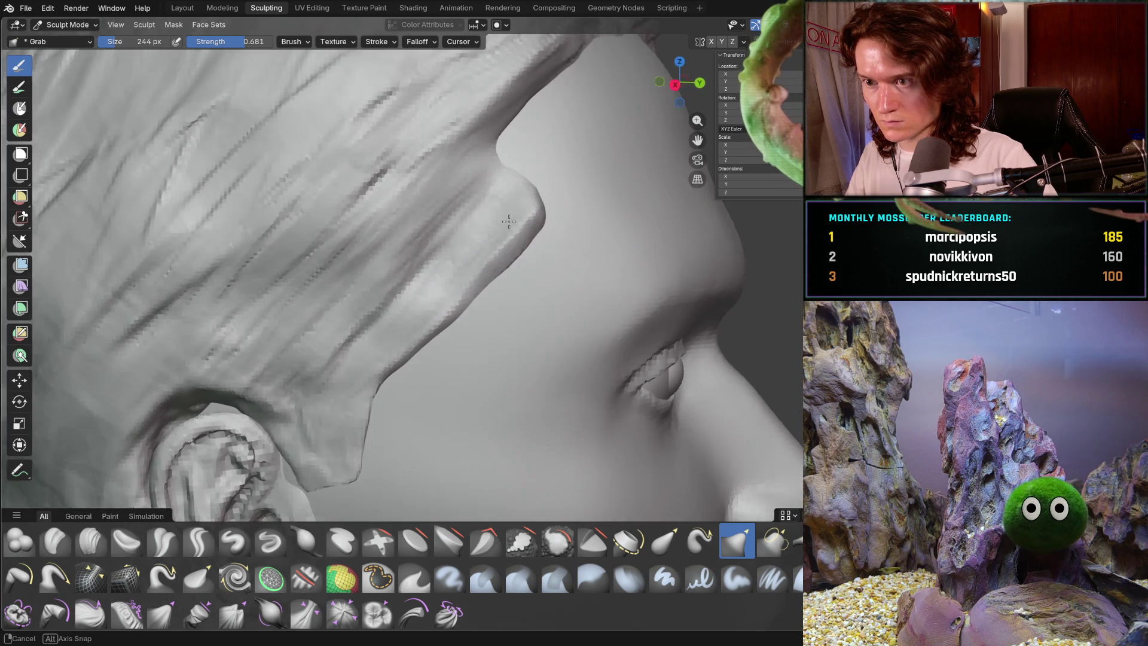
pyautogui.moveTo(538, 224); pyautogui.dragTo(534, 179, button='middle')
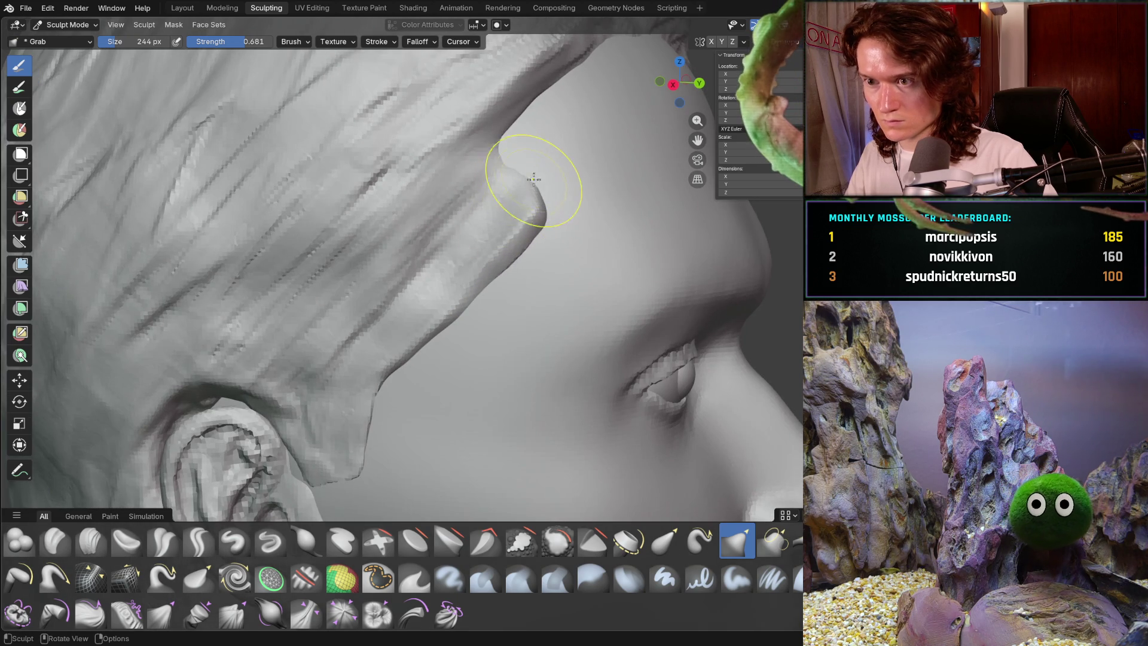
pyautogui.scroll(-5, 530, 188)
pyautogui.scroll(5, 530, 188)
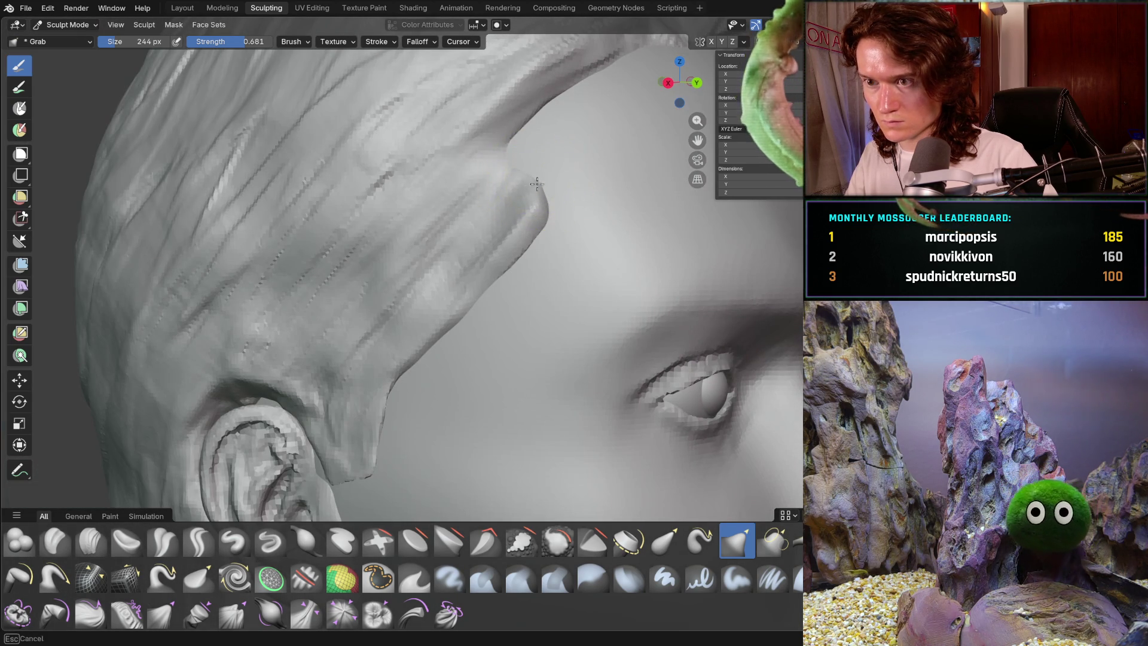
pyautogui.moveTo(515, 164); pyautogui.dragTo(537, 196)
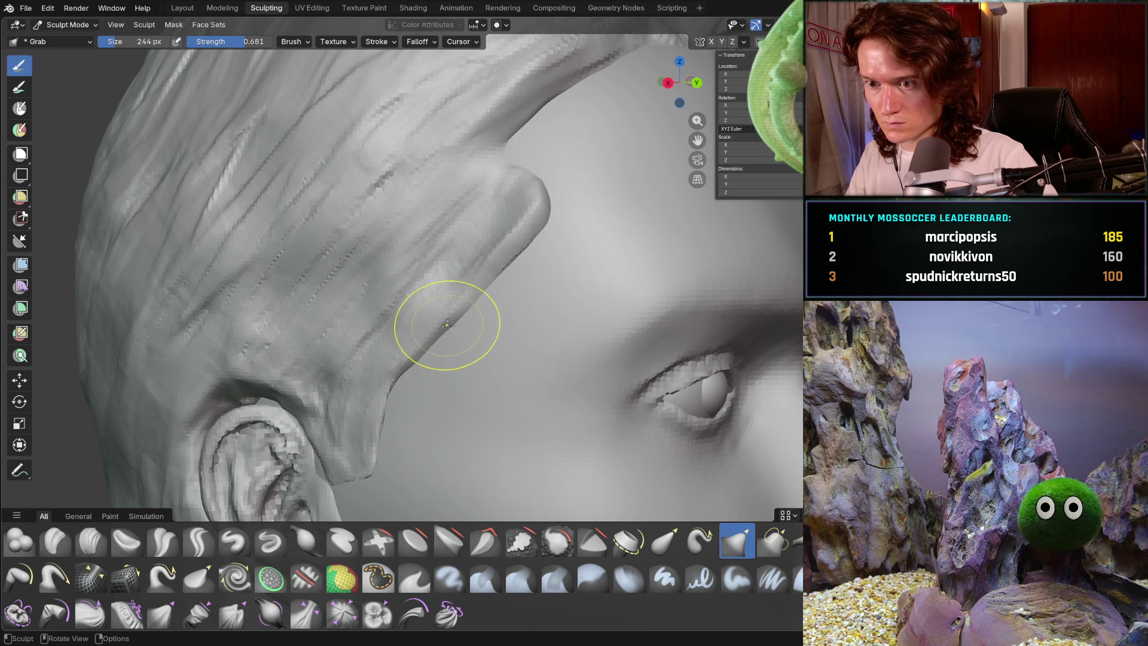
pyautogui.scroll(-4, 460, 311)
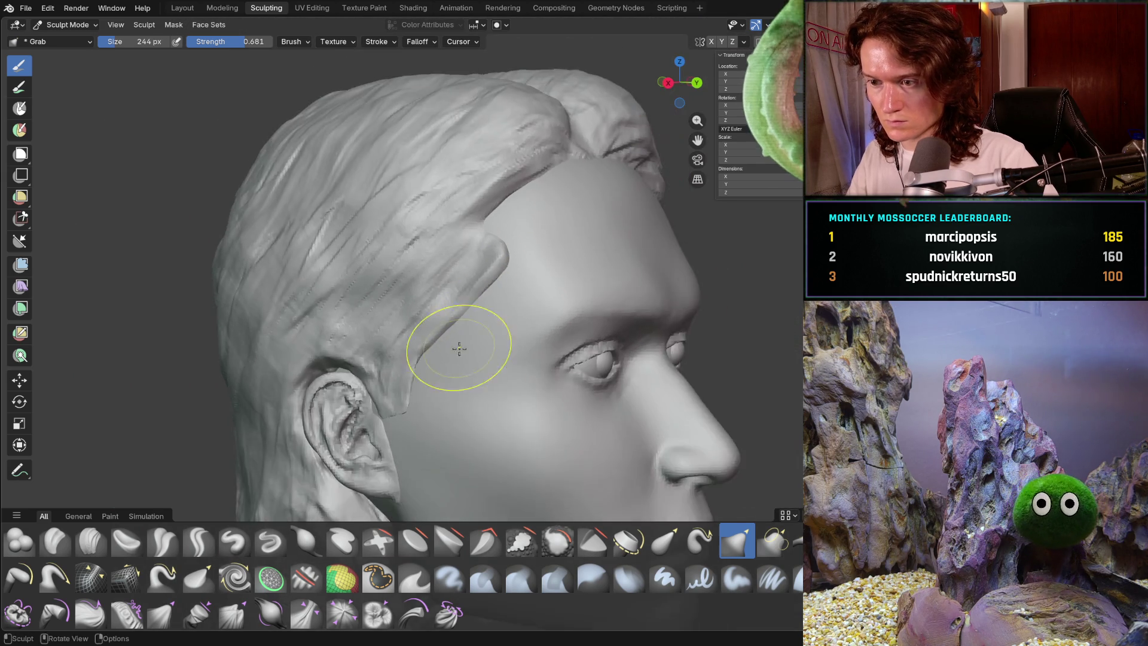
pyautogui.moveTo(341, 297)
pyautogui.mouseDown(button='middle')
pyautogui.moveTo(468, 427)
pyautogui.moveTo(448, 340)
pyautogui.moveTo(488, 380)
pyautogui.moveTo(444, 370)
pyautogui.moveTo(529, 359)
pyautogui.moveTo(599, 371)
pyautogui.mouseUp(button='middle')
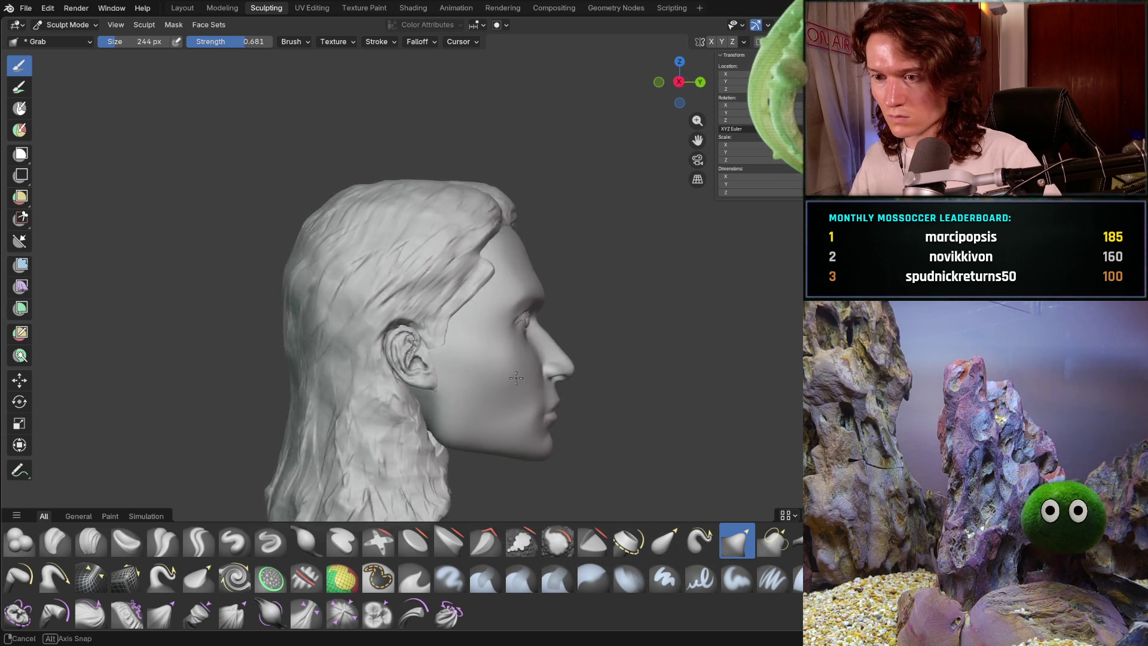
pyautogui.scroll(2, 476, 278)
pyautogui.scroll(2, 476, 278)
pyautogui.scroll(2, 477, 278)
pyautogui.scroll(1, 476, 278)
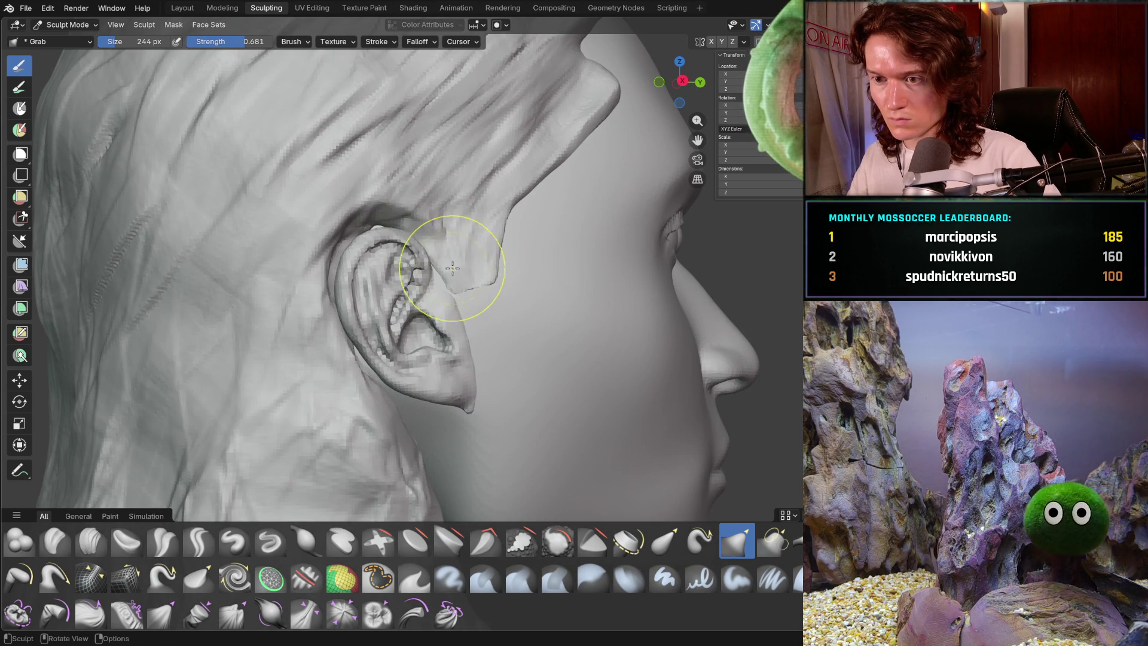
# Step: Pull the hair flap in front of the ear back along the ear's upper edge
pyautogui.moveTo(423, 269); pyautogui.dragTo(435, 262)
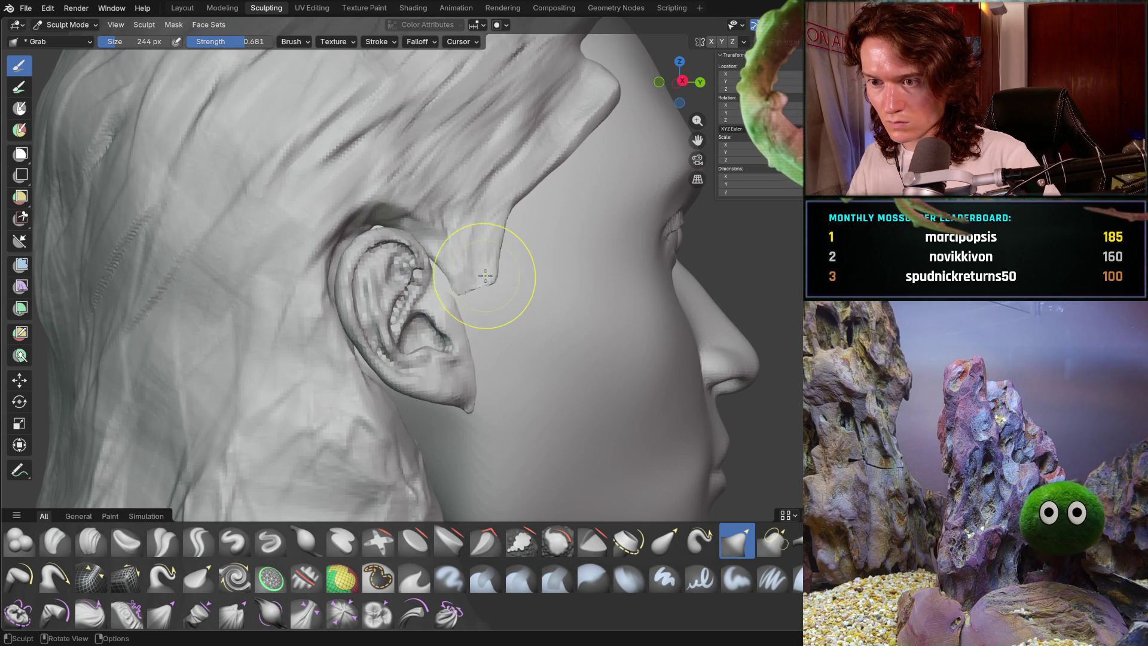
pyautogui.moveTo(494, 276); pyautogui.dragTo(496, 272)
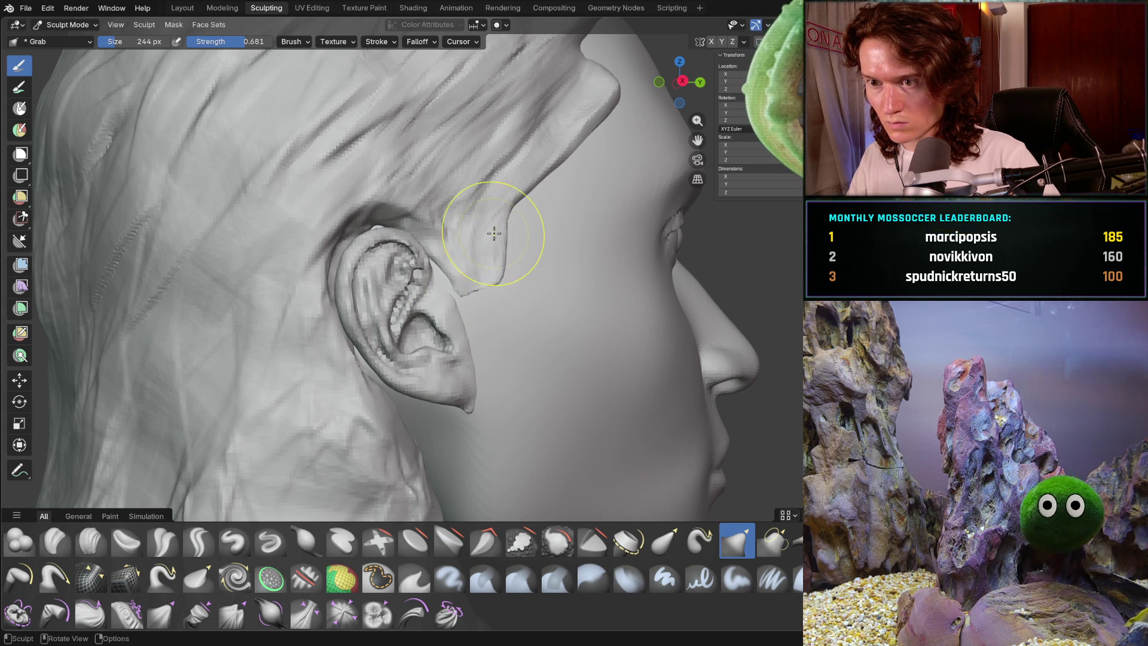
pyautogui.moveTo(350, 225); pyautogui.dragTo(333, 261)
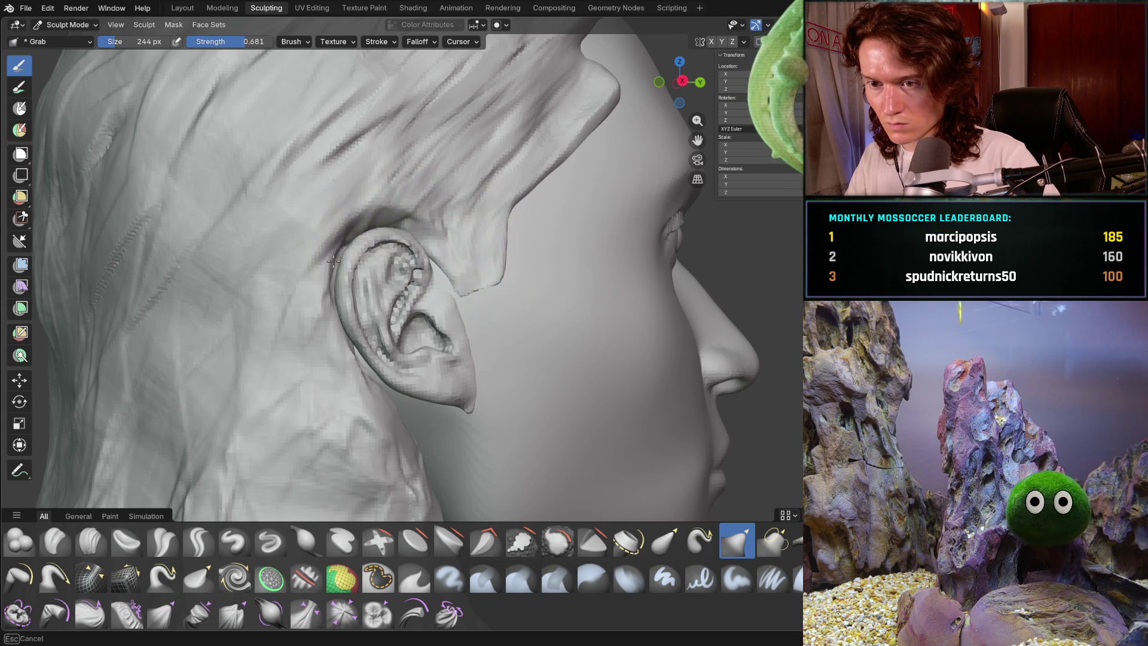
pyautogui.moveTo(327, 303); pyautogui.dragTo(341, 269)
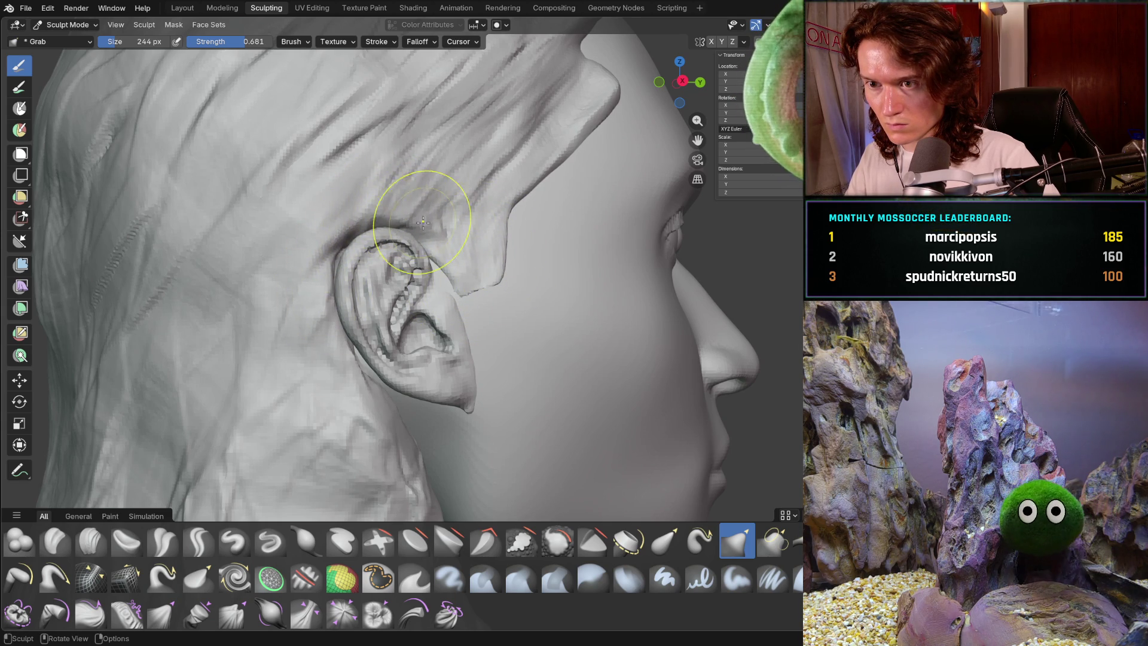
# Step: Check behind the ear and pull the mesh there to blend the sideburn into the hair
pyautogui.moveTo(425, 257); pyautogui.dragTo(425, 258)
pyautogui.moveTo(425, 257)
pyautogui.mouseDown(button='middle')
pyautogui.moveTo(345, 321)
pyautogui.moveTo(386, 377)
pyautogui.moveTo(377, 385)
pyautogui.moveTo(396, 393)
pyautogui.mouseUp(button='middle')
pyautogui.scroll(3, 397, 393)
pyautogui.moveTo(405, 377); pyautogui.dragTo(422, 386)
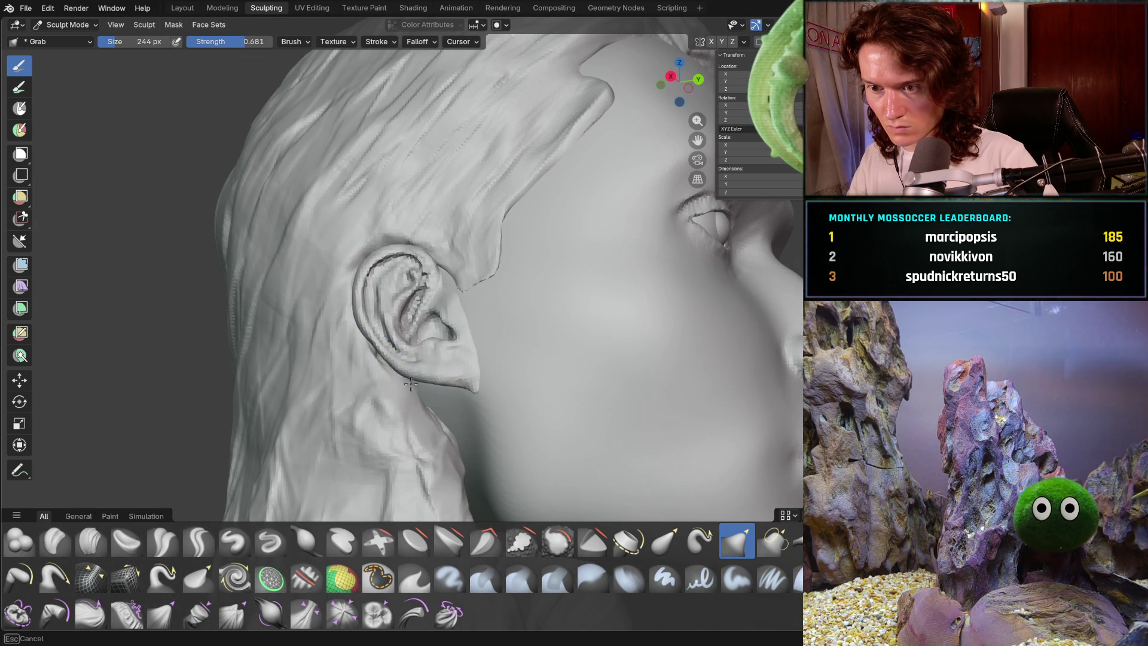
pyautogui.moveTo(431, 385)
pyautogui.mouseDown(button='middle')
pyautogui.moveTo(483, 372)
pyautogui.moveTo(377, 395)
pyautogui.moveTo(359, 359)
pyautogui.mouseUp(button='middle')
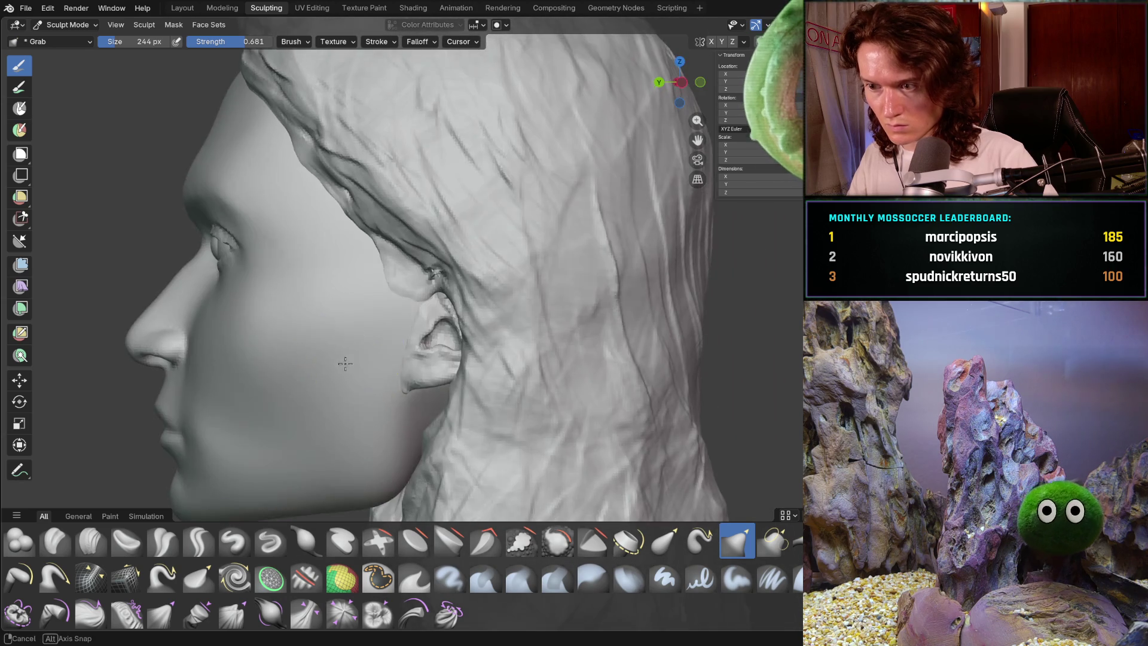
pyautogui.scroll(3, 377, 350)
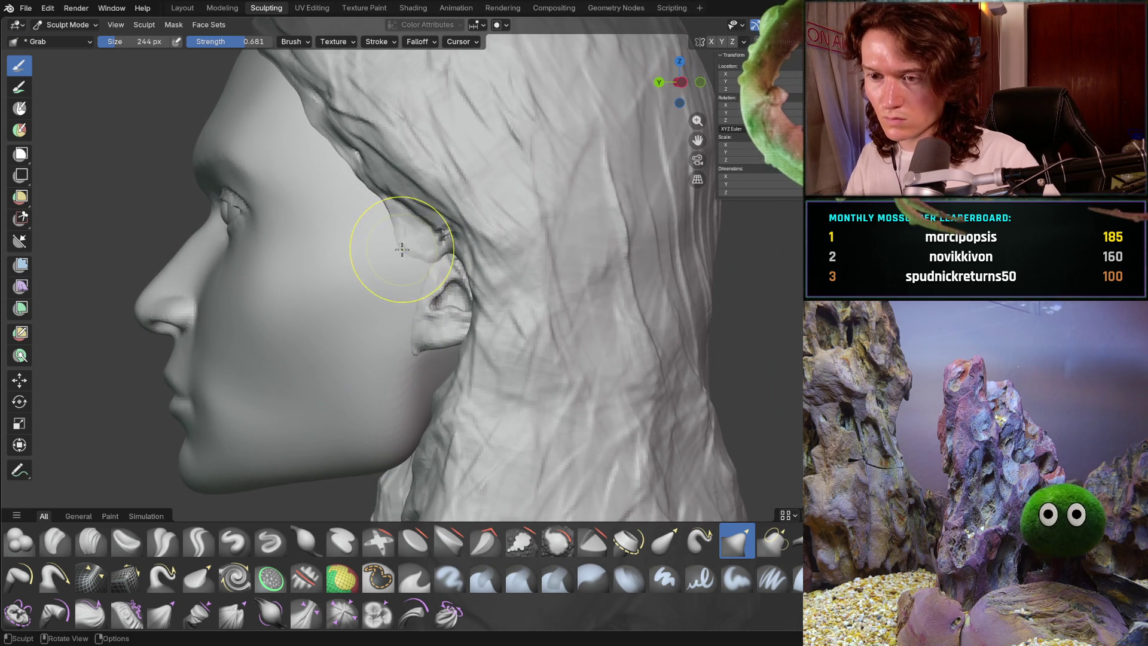
# Step: Pull the hair beside the other ear and above it into shape with the Grab brush
pyautogui.moveTo(408, 247); pyautogui.dragTo(409, 252)
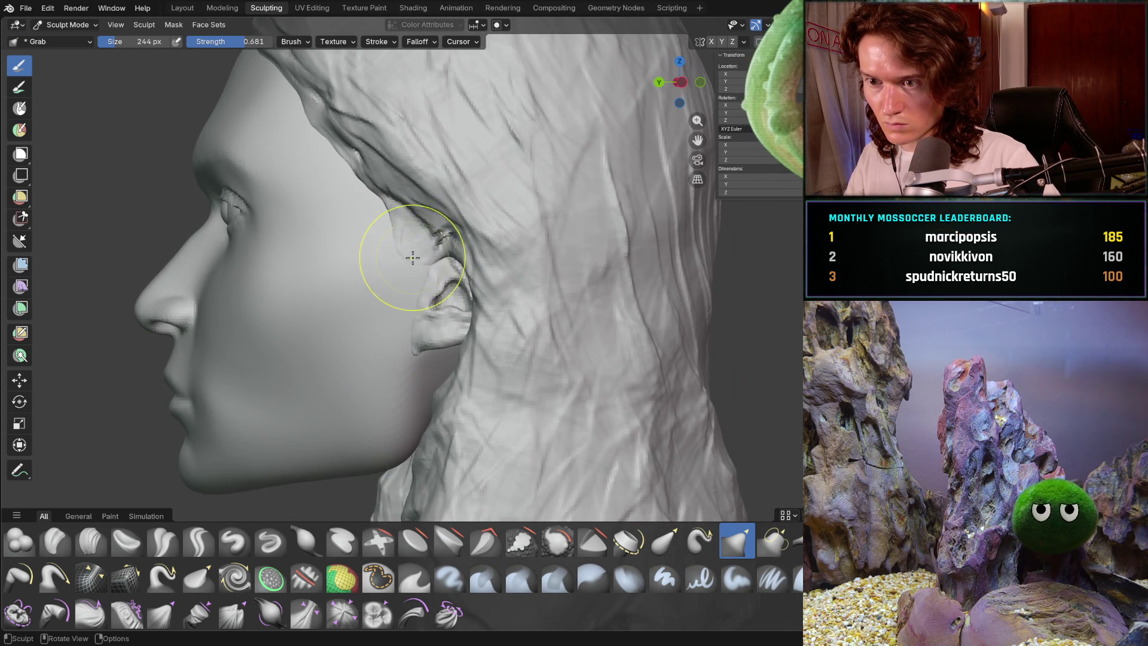
pyautogui.moveTo(343, 291)
pyautogui.mouseDown(button='middle')
pyautogui.moveTo(438, 345)
pyautogui.moveTo(275, 366)
pyautogui.moveTo(314, 350)
pyautogui.mouseUp(button='middle')
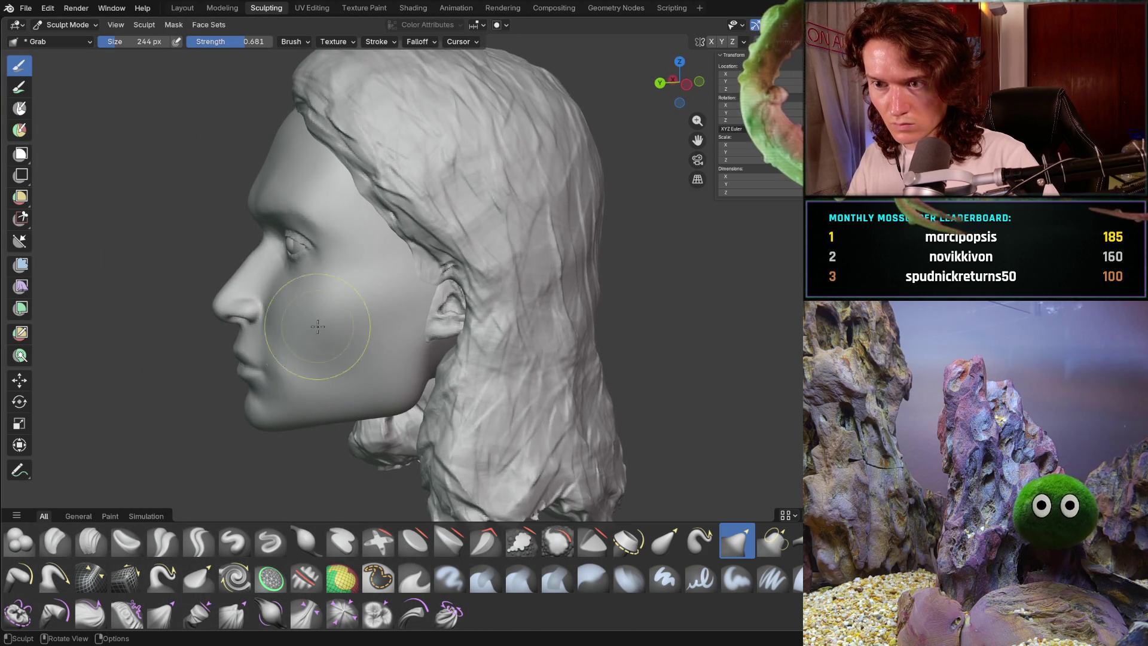
pyautogui.scroll(4, 421, 239)
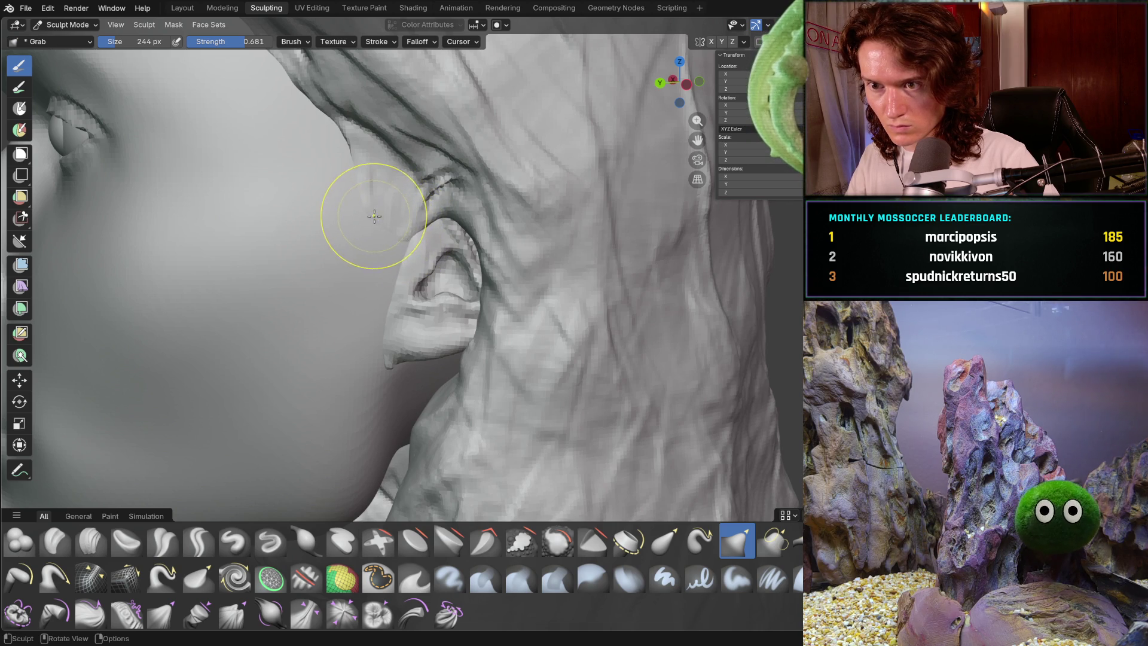
pyautogui.moveTo(363, 213)
pyautogui.mouseDown(button='middle')
pyautogui.moveTo(376, 208)
pyautogui.moveTo(293, 220)
pyautogui.mouseUp(button='middle')
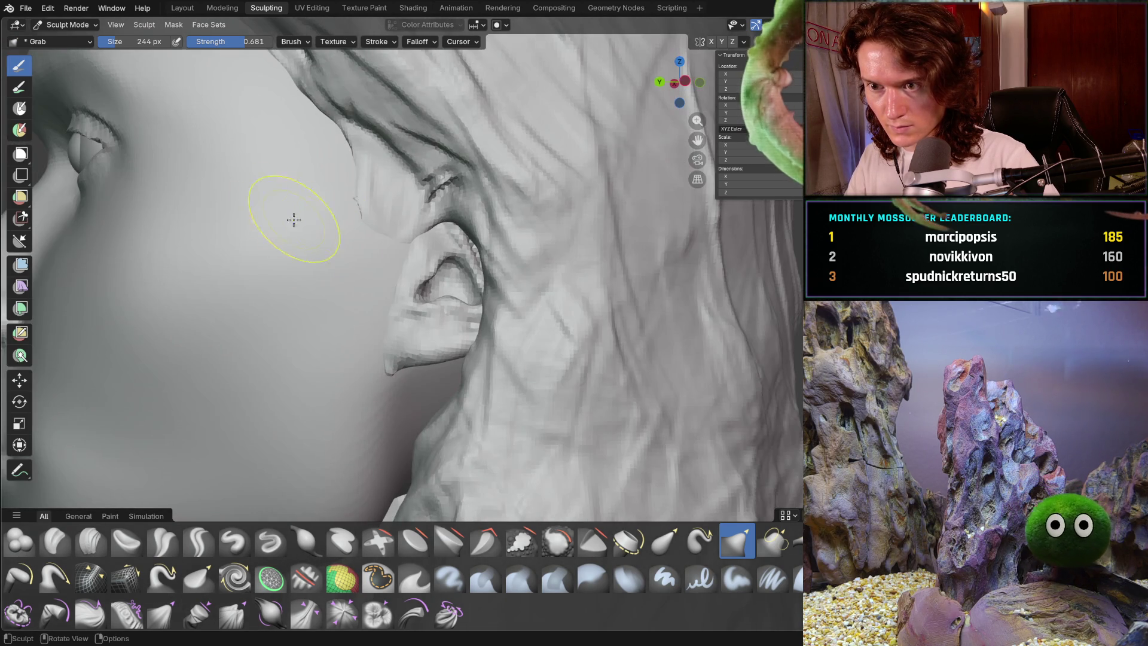
pyautogui.moveTo(395, 223); pyautogui.dragTo(361, 214)
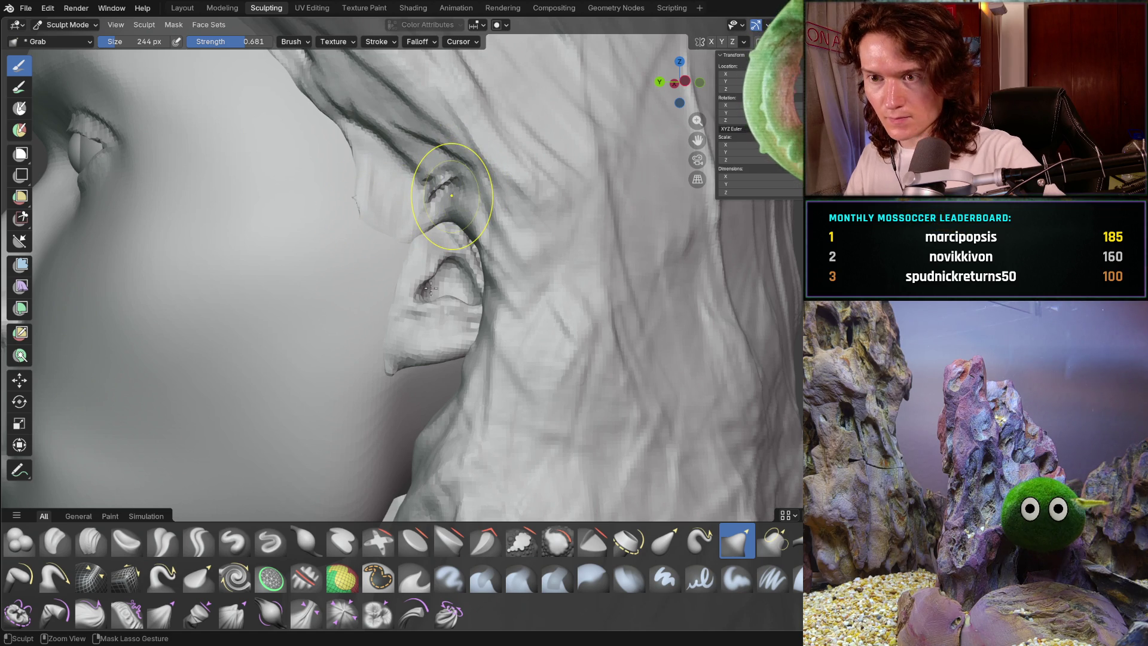
# Step: Pull the temple hair bump into a smoother rounded curve, checking from profile and three-quarter views
pyautogui.press('KP_3')
pyautogui.moveTo(384, 343)
pyautogui.mouseDown(button='middle')
pyautogui.moveTo(484, 304)
pyautogui.moveTo(467, 269)
pyautogui.mouseUp(button='middle')
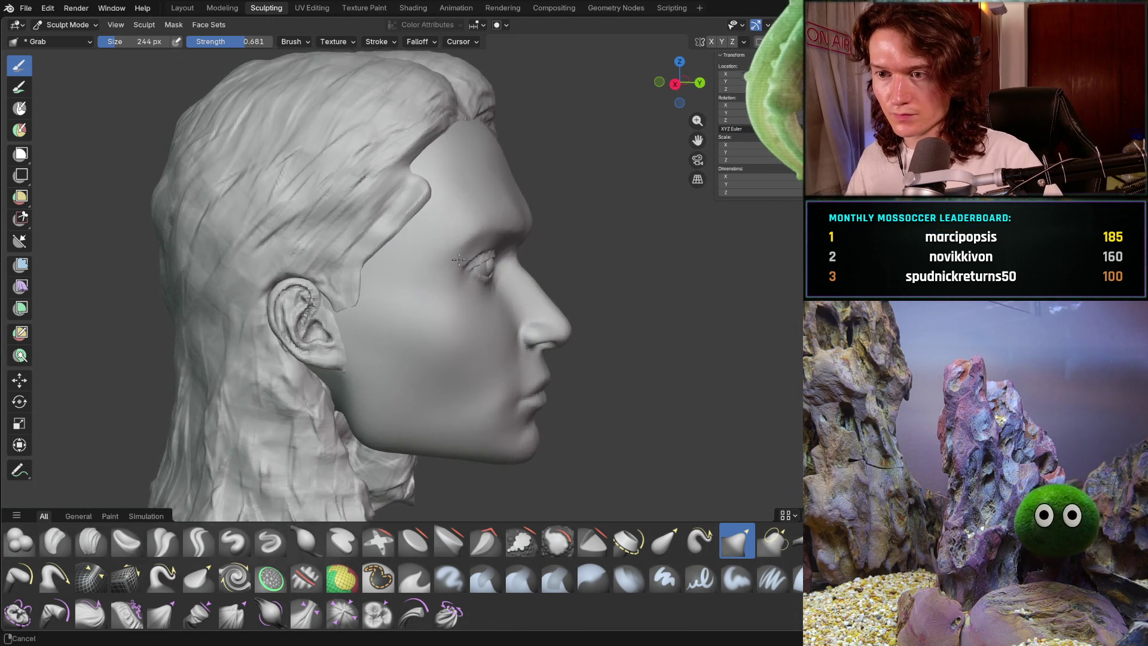
pyautogui.scroll(5, 465, 220)
pyautogui.moveTo(448, 157)
pyautogui.mouseDown()
pyautogui.moveTo(401, 128)
pyautogui.moveTo(457, 160)
pyautogui.mouseUp()
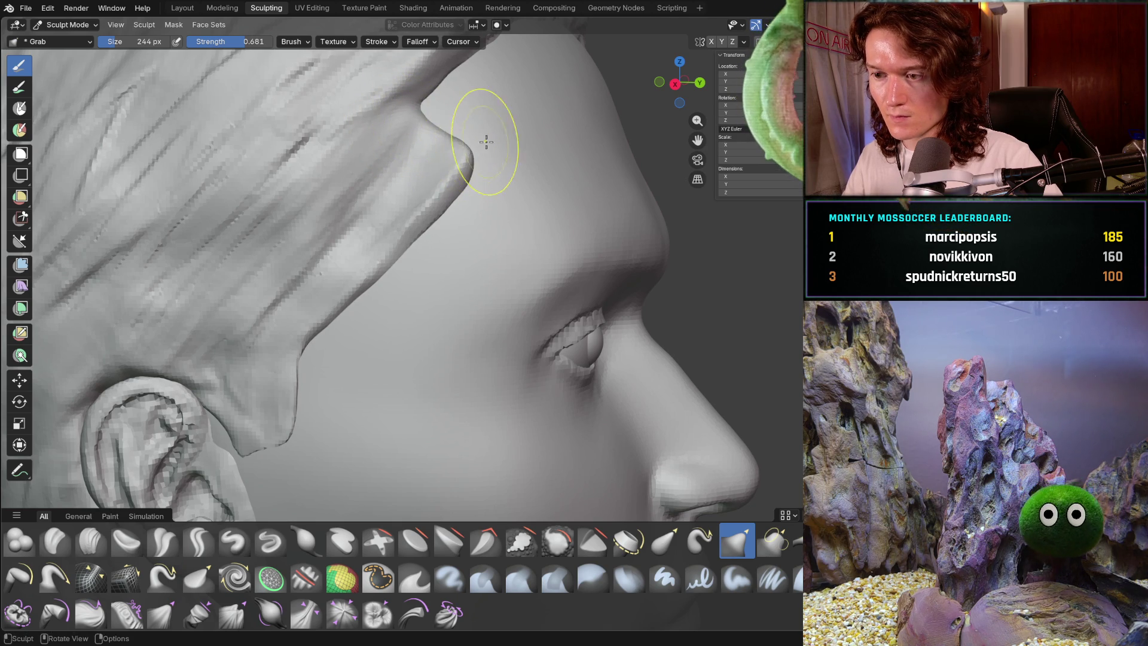
pyautogui.scroll(-5, 486, 141)
pyautogui.moveTo(484, 180)
pyautogui.mouseDown(button='middle')
pyautogui.moveTo(377, 196)
pyautogui.moveTo(503, 242)
pyautogui.mouseUp(button='middle')
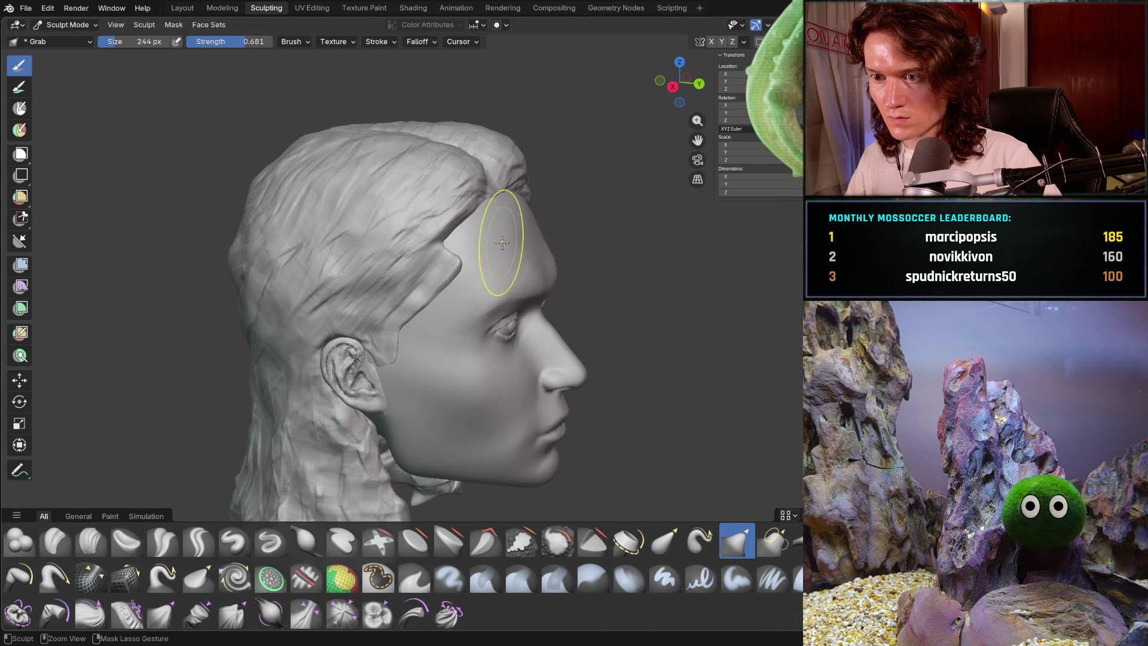
pyautogui.scroll(4, 503, 243)
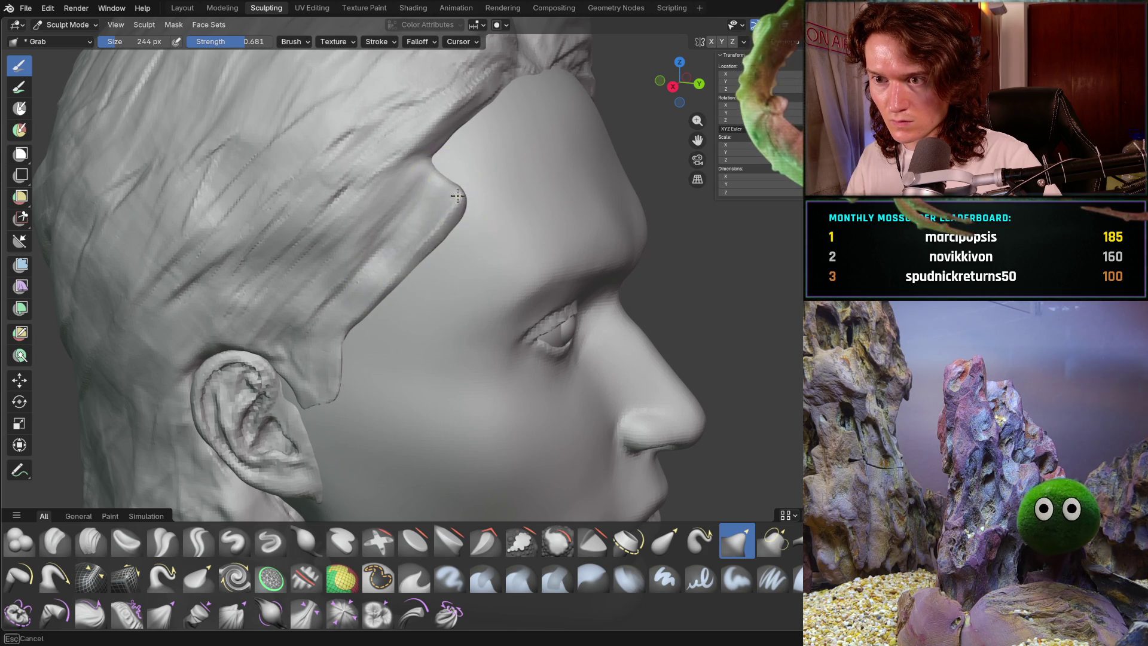
# Step: Switch to the Clay Strips brush and start resizing it to 108 px
pyautogui.moveTo(461, 191); pyautogui.dragTo(464, 195, button='middle')
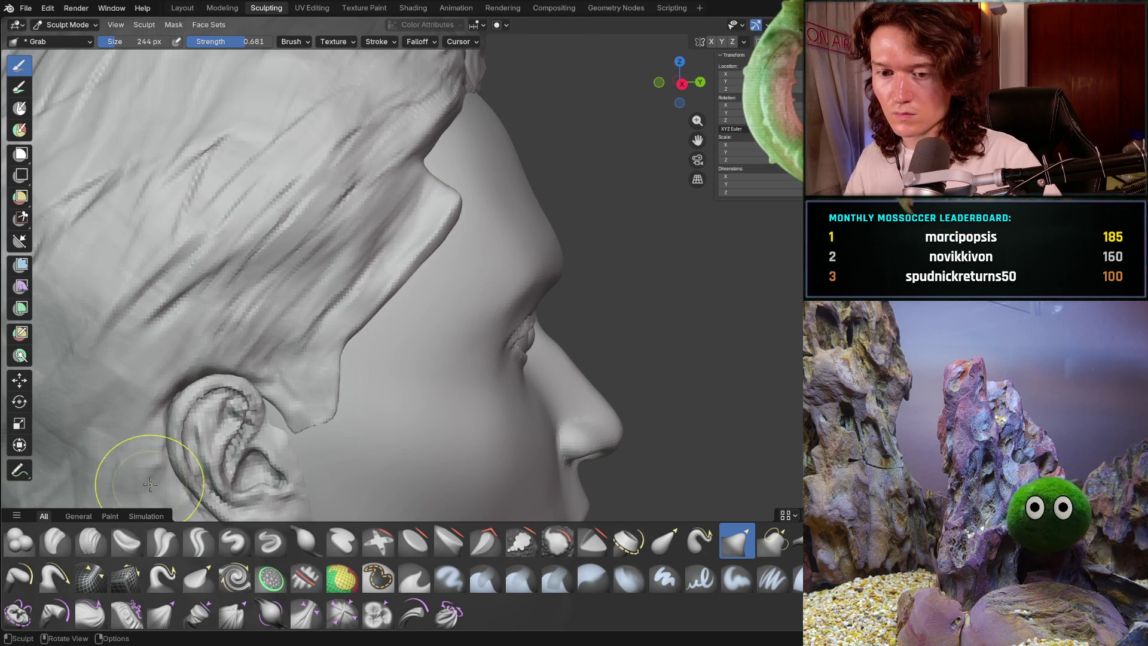
pyautogui.press('c')
pyautogui.press('f')
# Step: With the Clay Strips brush at 108 px, add clay to the sideburn tip and build up the lock surface
pyautogui.click(430, 285)
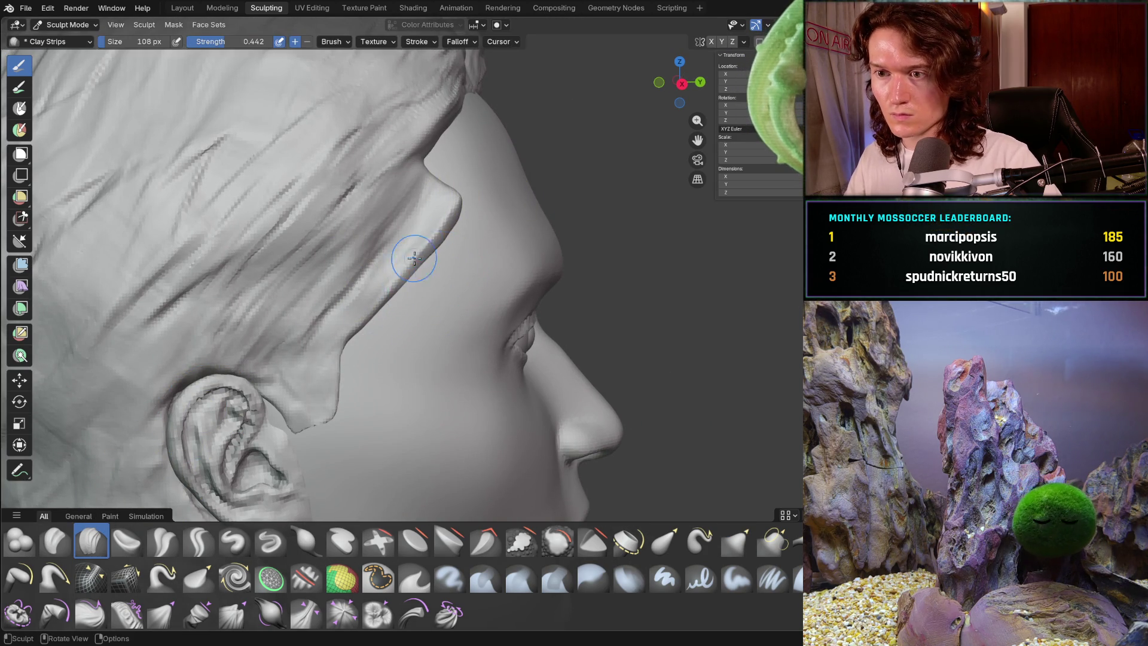
pyautogui.scroll(-2, 429, 285)
pyautogui.scroll(4, 440, 231)
pyautogui.scroll(2, 440, 232)
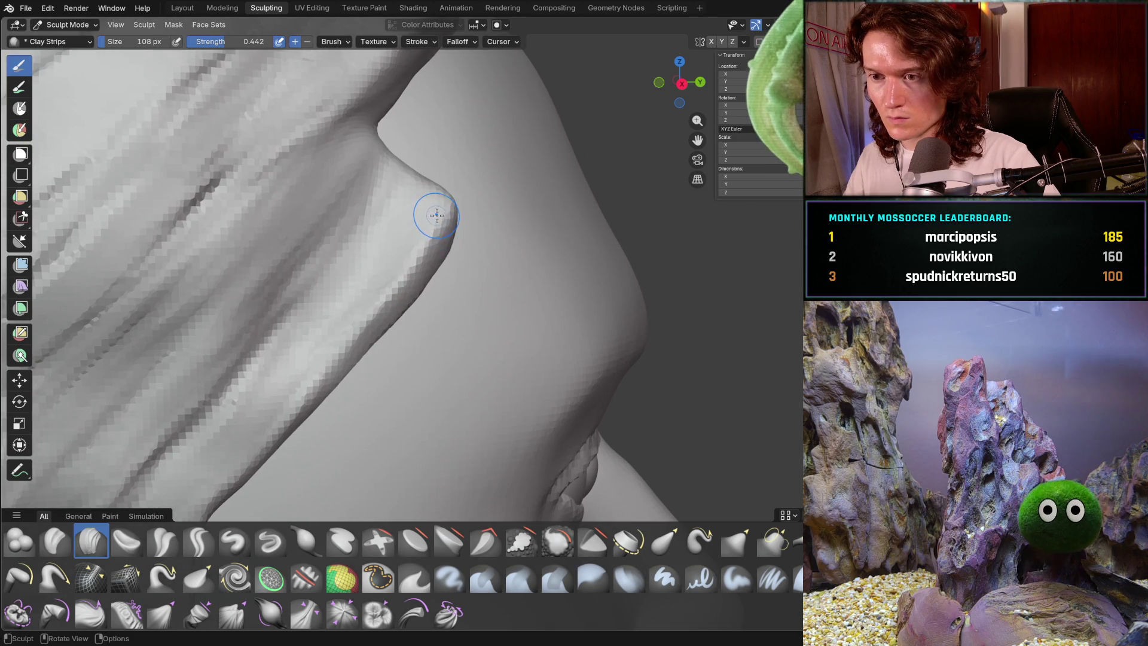
pyautogui.moveTo(438, 215)
pyautogui.mouseDown()
pyautogui.moveTo(394, 305)
pyautogui.moveTo(282, 420)
pyautogui.moveTo(287, 394)
pyautogui.mouseUp()
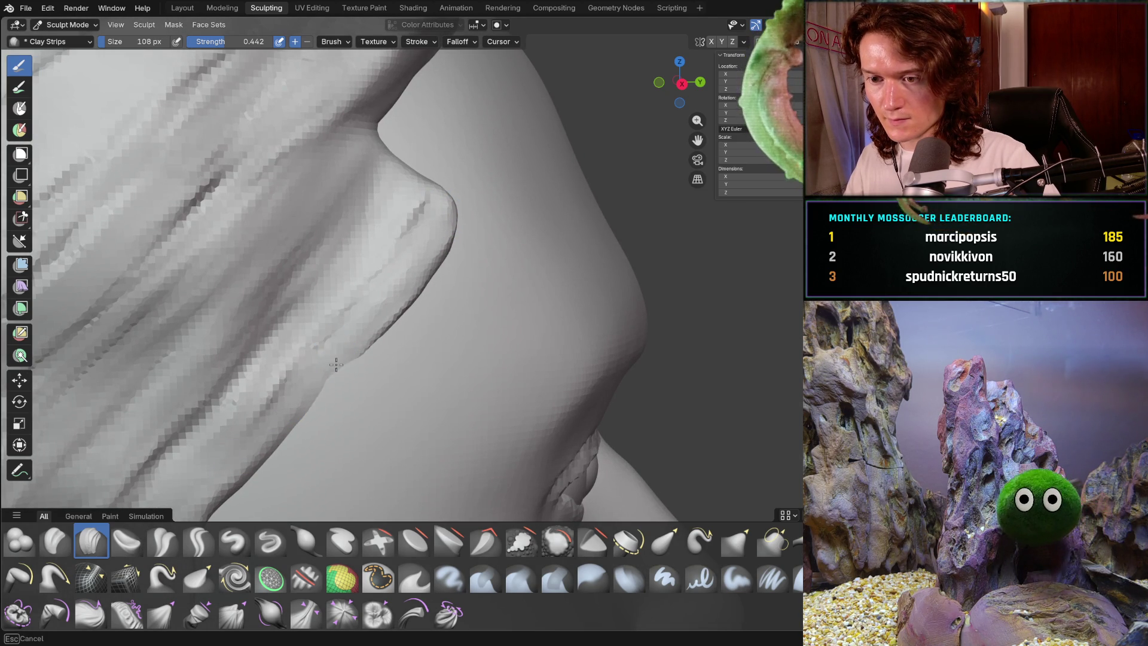
pyautogui.moveTo(355, 339); pyautogui.dragTo(293, 354, button='middle')
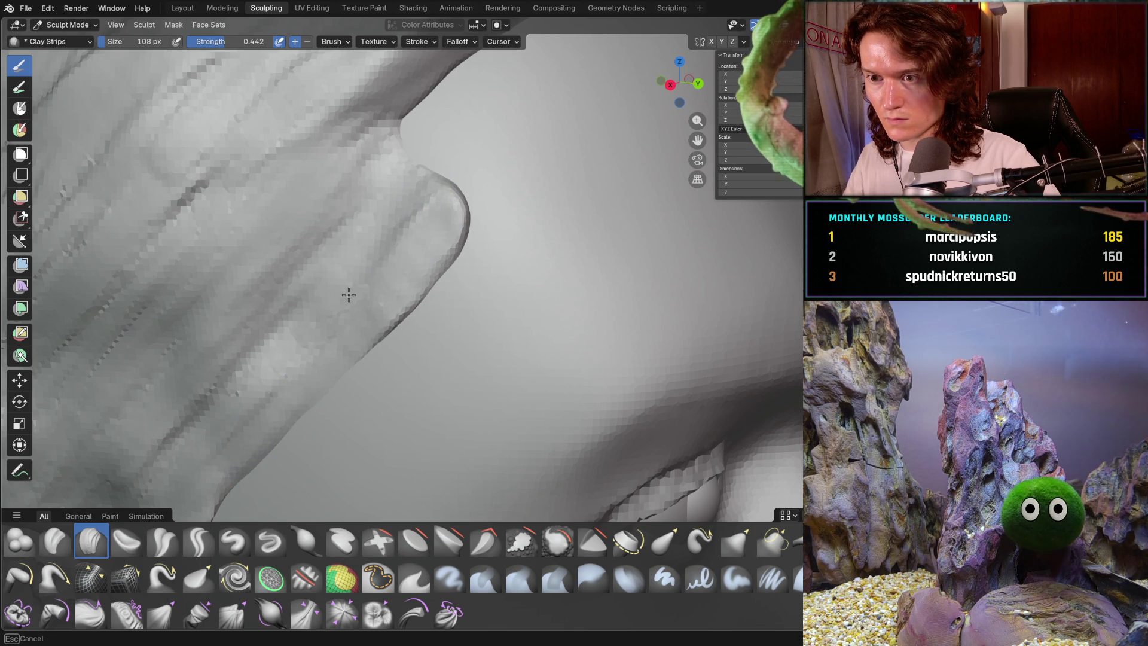
pyautogui.moveTo(389, 232); pyautogui.dragTo(355, 232)
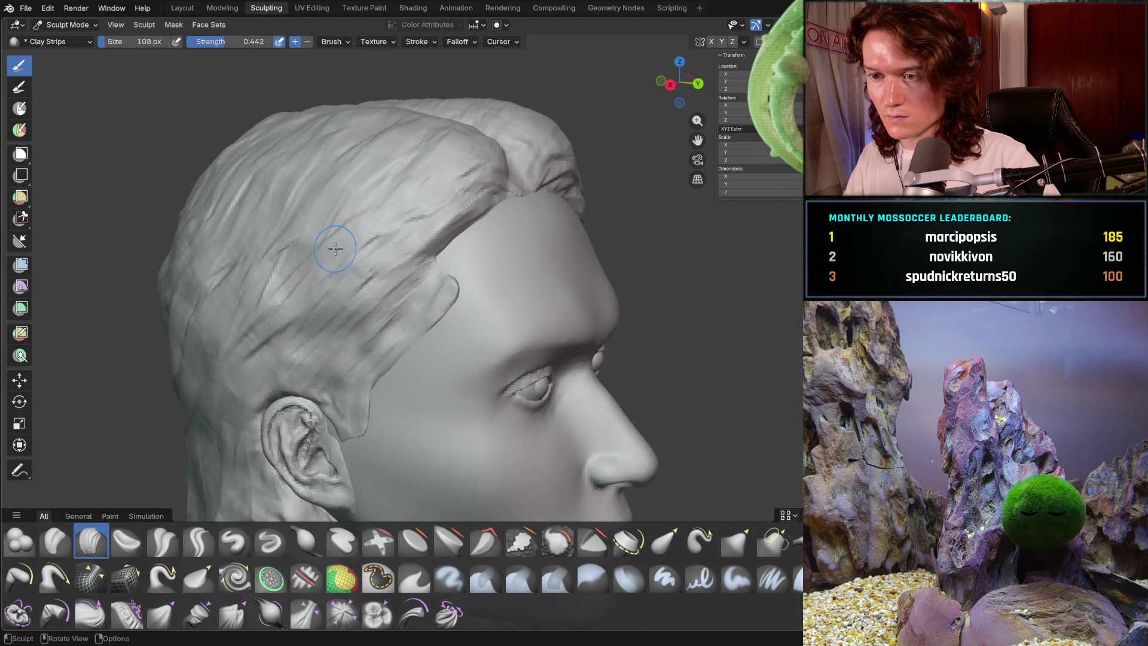
# Step: Add clay along the hairline above the sideburn and near the temple
pyautogui.moveTo(399, 164); pyautogui.dragTo(431, 235, button='middle')
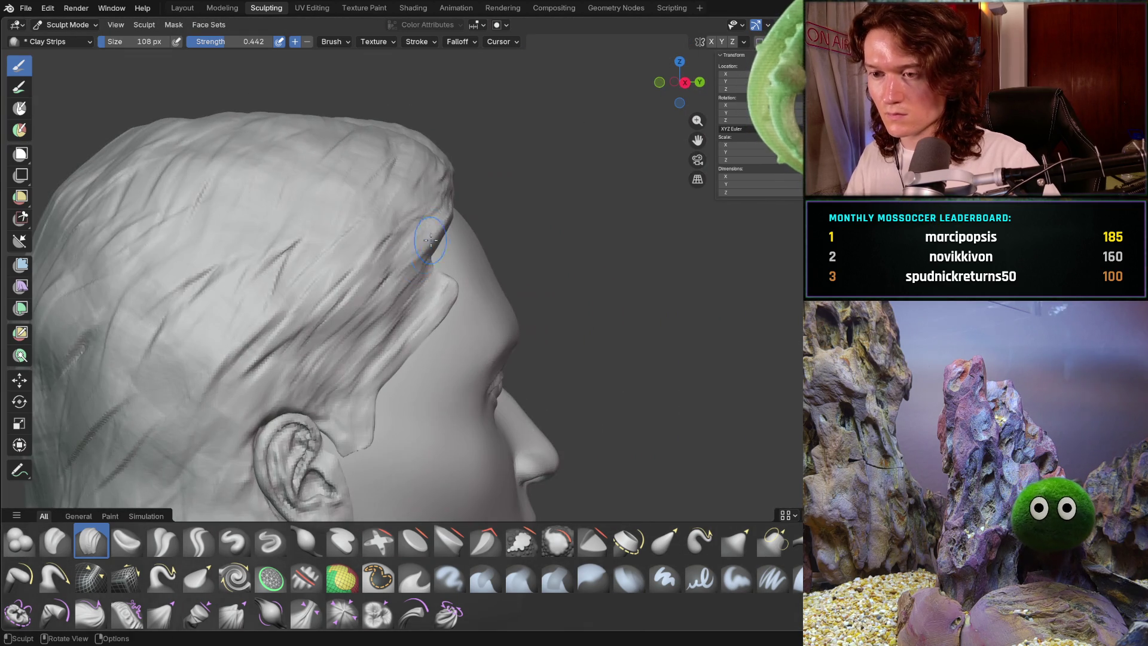
pyautogui.scroll(6, 405, 291)
pyautogui.moveTo(422, 251)
pyautogui.mouseDown()
pyautogui.moveTo(455, 229)
pyautogui.moveTo(453, 240)
pyautogui.mouseUp()
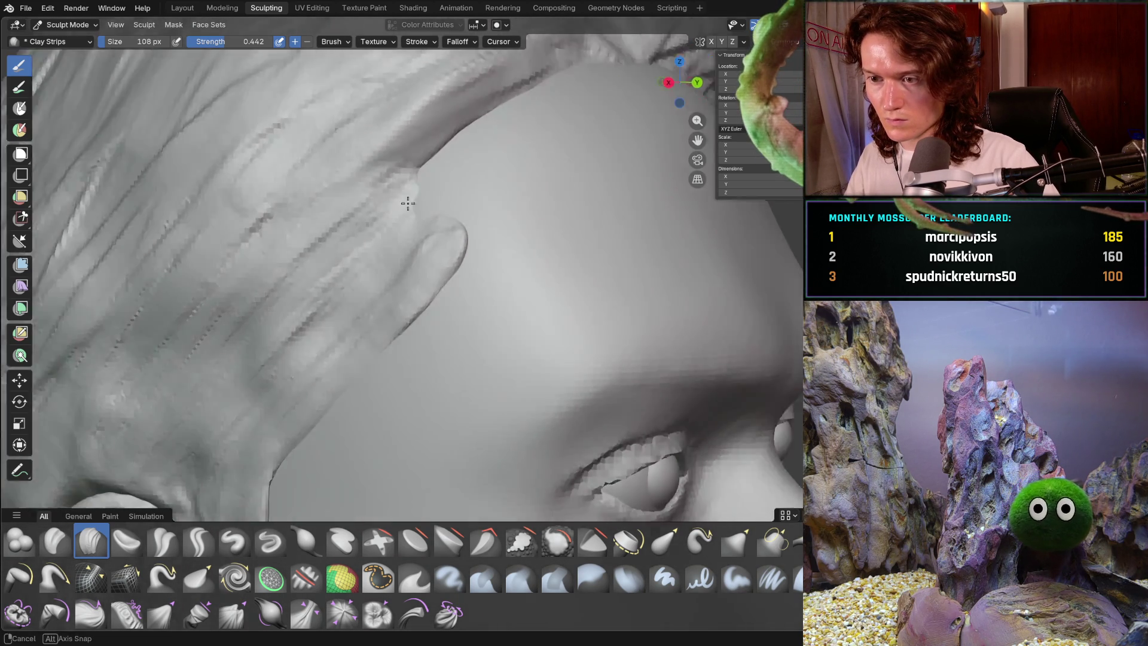
pyautogui.scroll(-8, 455, 213)
pyautogui.moveTo(421, 225)
pyautogui.mouseDown(button='middle')
pyautogui.moveTo(444, 266)
pyautogui.moveTo(359, 269)
pyautogui.mouseUp(button='middle')
pyautogui.scroll(6, 430, 305)
pyautogui.moveTo(452, 287); pyautogui.dragTo(428, 323)
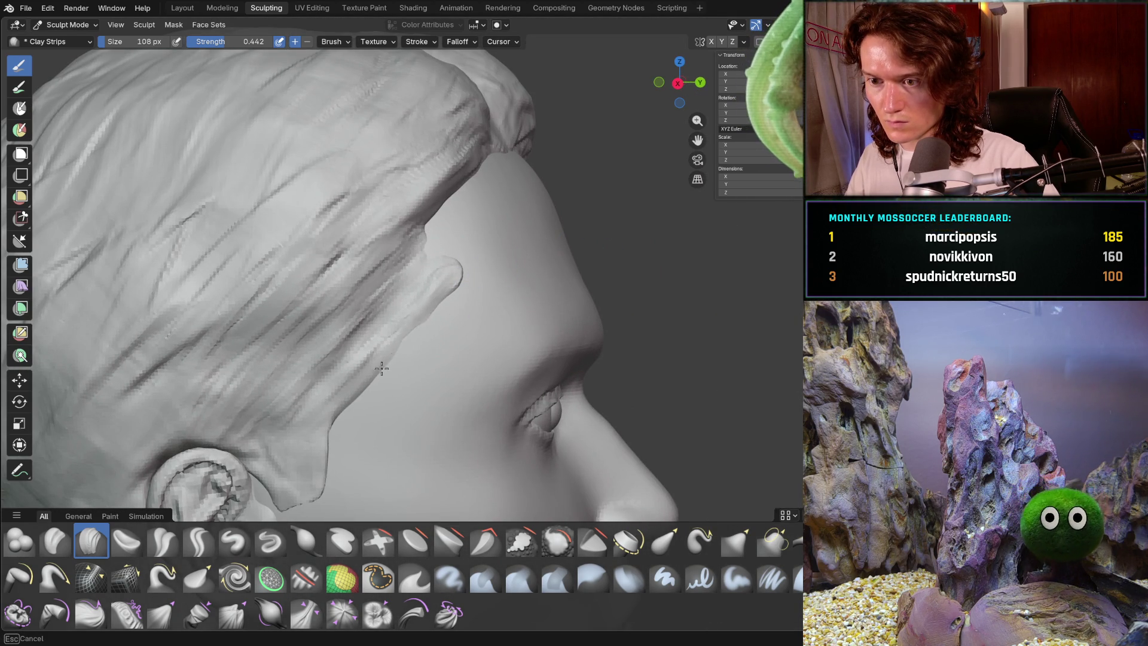
pyautogui.moveTo(458, 276); pyautogui.dragTo(456, 269)
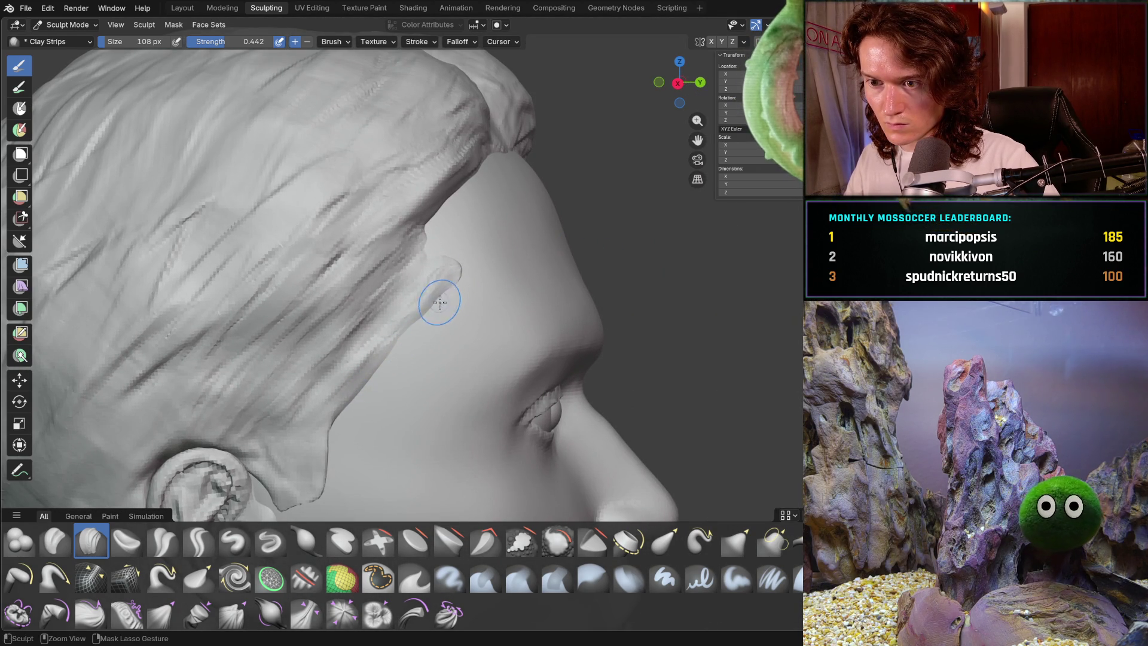
pyautogui.moveTo(449, 287); pyautogui.dragTo(458, 276)
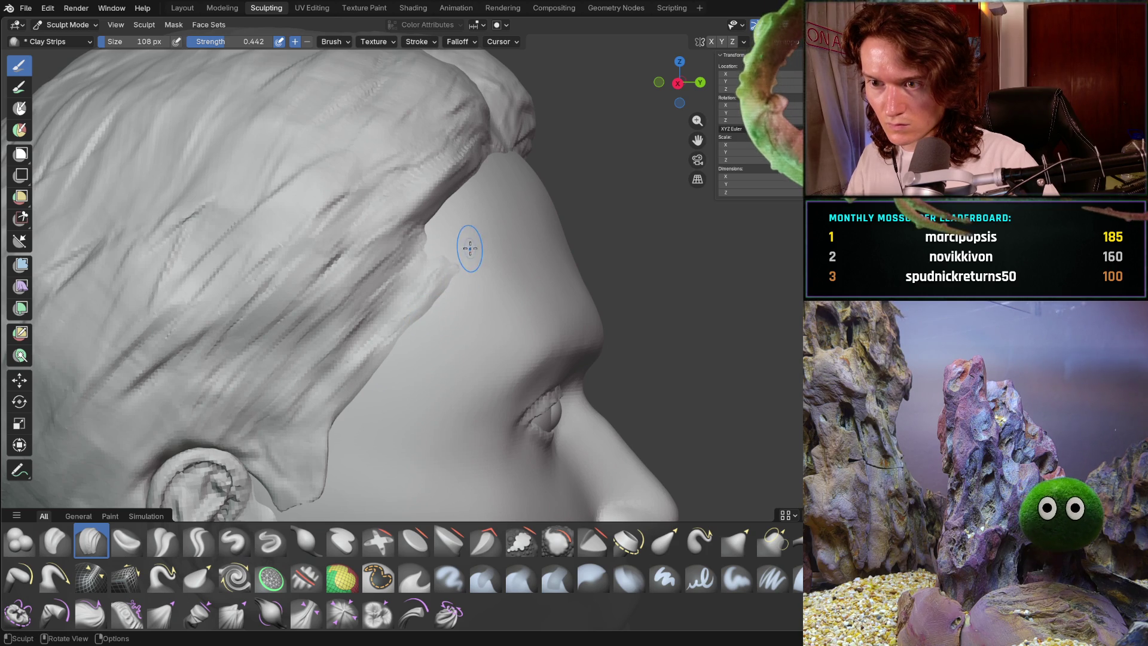
pyautogui.scroll(3, 469, 248)
pyautogui.moveTo(408, 224); pyautogui.dragTo(414, 215)
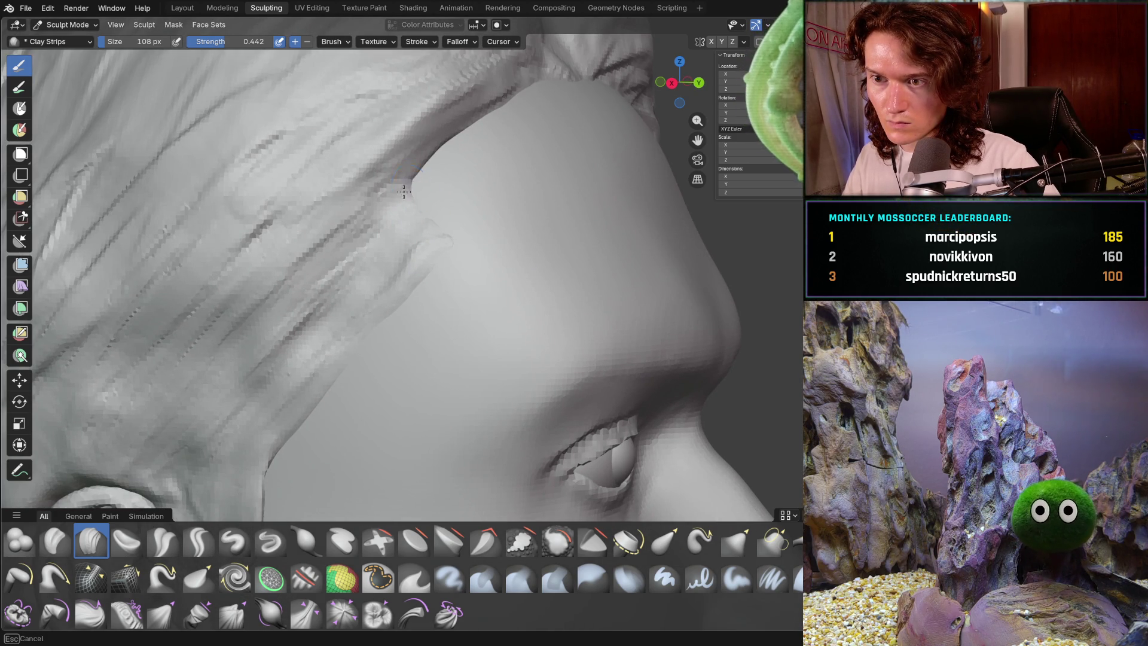
pyautogui.scroll(-5, 485, 177)
# Step: Orbit the head through three-quarter, profile and back views to inspect the sideburn and hair
pyautogui.moveTo(476, 197); pyautogui.dragTo(489, 202, button='middle')
pyautogui.scroll(5, 466, 224)
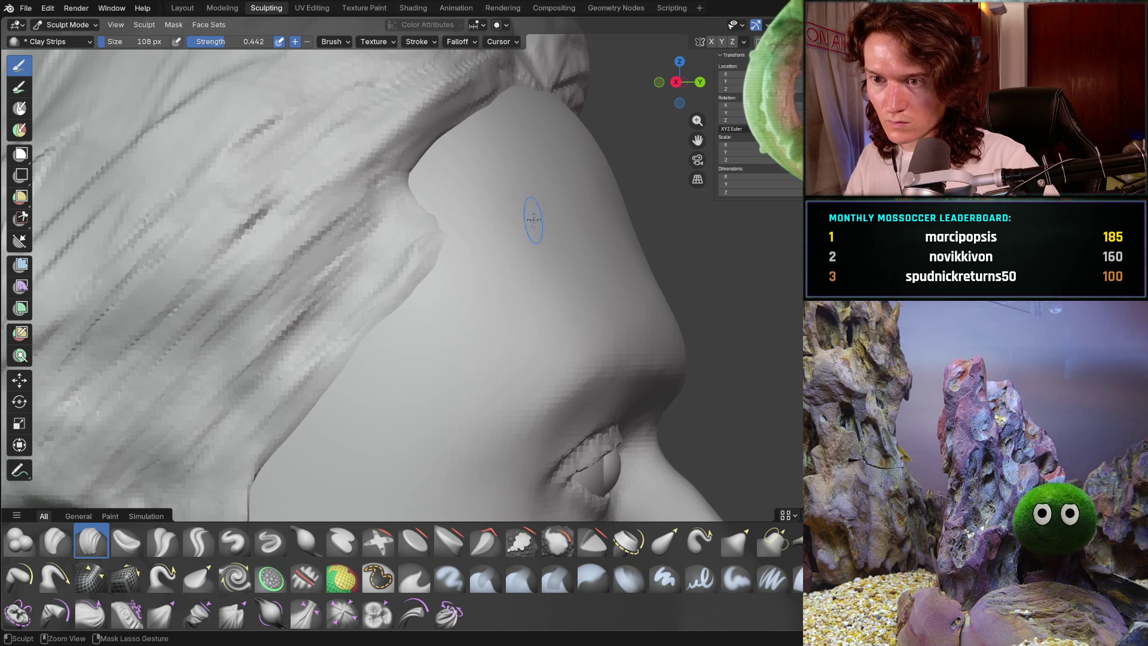
pyautogui.scroll(-5, 533, 218)
pyautogui.moveTo(502, 225)
pyautogui.mouseDown(button='middle')
pyautogui.moveTo(437, 287)
pyautogui.moveTo(604, 283)
pyautogui.moveTo(502, 286)
pyautogui.moveTo(550, 287)
pyautogui.mouseUp(button='middle')
pyautogui.moveTo(624, 288)
pyautogui.mouseDown(button='middle')
pyautogui.moveTo(417, 335)
pyautogui.moveTo(448, 323)
pyautogui.mouseUp(button='middle')
pyautogui.scroll(5, 467, 305)
pyautogui.scroll(4, 481, 266)
pyautogui.moveTo(482, 267); pyautogui.dragTo(475, 244, button='middle')
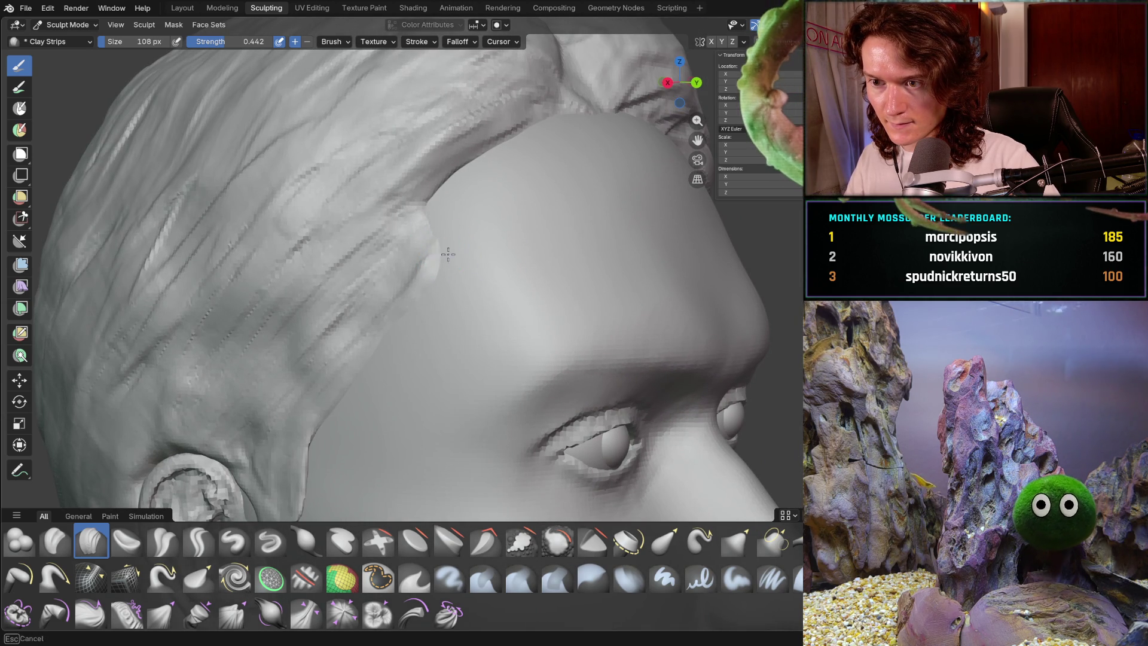
pyautogui.moveTo(439, 272)
pyautogui.mouseDown(button='middle')
pyautogui.moveTo(385, 279)
pyautogui.moveTo(422, 269)
pyautogui.mouseUp(button='middle')
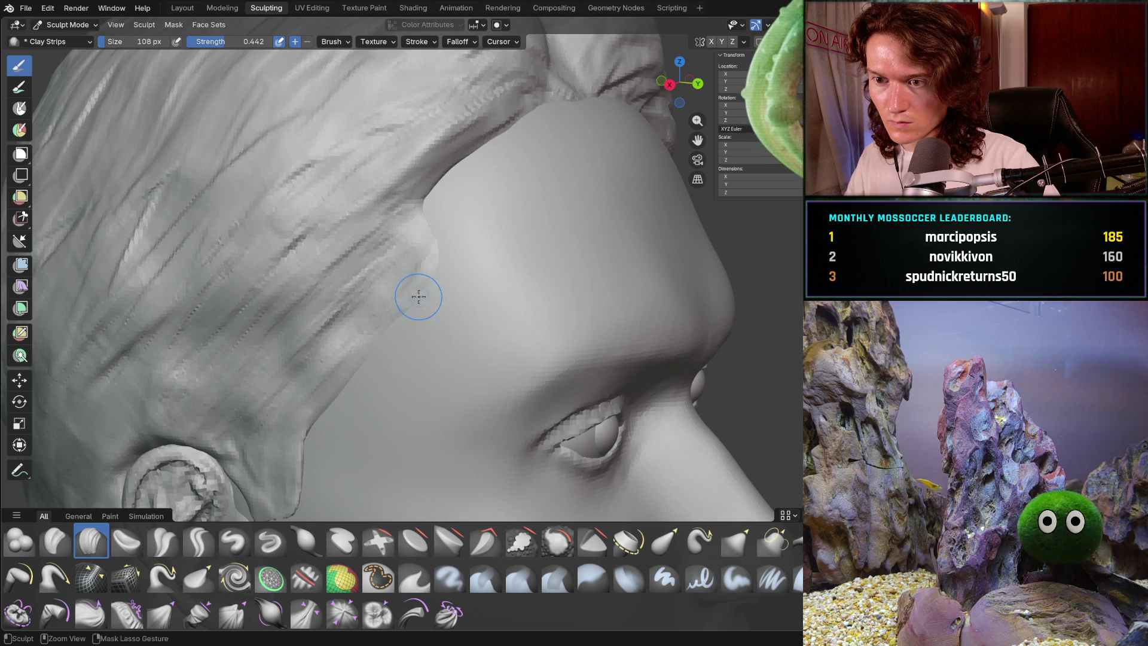
pyautogui.scroll(-6, 446, 272)
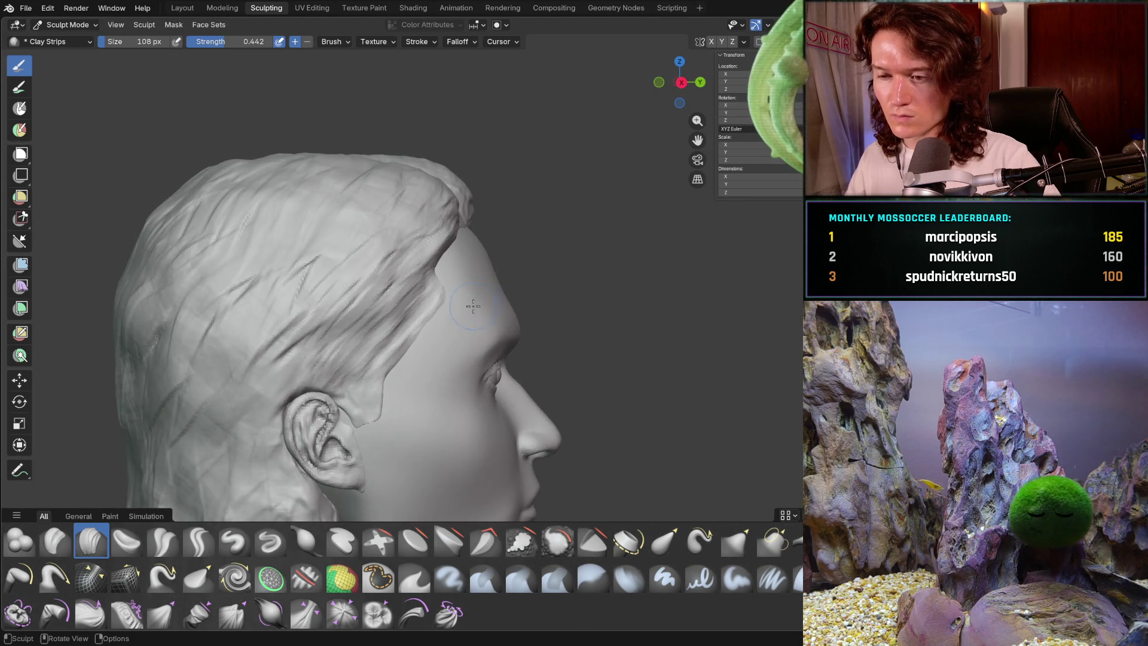
# Step: Add clay strand texture to the side hair lock above the ear, checking it from three-quarter and profile views
pyautogui.moveTo(484, 270)
pyautogui.mouseDown(button='middle')
pyautogui.moveTo(519, 278)
pyautogui.moveTo(446, 280)
pyautogui.mouseUp(button='middle')
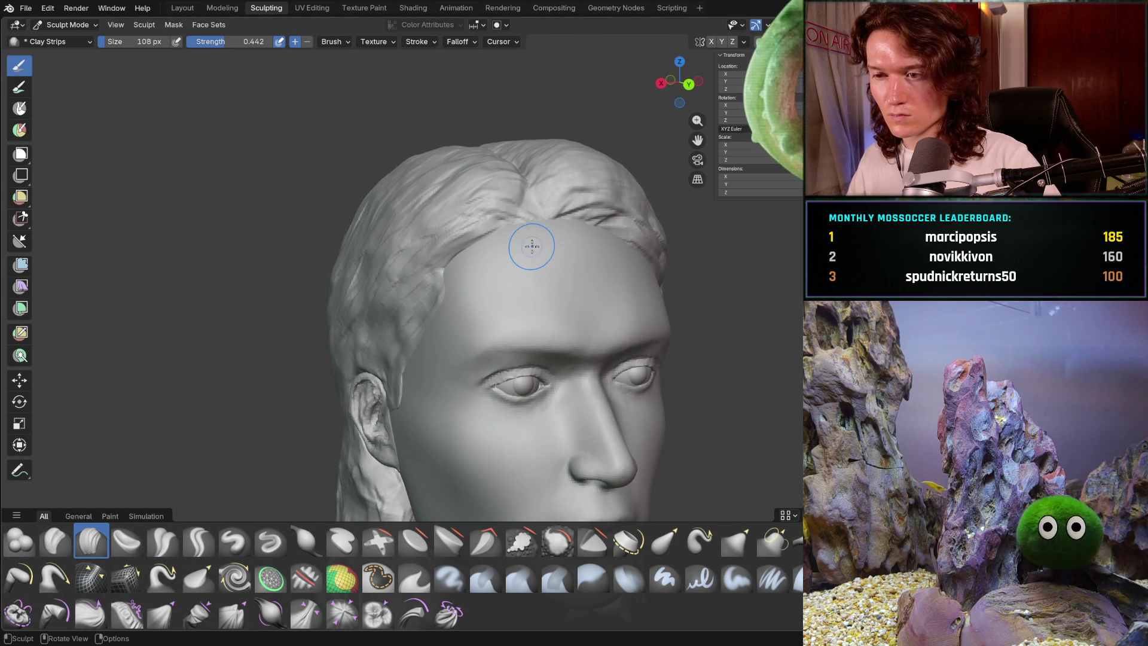
pyautogui.scroll(6, 532, 246)
pyautogui.scroll(-3, 467, 224)
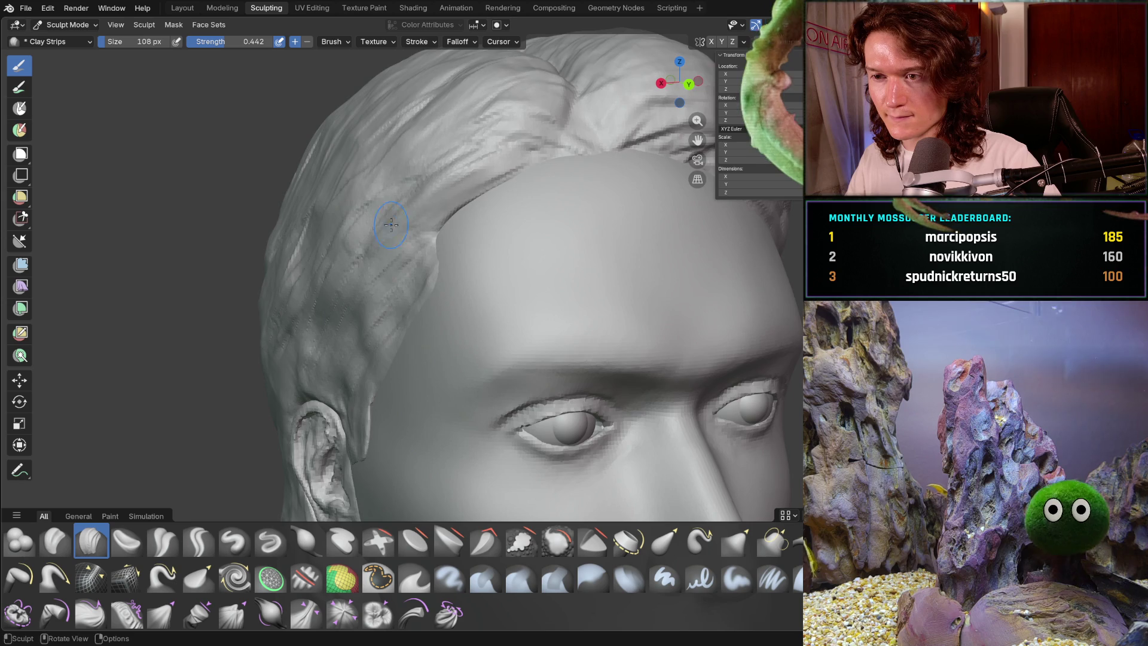
pyautogui.scroll(-6, 433, 207)
pyautogui.moveTo(431, 270)
pyautogui.mouseDown(button='middle')
pyautogui.moveTo(339, 283)
pyautogui.moveTo(502, 285)
pyautogui.mouseUp(button='middle')
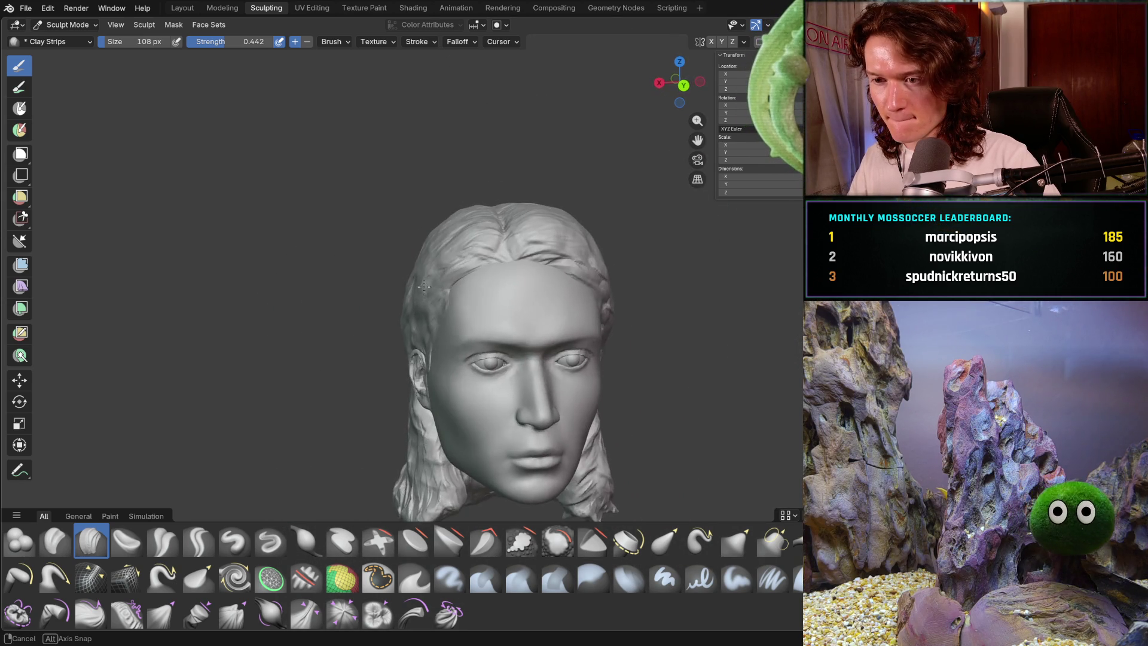
pyautogui.scroll(4, 467, 287)
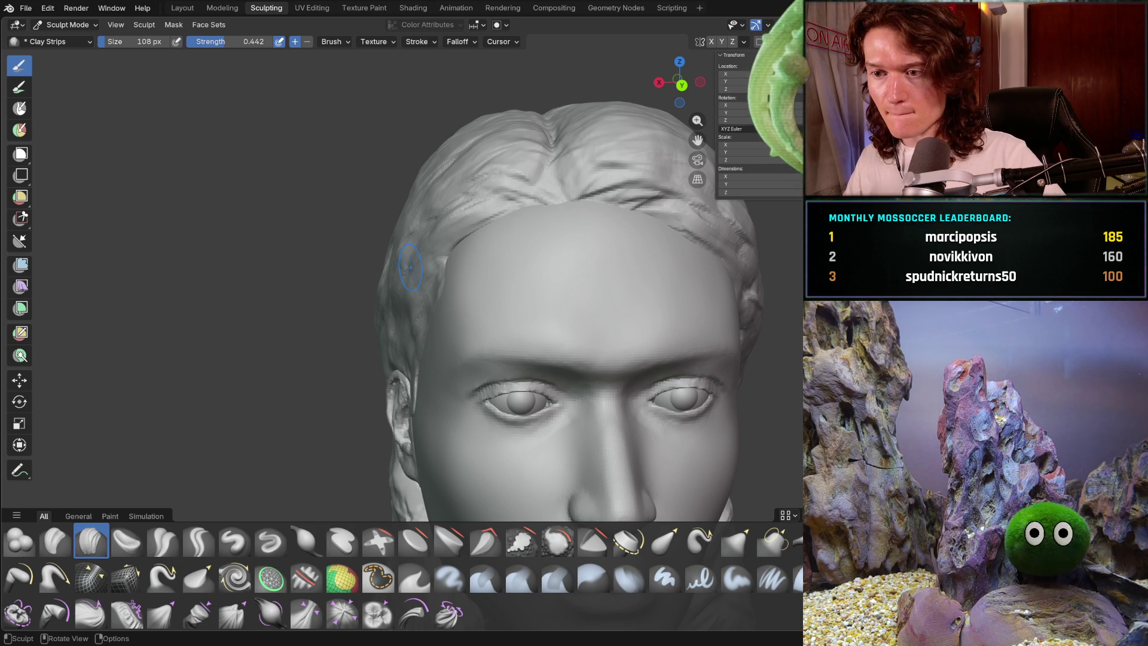
pyautogui.moveTo(390, 306); pyautogui.dragTo(437, 286, button='middle')
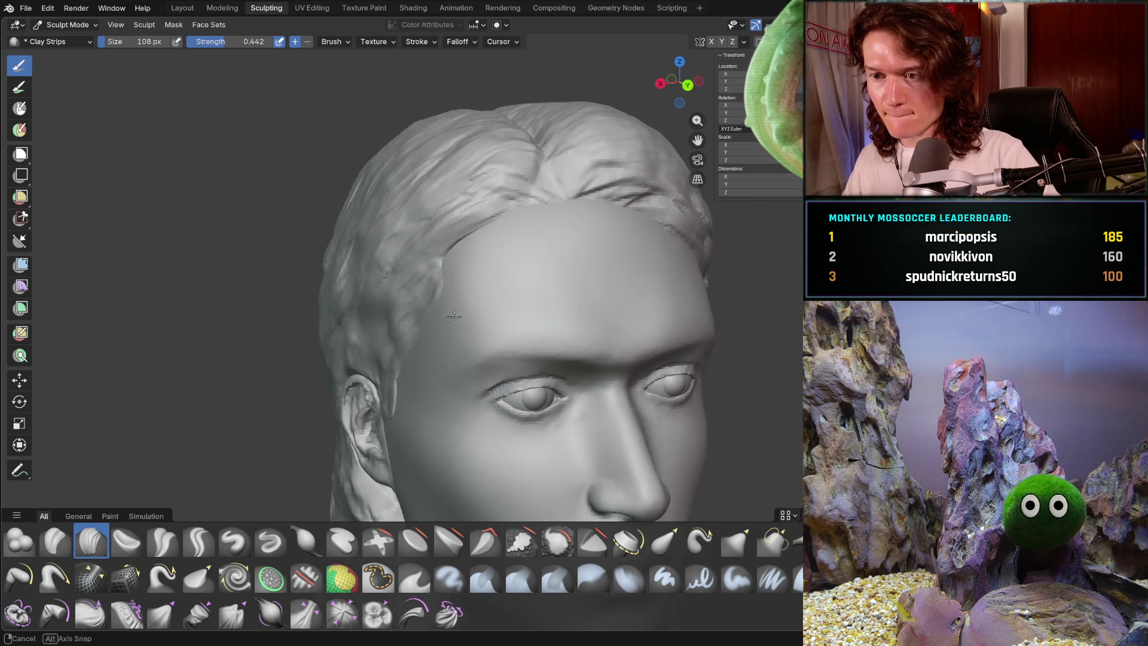
pyautogui.scroll(5, 437, 286)
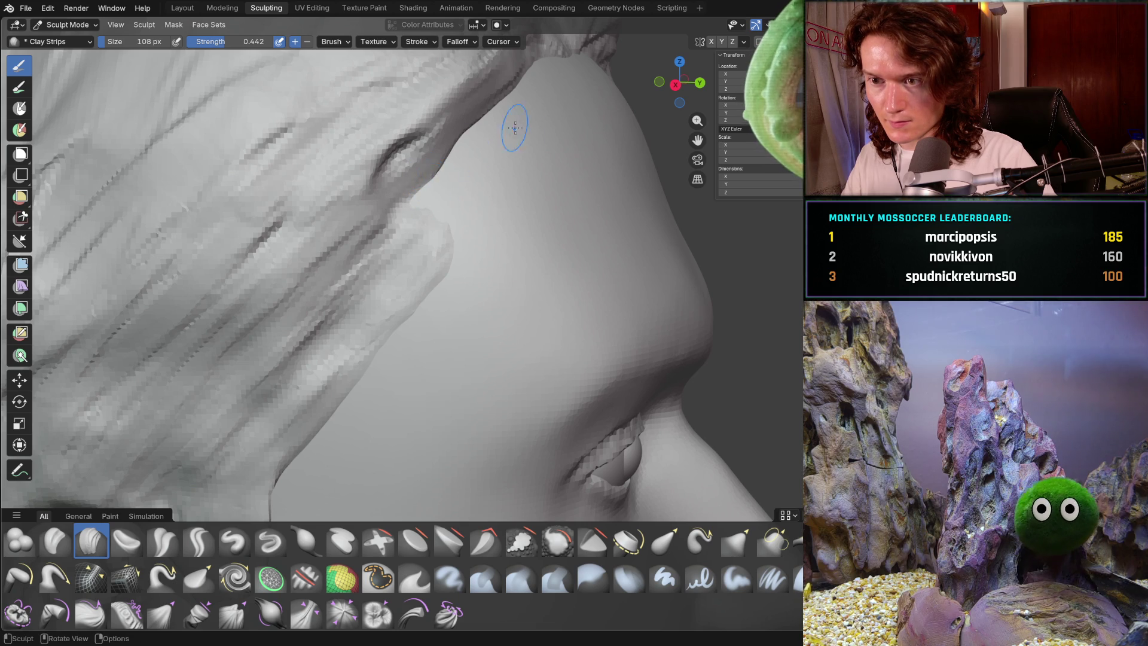
pyautogui.scroll(-6, 421, 198)
pyautogui.moveTo(501, 288)
pyautogui.mouseDown(button='middle')
pyautogui.moveTo(484, 278)
pyautogui.moveTo(455, 182)
pyautogui.moveTo(377, 207)
pyautogui.moveTo(358, 134)
pyautogui.mouseUp(button='middle')
pyautogui.scroll(-6, 446, 198)
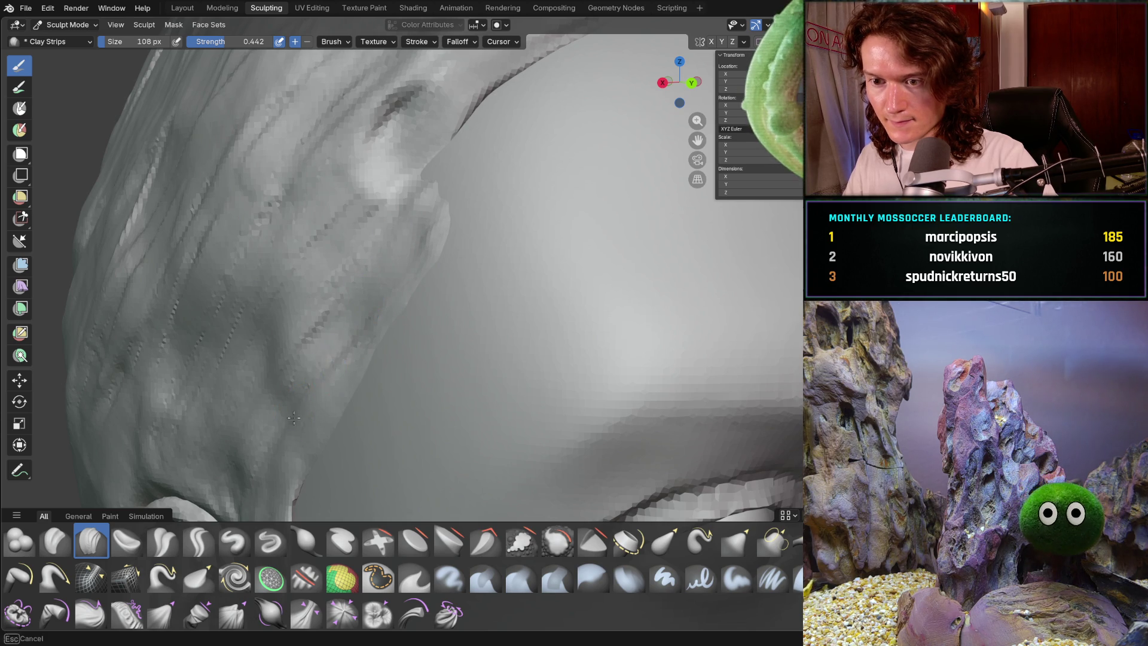
pyautogui.moveTo(305, 309); pyautogui.dragTo(252, 386)
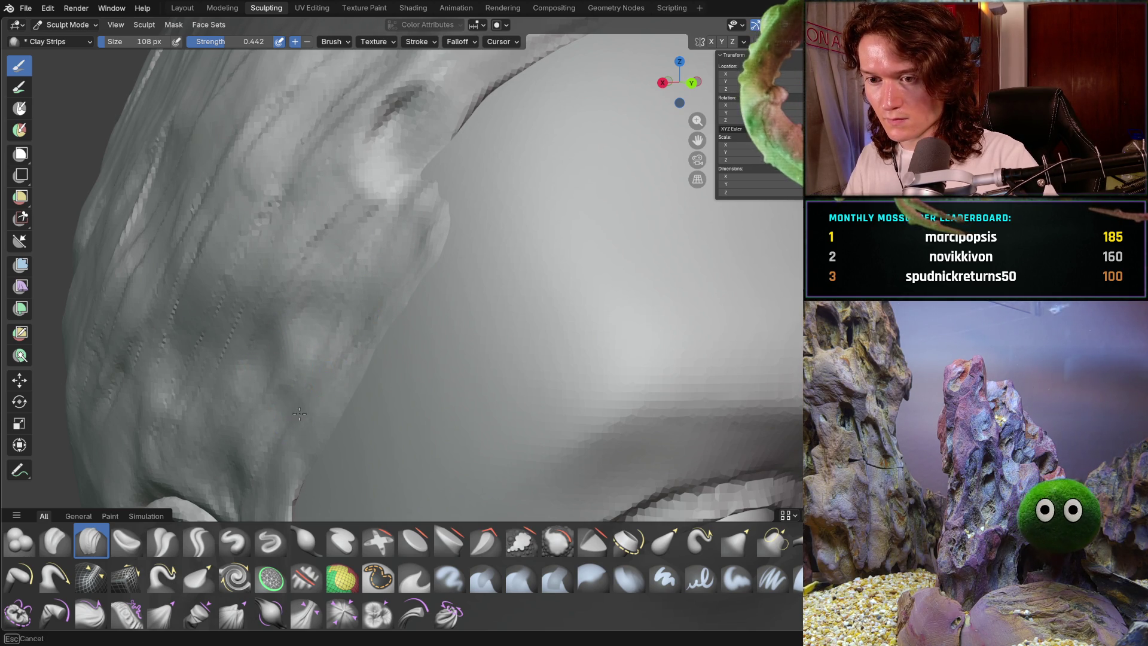
pyautogui.scroll(-5, 300, 413)
pyautogui.moveTo(299, 395); pyautogui.dragTo(377, 388, button='middle')
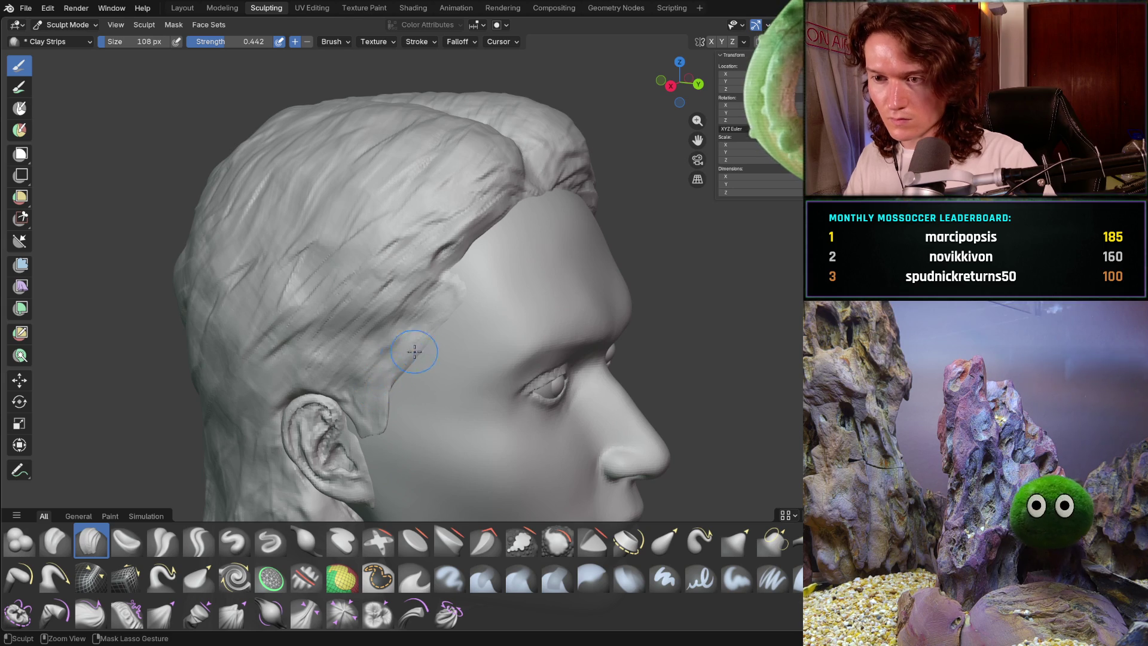
pyautogui.moveTo(453, 336)
pyautogui.mouseDown(button='middle')
pyautogui.moveTo(526, 339)
pyautogui.moveTo(413, 378)
pyautogui.moveTo(482, 392)
pyautogui.moveTo(449, 387)
pyautogui.mouseUp(button='middle')
pyautogui.scroll(-4, 525, 339)
pyautogui.scroll(6, 409, 357)
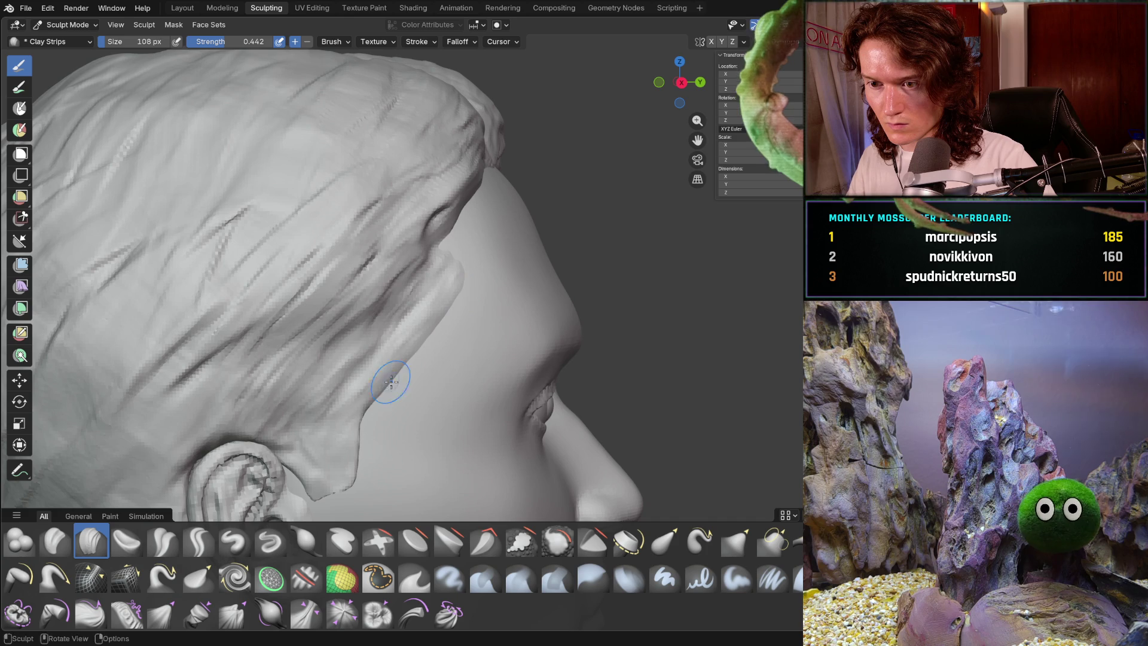
pyautogui.scroll(-4, 396, 373)
pyautogui.moveTo(395, 360)
pyautogui.mouseDown(button='middle')
pyautogui.moveTo(298, 334)
pyautogui.moveTo(440, 333)
pyautogui.moveTo(483, 359)
pyautogui.moveTo(589, 372)
pyautogui.mouseUp(button='middle')
pyautogui.scroll(-4, 440, 333)
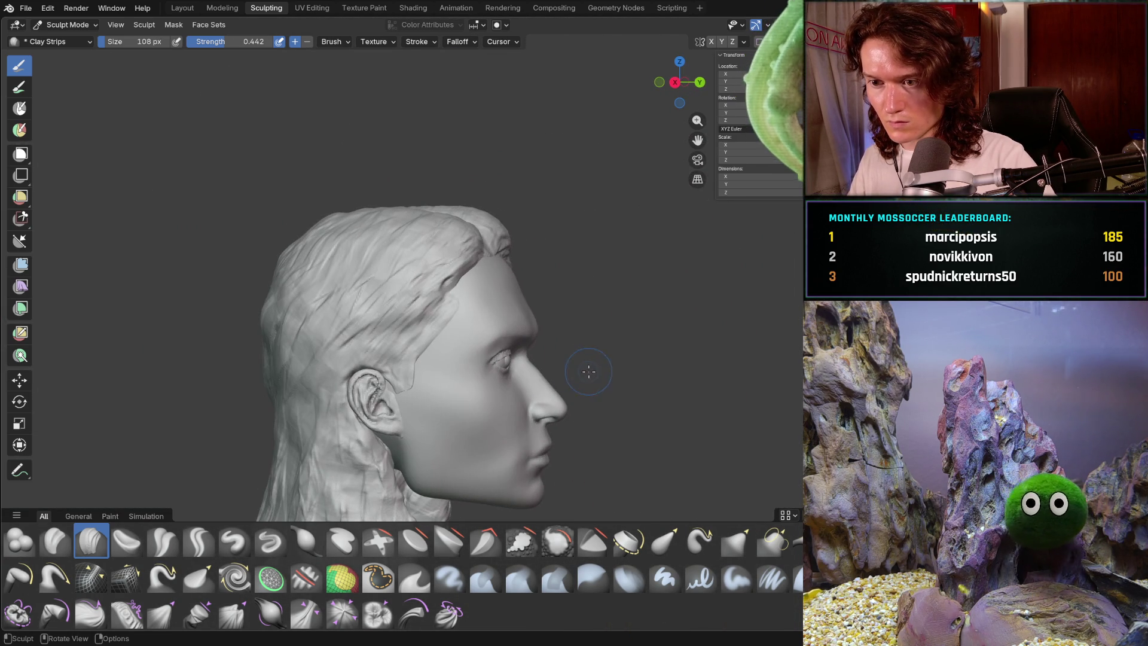
pyautogui.scroll(-4, 456, 357)
pyautogui.moveTo(455, 357); pyautogui.dragTo(403, 394, button='middle')
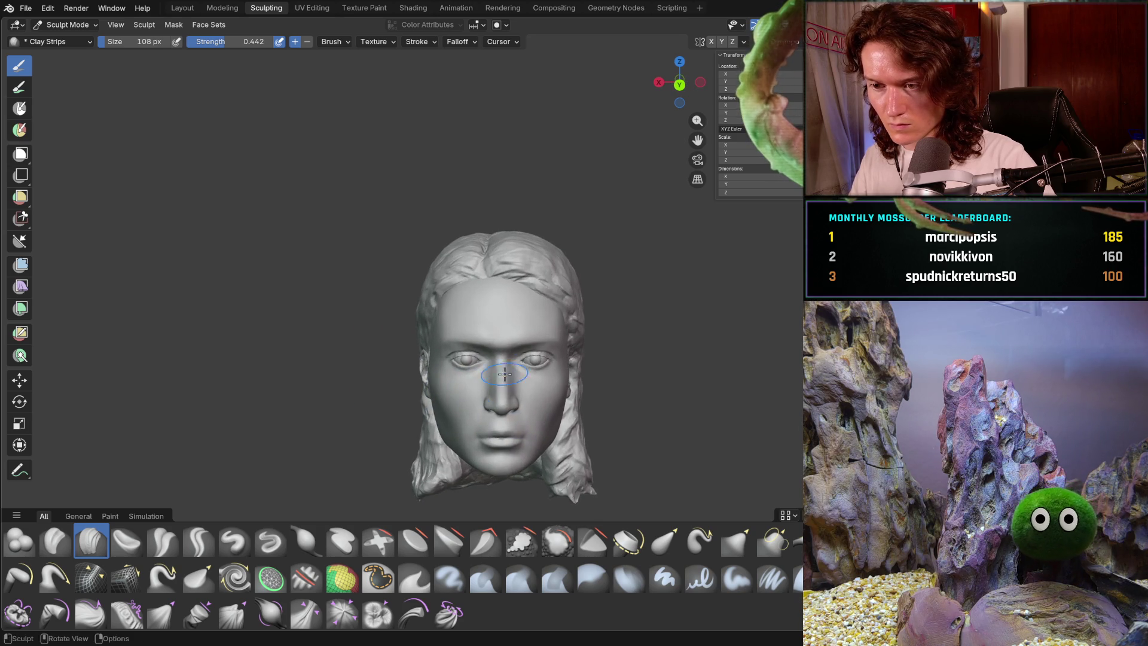
pyautogui.scroll(2, 502, 400)
pyautogui.moveTo(501, 394)
pyautogui.mouseDown(button='middle')
pyautogui.moveTo(519, 352)
pyautogui.moveTo(575, 373)
pyautogui.mouseUp(button='middle')
pyautogui.scroll(2, 475, 362)
pyautogui.scroll(2, 475, 362)
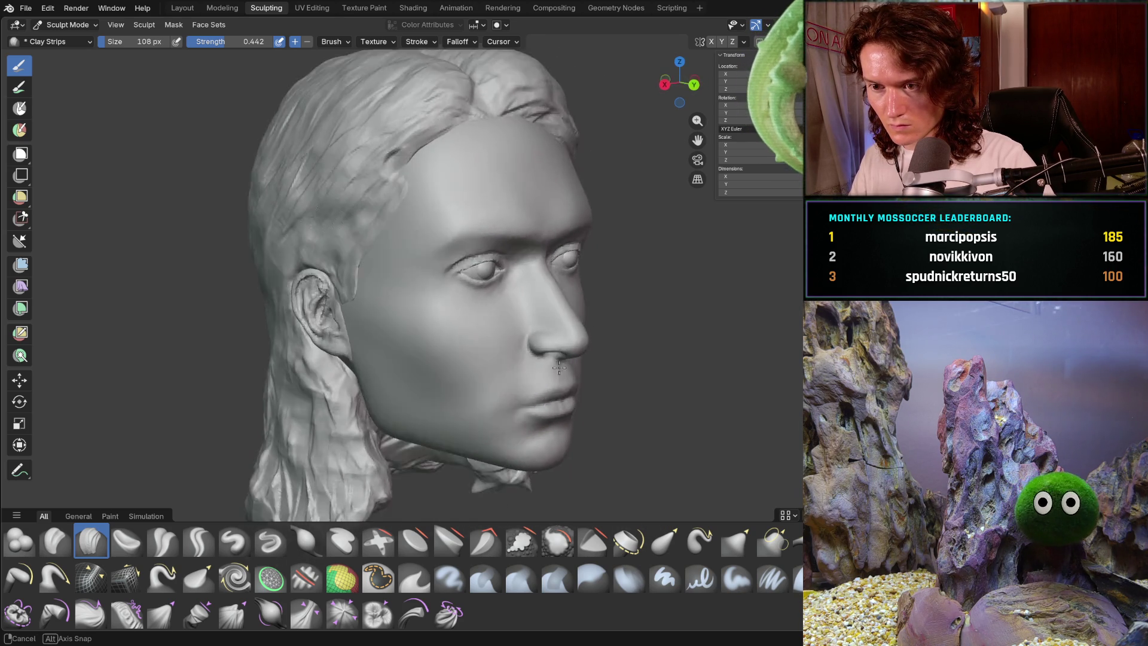
pyautogui.scroll(3, 574, 373)
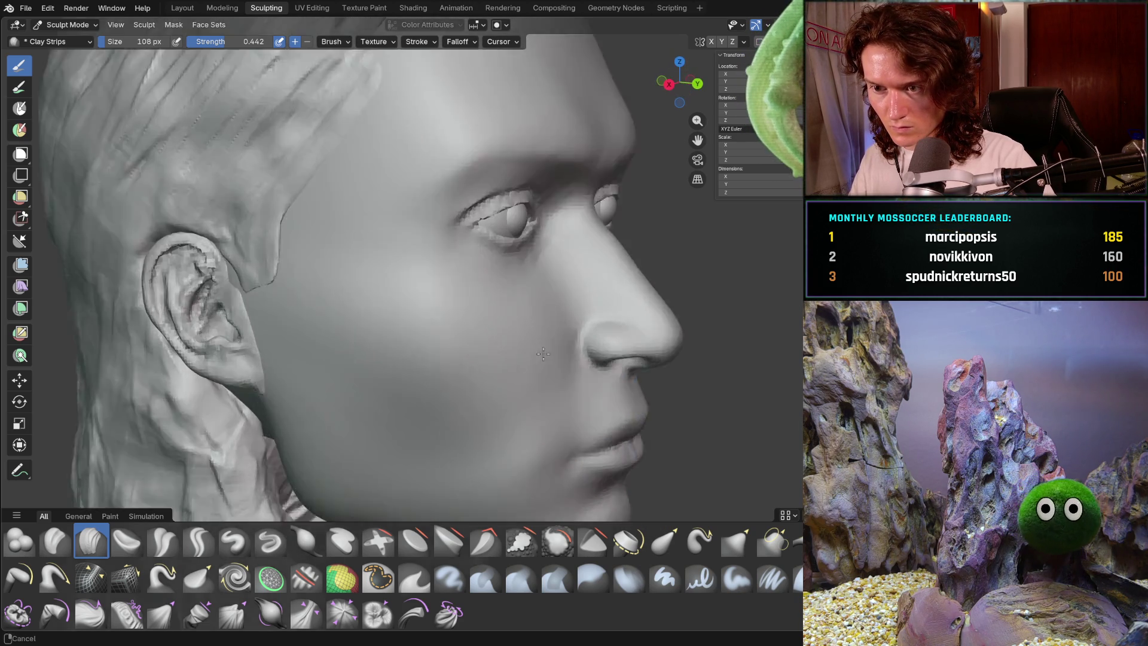
pyautogui.scroll(3, 574, 373)
pyautogui.moveTo(574, 373)
pyautogui.mouseDown(button='middle')
pyautogui.moveTo(452, 261)
pyautogui.moveTo(408, 279)
pyautogui.moveTo(391, 311)
pyautogui.moveTo(412, 300)
pyautogui.moveTo(421, 318)
pyautogui.moveTo(395, 345)
pyautogui.moveTo(312, 389)
pyautogui.moveTo(399, 357)
pyautogui.moveTo(530, 337)
pyautogui.moveTo(467, 346)
pyautogui.moveTo(412, 314)
pyautogui.moveTo(391, 362)
pyautogui.moveTo(269, 358)
pyautogui.moveTo(418, 365)
pyautogui.moveTo(407, 356)
pyautogui.moveTo(482, 377)
pyautogui.moveTo(432, 372)
pyautogui.moveTo(445, 362)
pyautogui.moveTo(373, 430)
pyautogui.mouseUp(button='middle')
pyautogui.scroll(-4, 400, 296)
pyautogui.scroll(3, 403, 354)
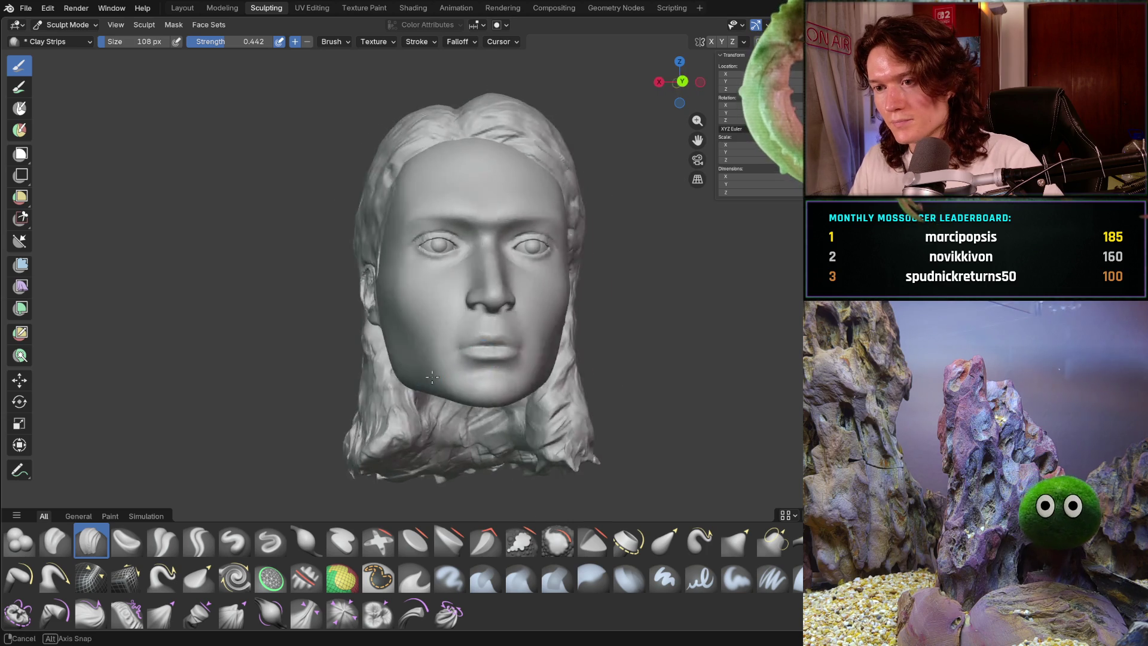
pyautogui.scroll(2, 373, 430)
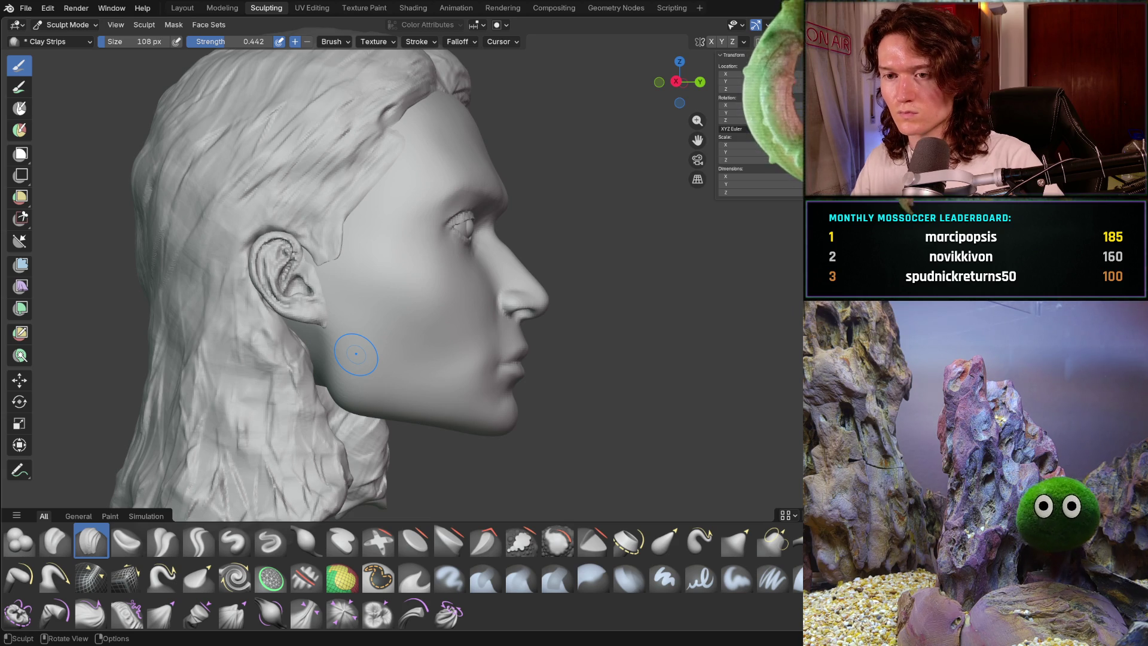
# Step: Set the Clay Strips brush to strength 1.0 and size 144 px
pyautogui.moveTo(356, 353); pyautogui.dragTo(486, 290, button='middle')
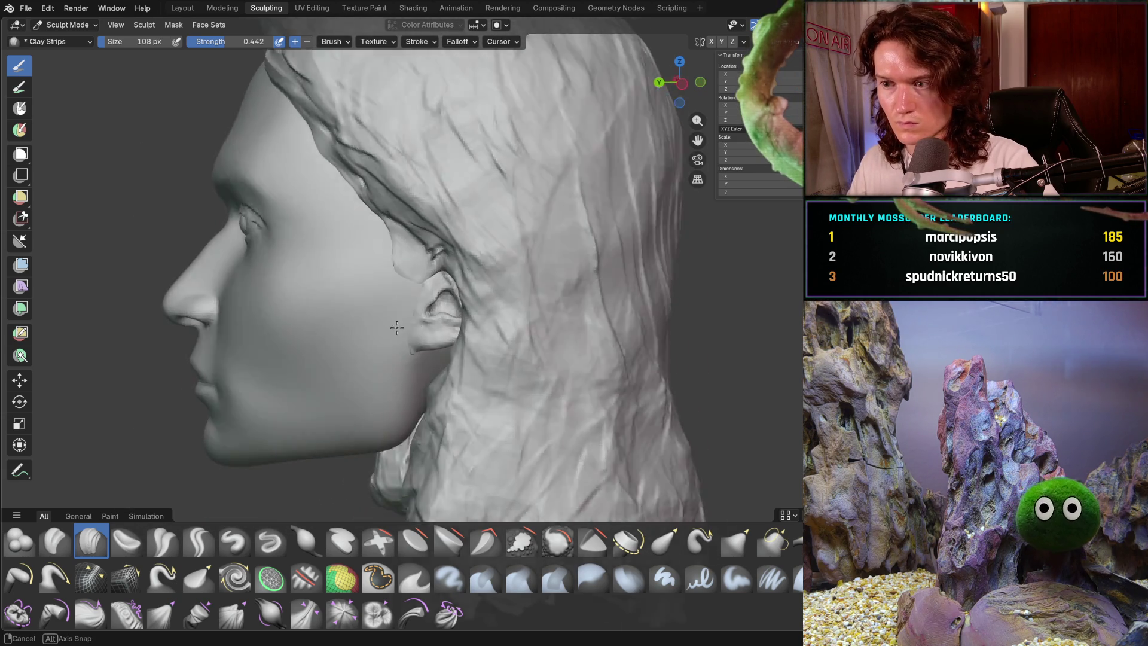
pyautogui.scroll(2, 487, 290)
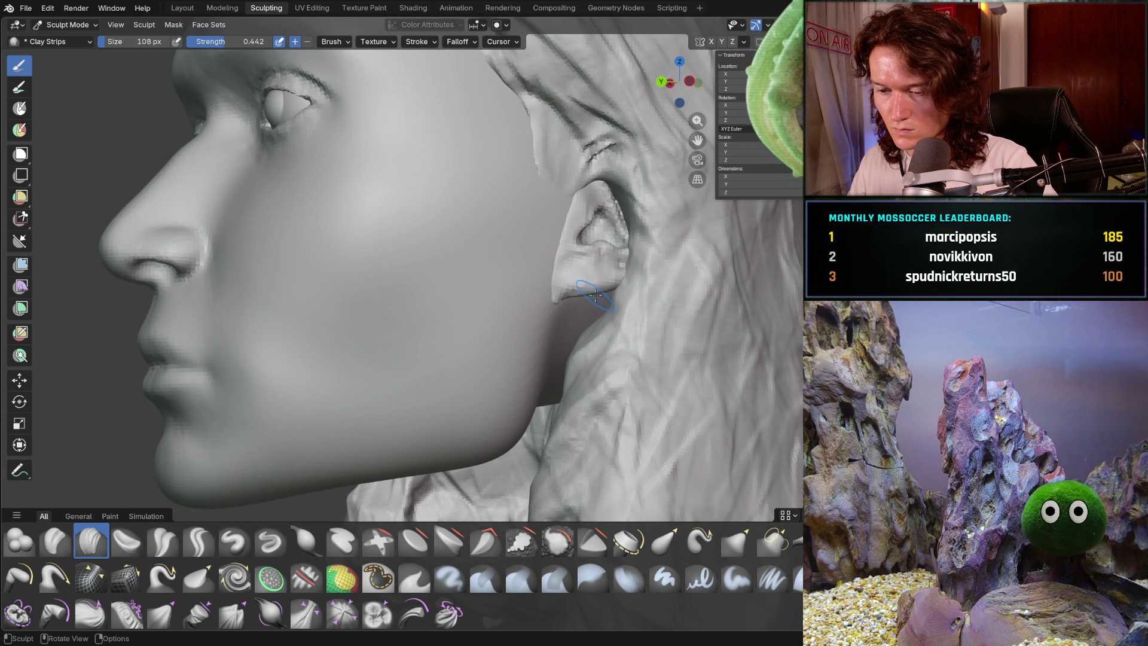
pyautogui.press('f')
pyautogui.click(627, 306)
pyautogui.moveTo(628, 314)
pyautogui.mouseDown(button='middle')
pyautogui.moveTo(632, 371)
pyautogui.moveTo(619, 358)
pyautogui.mouseUp(button='middle')
pyautogui.hotkey('shift', 'f')
pyautogui.click(704, 371)
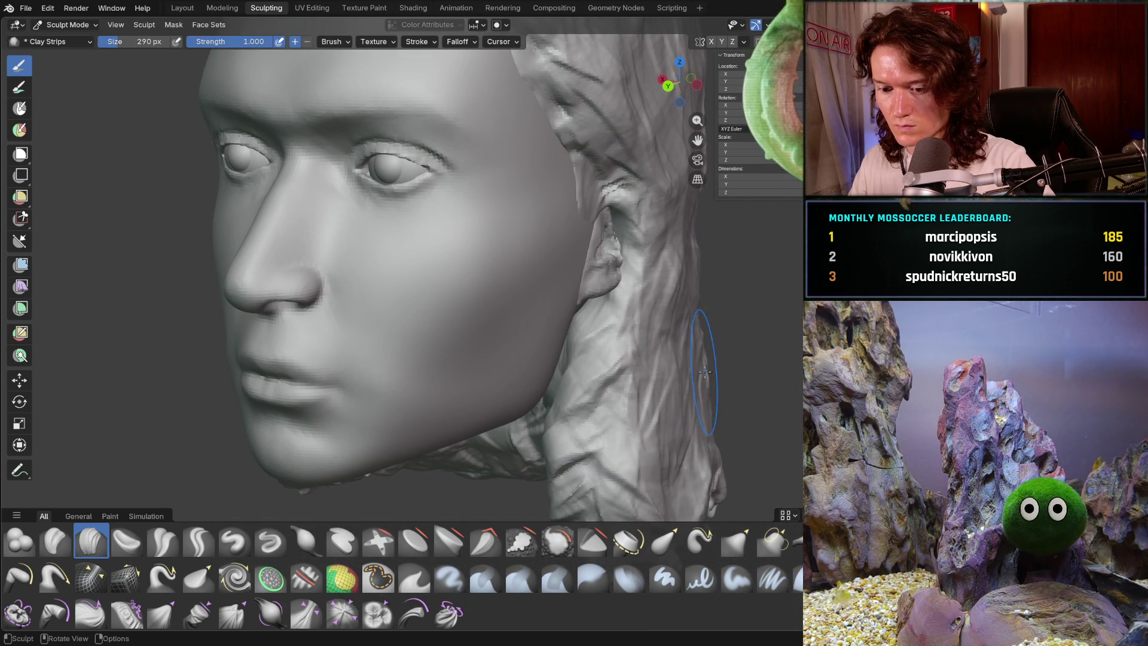
pyautogui.press('f')
pyautogui.click(627, 341)
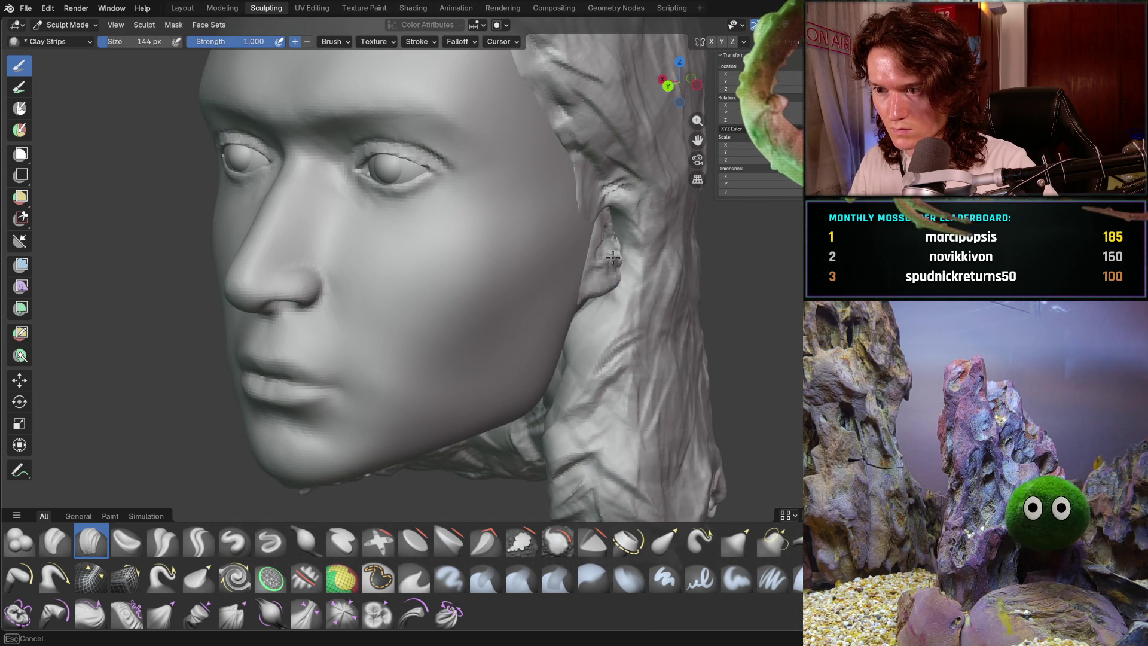
# Step: Sculpt strand strokes into the hair along the neck and behind the ear
pyautogui.moveTo(613, 296); pyautogui.dragTo(550, 408, button='middle')
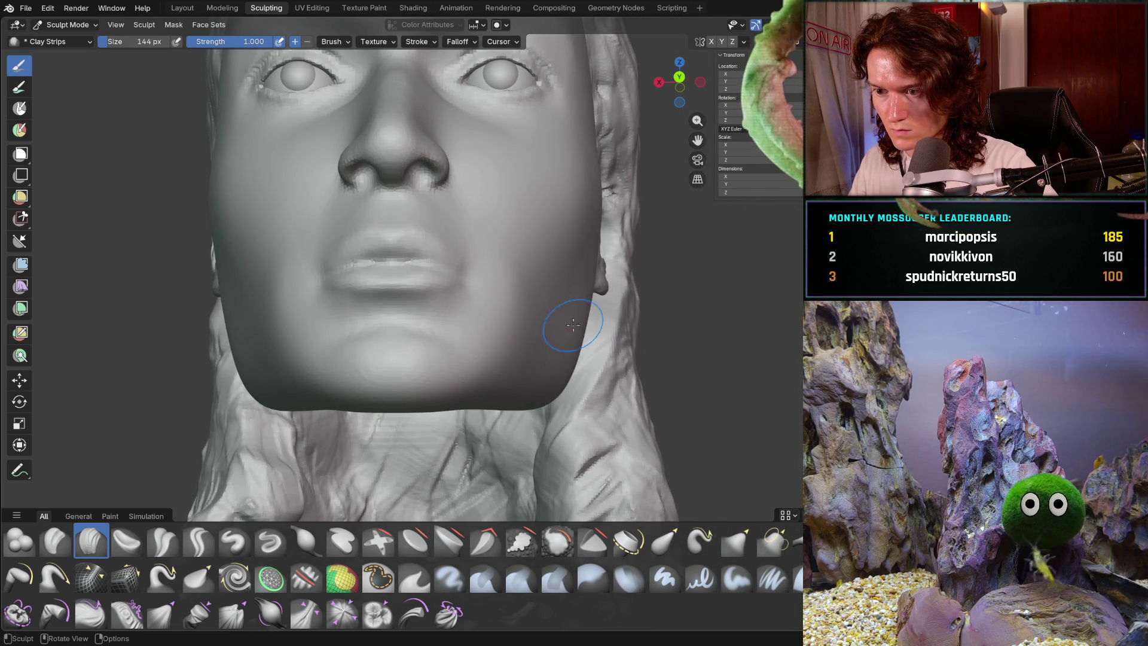
pyautogui.moveTo(572, 324); pyautogui.dragTo(594, 327, button='middle')
pyautogui.moveTo(537, 368)
pyautogui.mouseDown()
pyautogui.moveTo(502, 466)
pyautogui.moveTo(539, 431)
pyautogui.mouseUp()
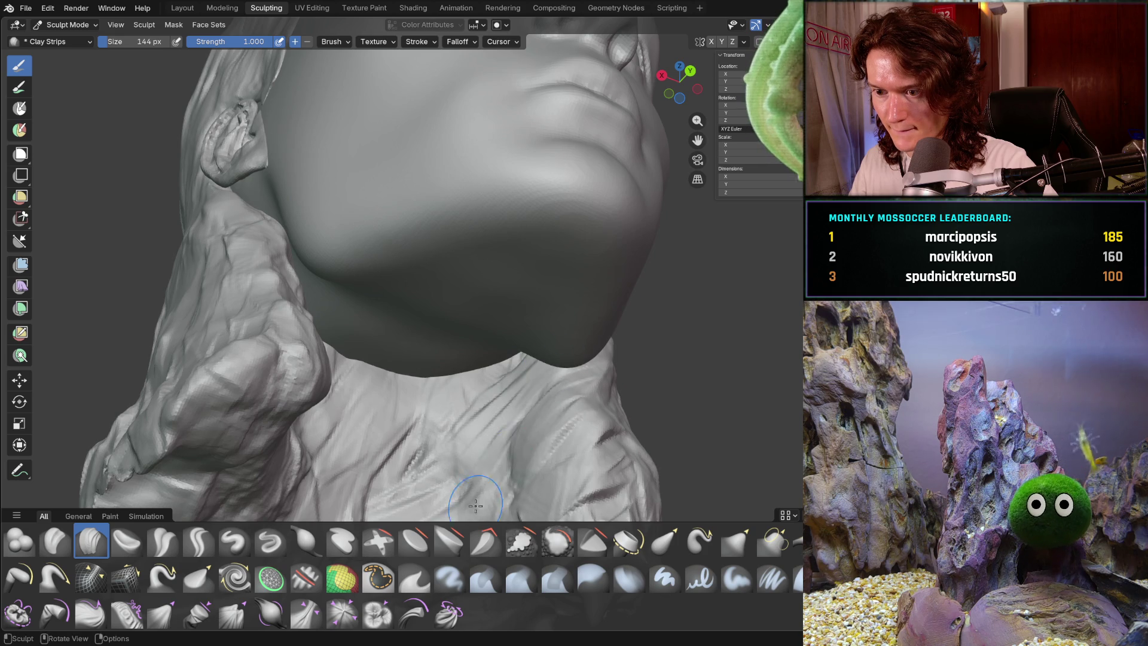
pyautogui.moveTo(502, 431); pyautogui.dragTo(566, 351, button='middle')
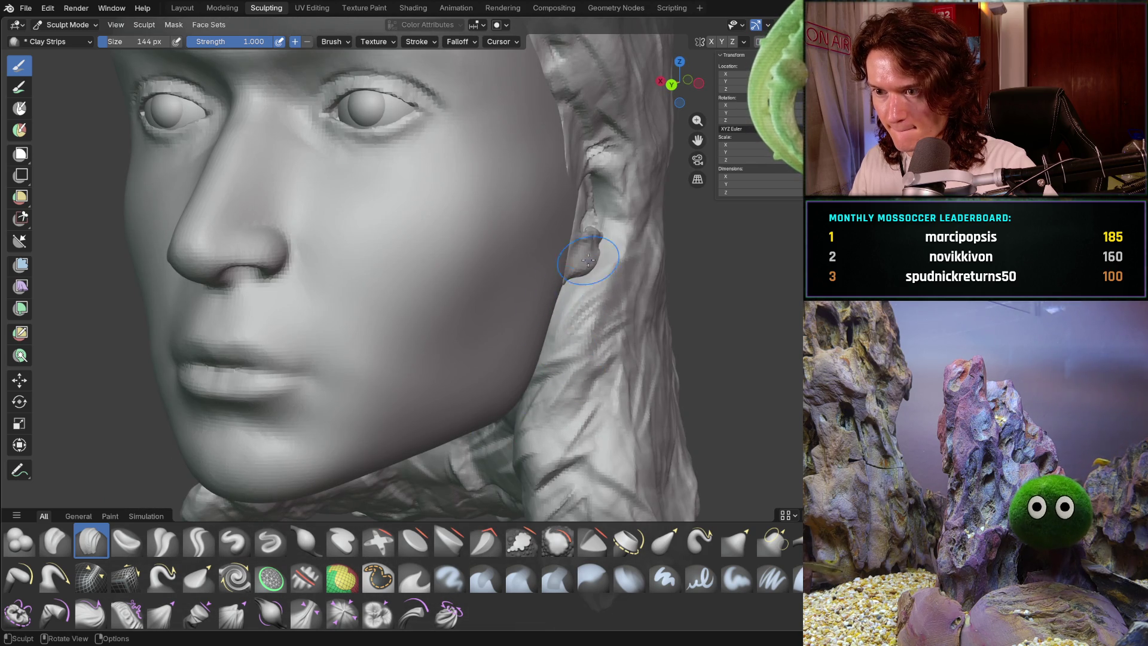
pyautogui.moveTo(587, 260); pyautogui.dragTo(572, 257, button='middle')
pyautogui.moveTo(592, 231); pyautogui.dragTo(610, 207)
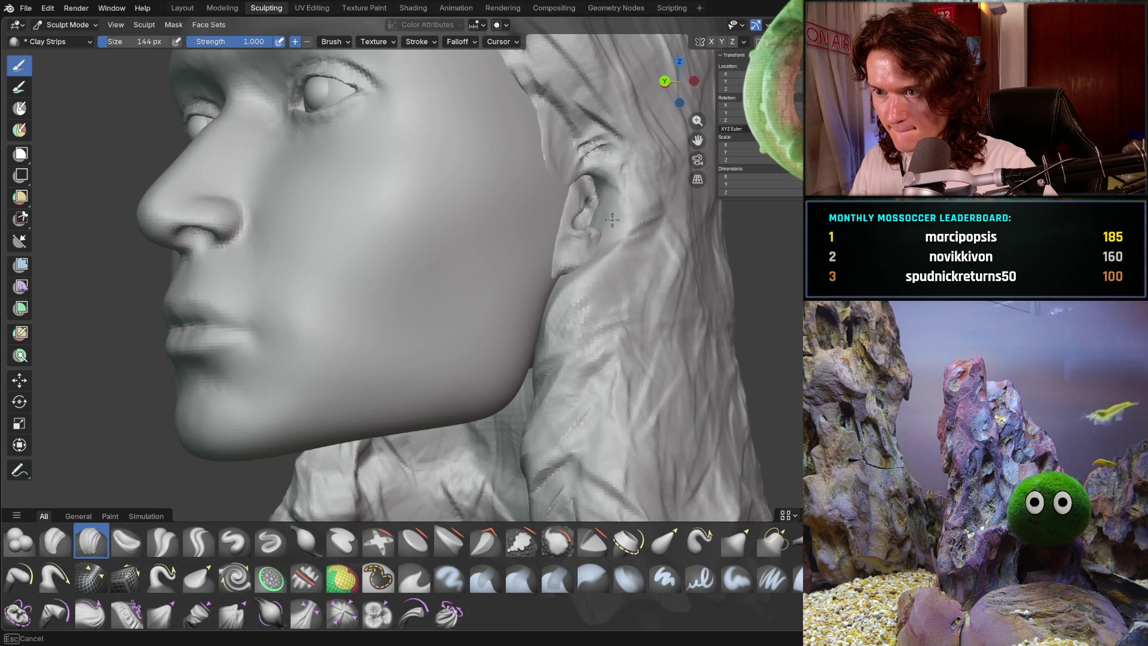
pyautogui.moveTo(625, 227); pyautogui.dragTo(619, 229, button='middle')
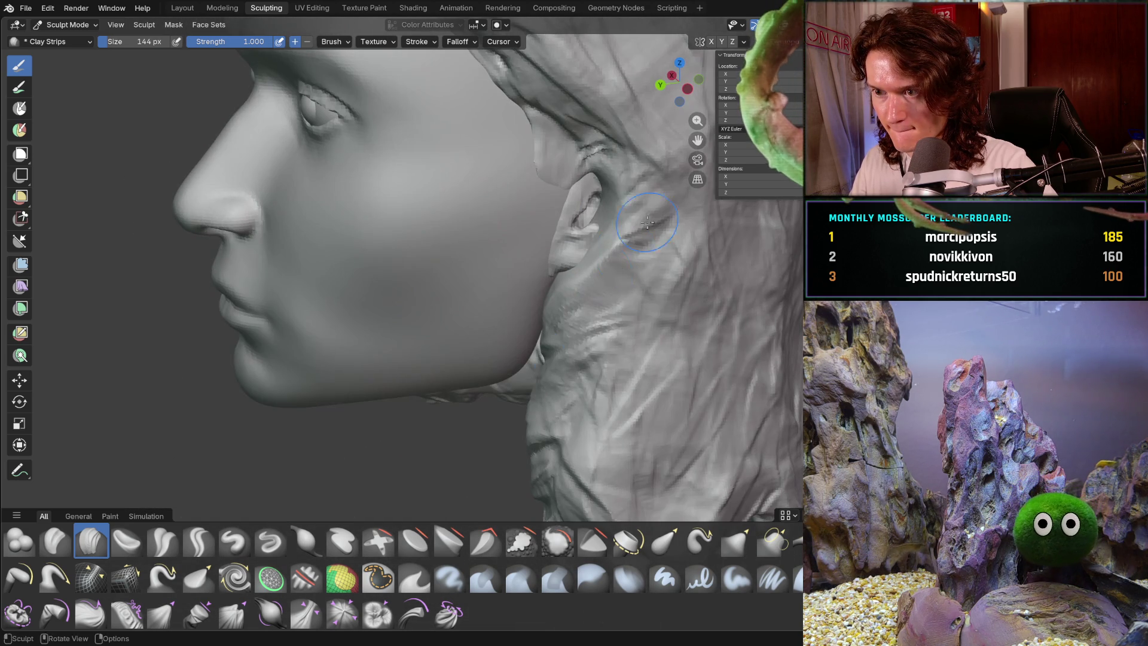
pyautogui.moveTo(611, 233); pyautogui.dragTo(601, 377)
# Step: Add more strand strokes to the neck hair and the hair surface beside the neck
pyautogui.moveTo(591, 385); pyautogui.dragTo(507, 471, button='middle')
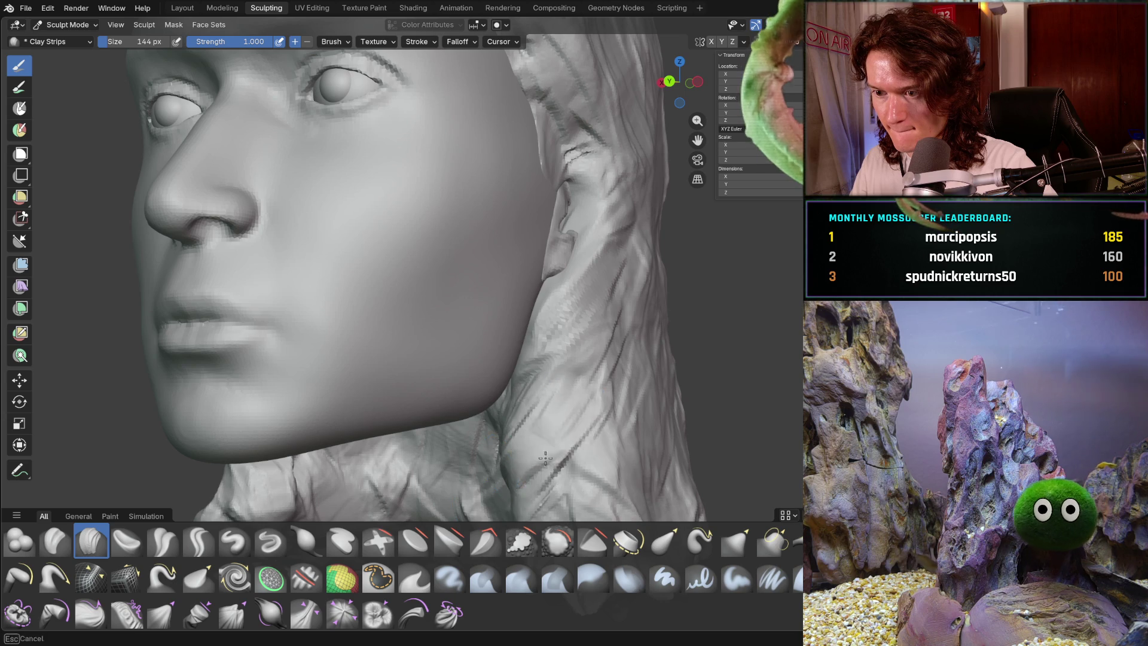
pyautogui.moveTo(516, 466); pyautogui.dragTo(592, 431)
pyautogui.moveTo(574, 350); pyautogui.dragTo(565, 448)
pyautogui.moveTo(565, 413); pyautogui.dragTo(603, 328, button='middle')
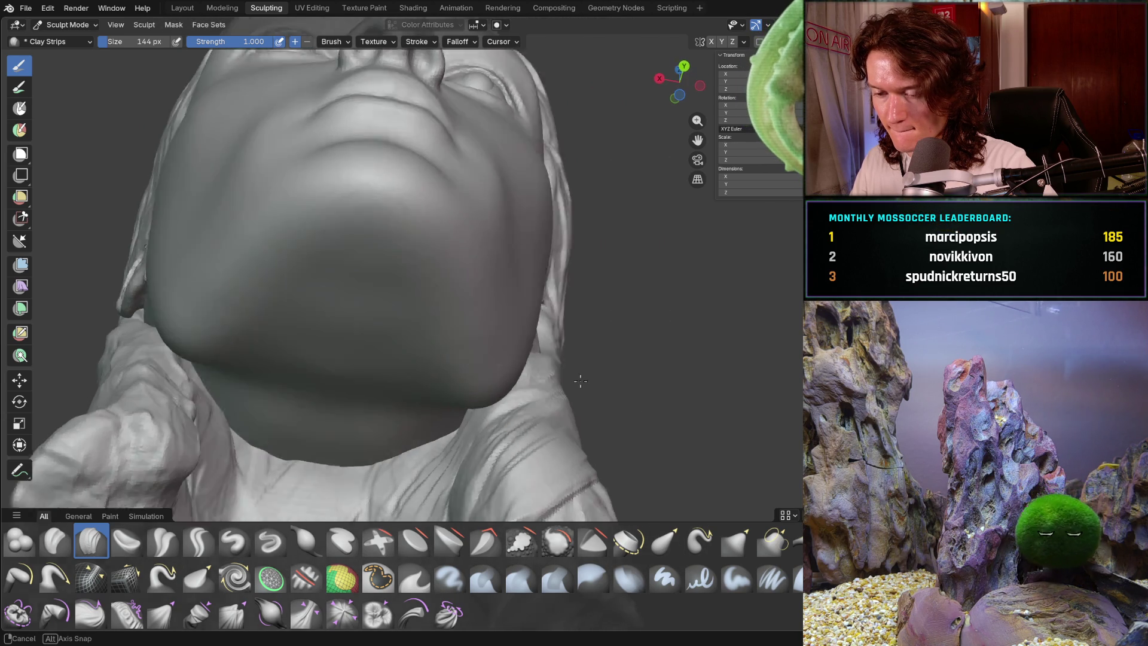
pyautogui.moveTo(573, 453)
pyautogui.mouseDown(button='middle')
pyautogui.moveTo(502, 484)
pyautogui.moveTo(439, 482)
pyautogui.moveTo(430, 467)
pyautogui.mouseUp(button='middle')
pyautogui.scroll(4, 431, 430)
pyautogui.scroll(3, 501, 372)
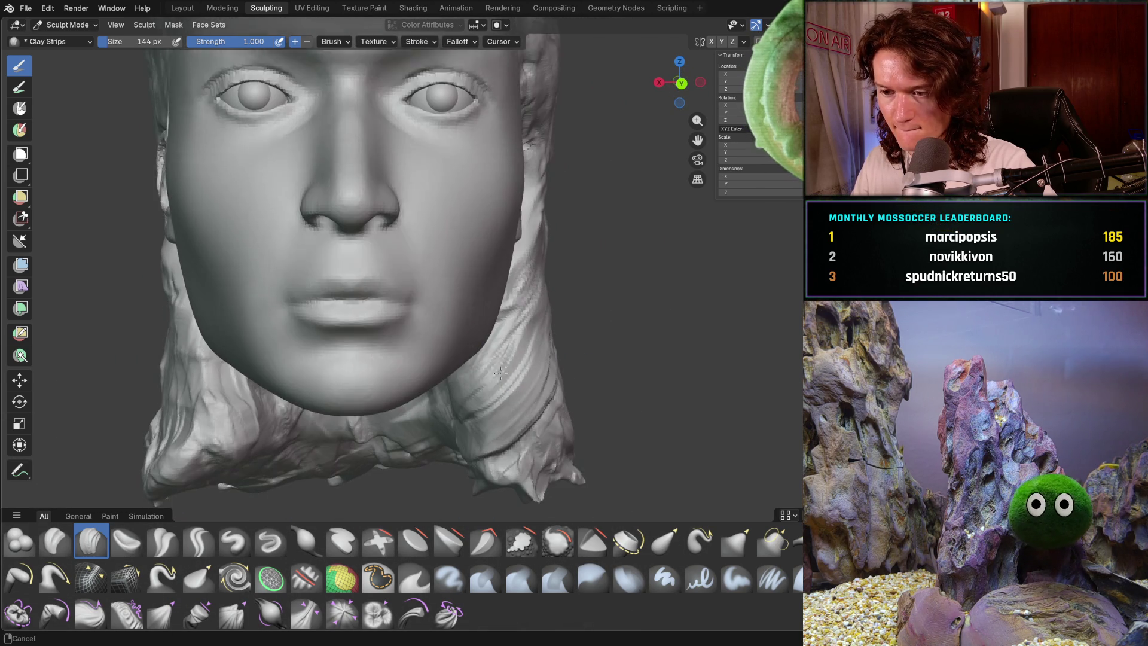
pyautogui.scroll(1, 501, 372)
pyautogui.scroll(4, 507, 368)
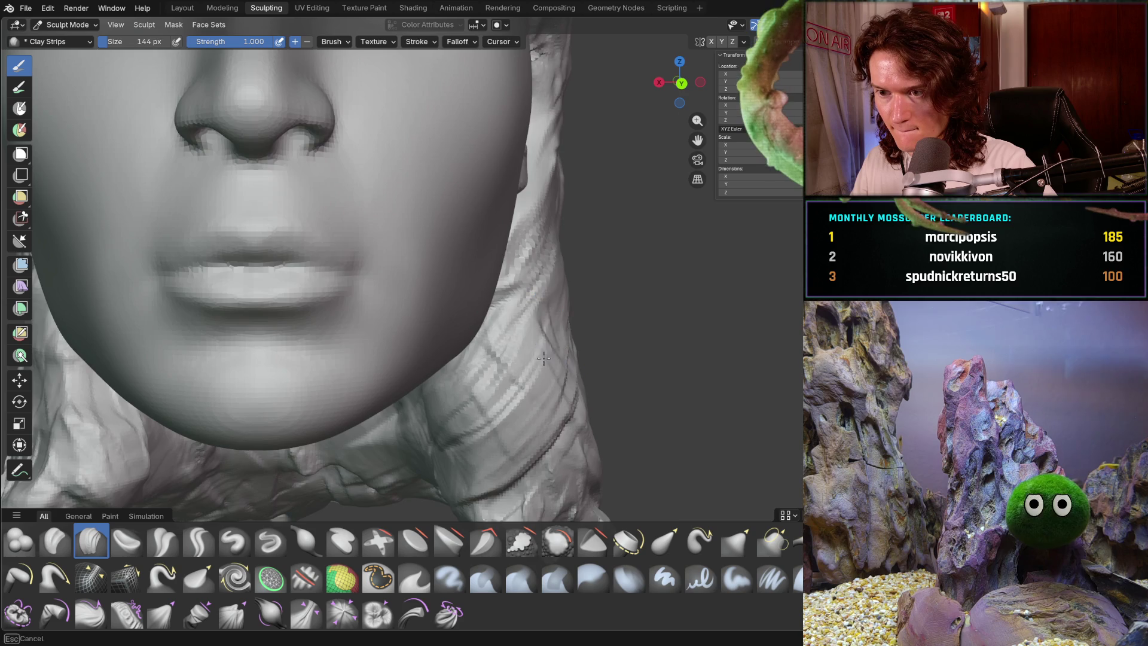
pyautogui.moveTo(539, 341); pyautogui.dragTo(484, 323, button='middle')
pyautogui.moveTo(580, 254)
pyautogui.mouseDown()
pyautogui.moveTo(538, 467)
pyautogui.moveTo(656, 384)
pyautogui.moveTo(692, 480)
pyautogui.mouseUp()
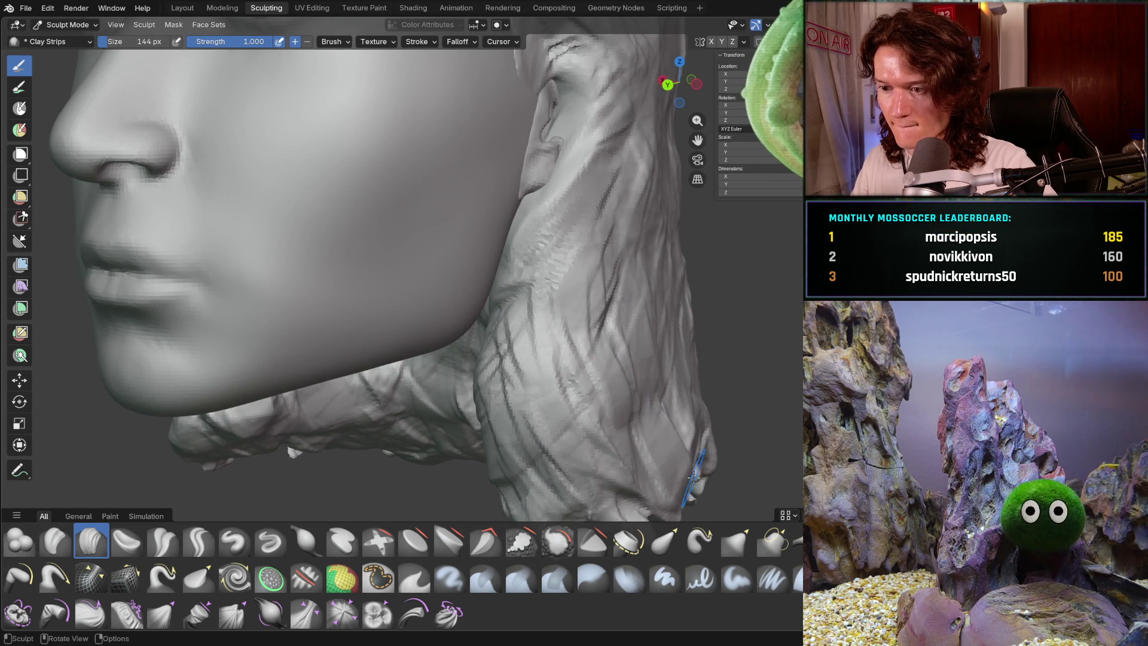
pyautogui.scroll(-4, 644, 383)
pyautogui.moveTo(628, 376); pyautogui.dragTo(547, 359, button='middle')
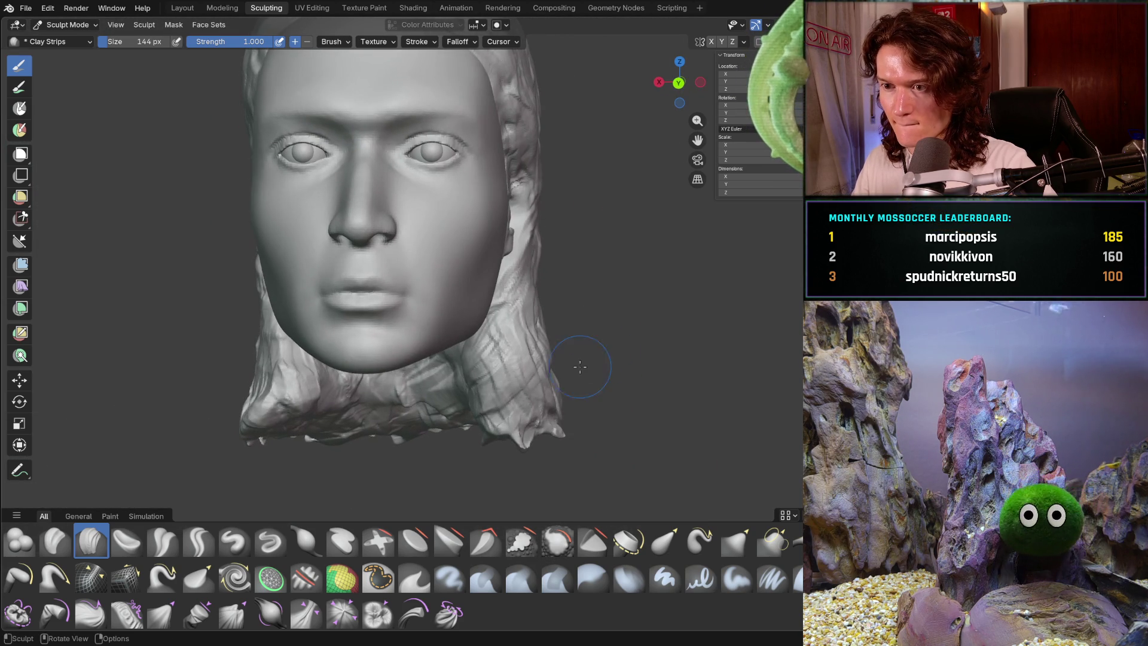
pyautogui.scroll(2, 541, 359)
pyautogui.scroll(2, 541, 358)
pyautogui.scroll(4, 520, 354)
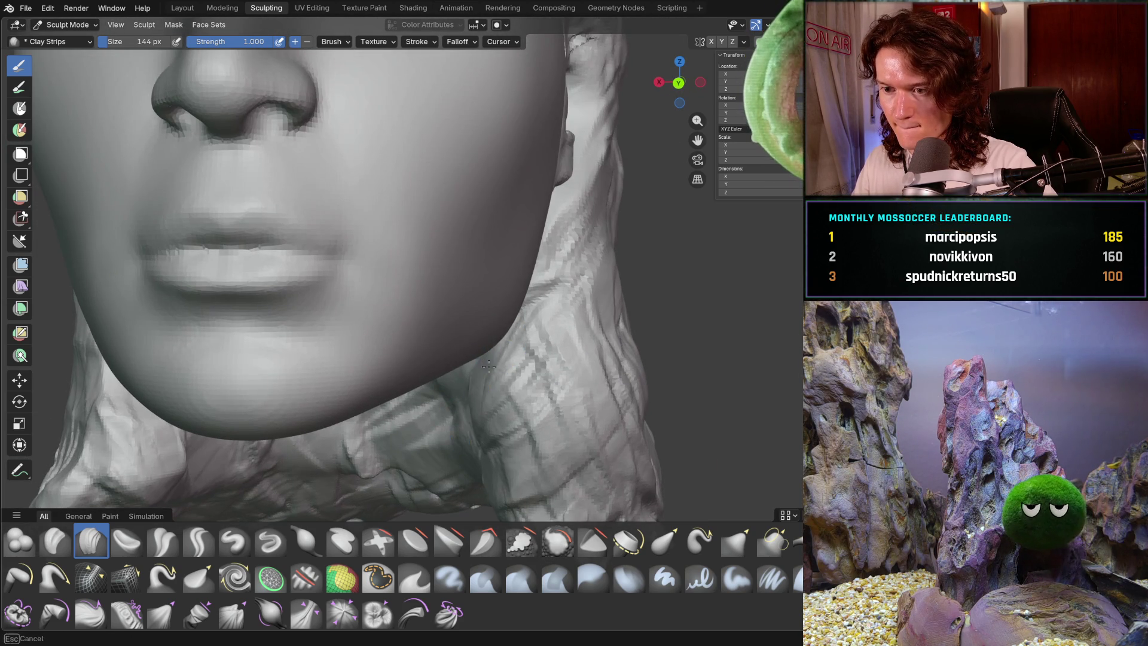
# Step: Smooth and re-stroke the hair strands near the neck and just below the ear, checking both sides of the head
pyautogui.moveTo(517, 294); pyautogui.dragTo(523, 274, button='middle')
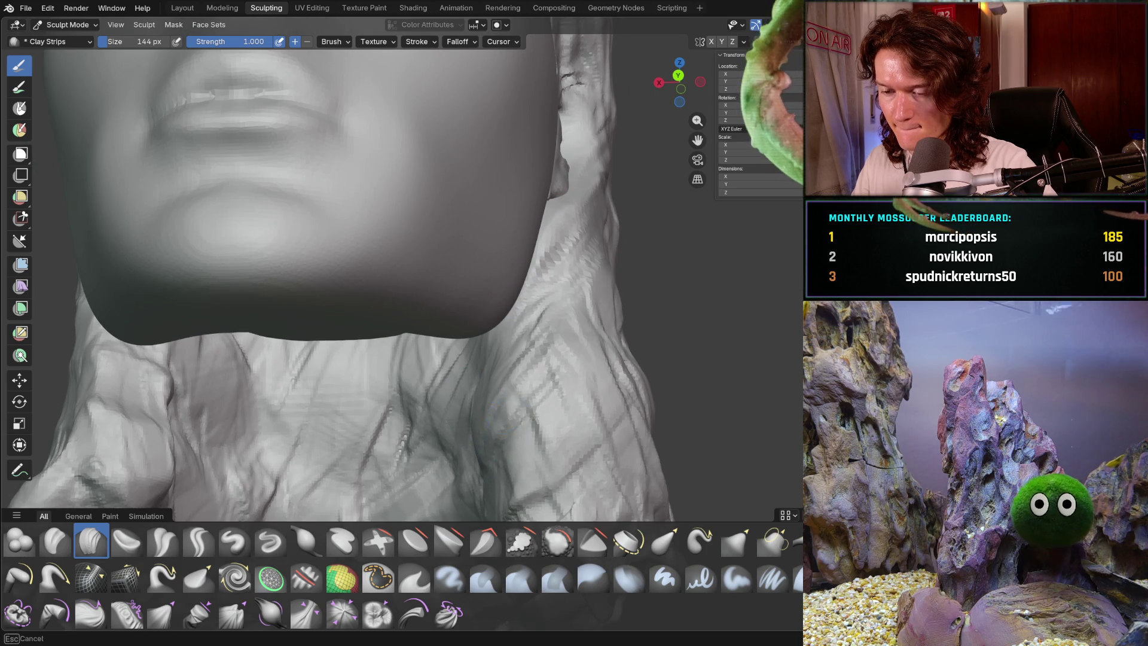
pyautogui.press('Home')
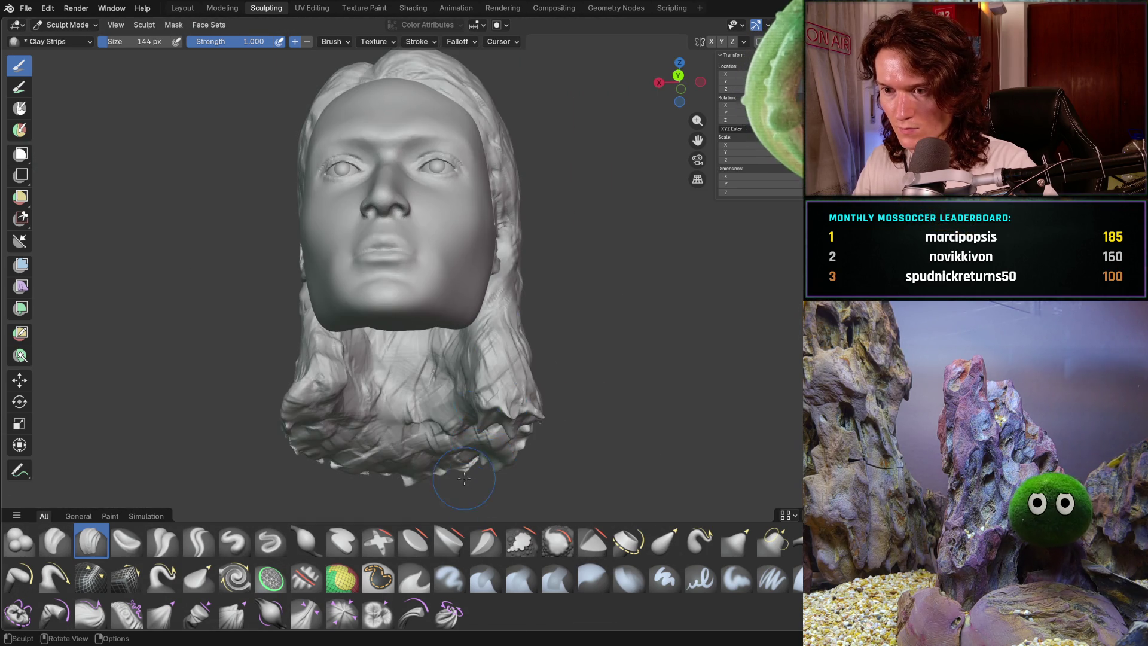
pyautogui.moveTo(463, 478)
pyautogui.mouseDown(button='middle')
pyautogui.moveTo(449, 359)
pyautogui.moveTo(506, 350)
pyautogui.moveTo(574, 386)
pyautogui.mouseUp(button='middle')
pyautogui.scroll(3, 431, 269)
pyautogui.scroll(2, 592, 403)
pyautogui.moveTo(615, 405)
pyautogui.mouseDown()
pyautogui.moveTo(646, 359)
pyautogui.moveTo(619, 395)
pyautogui.moveTo(655, 377)
pyautogui.moveTo(733, 432)
pyautogui.mouseUp()
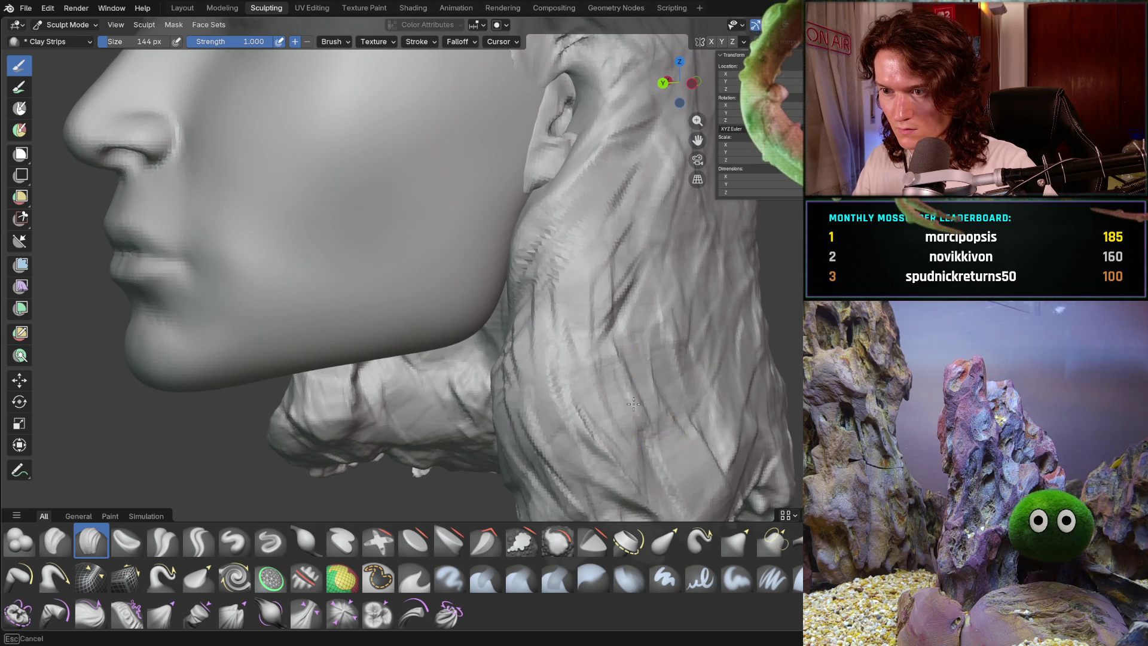
pyautogui.moveTo(628, 351); pyautogui.dragTo(619, 448)
pyautogui.moveTo(575, 324); pyautogui.dragTo(566, 412)
pyautogui.moveTo(583, 359); pyautogui.dragTo(561, 445)
pyautogui.moveTo(560, 446); pyautogui.dragTo(403, 296, button='middle')
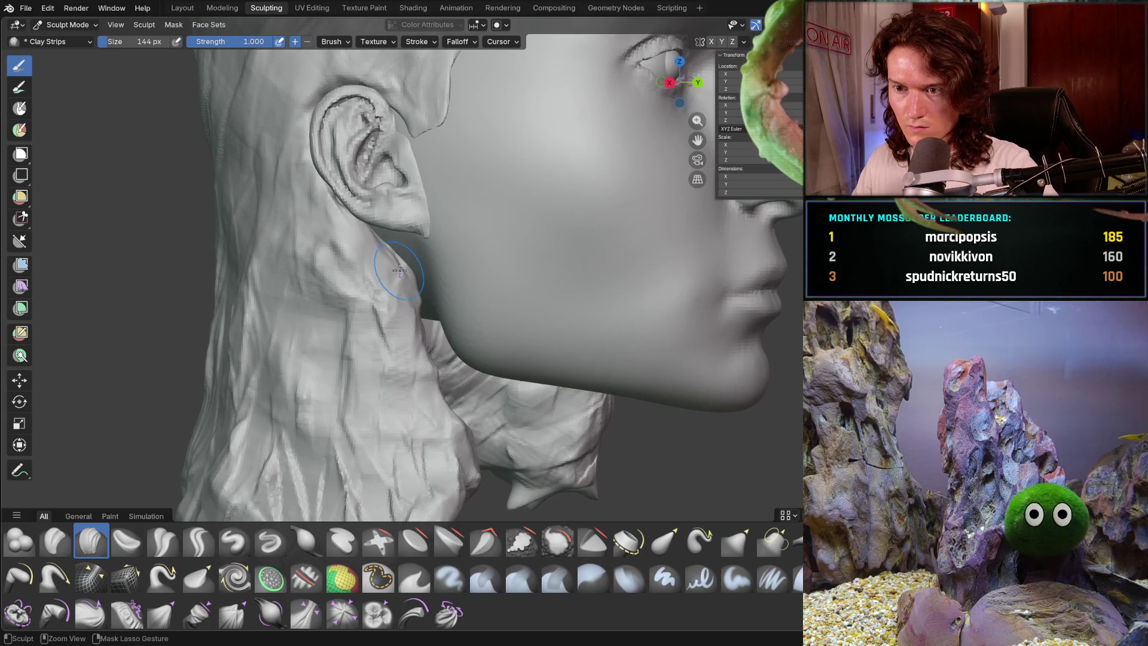
pyautogui.moveTo(395, 260); pyautogui.dragTo(404, 314)
pyautogui.moveTo(400, 288); pyautogui.dragTo(424, 283, button='middle')
pyautogui.moveTo(442, 331); pyautogui.dragTo(415, 255, button='middle')
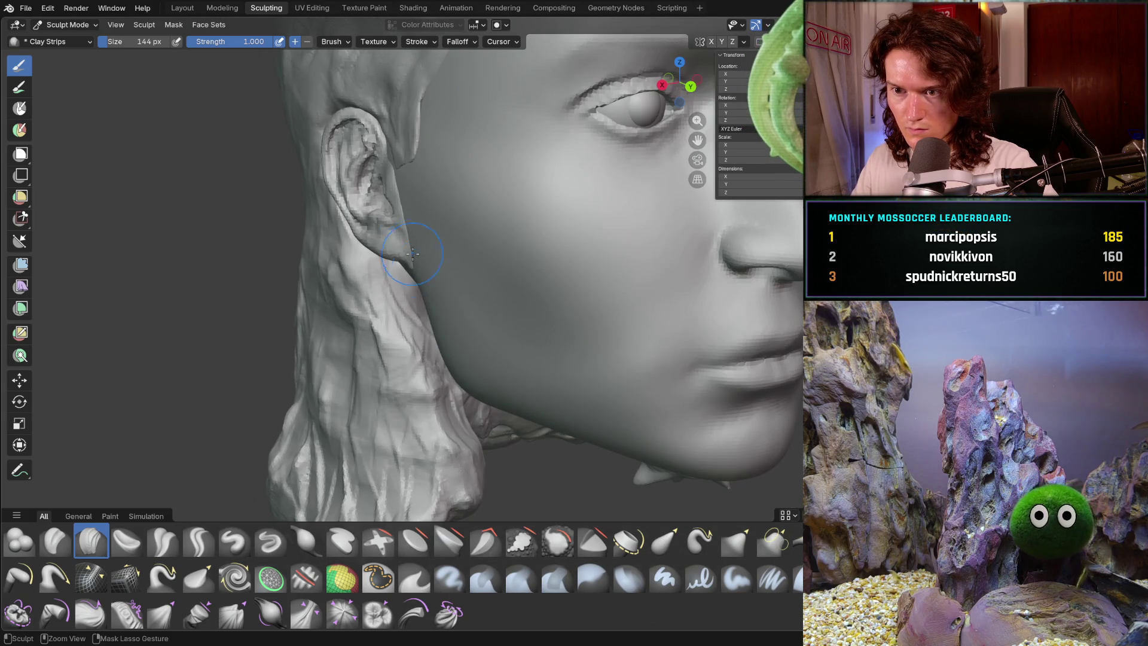
pyautogui.moveTo(322, 290)
pyautogui.mouseDown(button='middle')
pyautogui.moveTo(427, 353)
pyautogui.moveTo(461, 345)
pyautogui.mouseUp(button='middle')
pyautogui.scroll(-4, 332, 344)
# Step: Carve strand grooves into the hair on the neck and below the chin, including a long groove down the neck hair
pyautogui.moveTo(335, 361); pyautogui.dragTo(269, 359, button='middle')
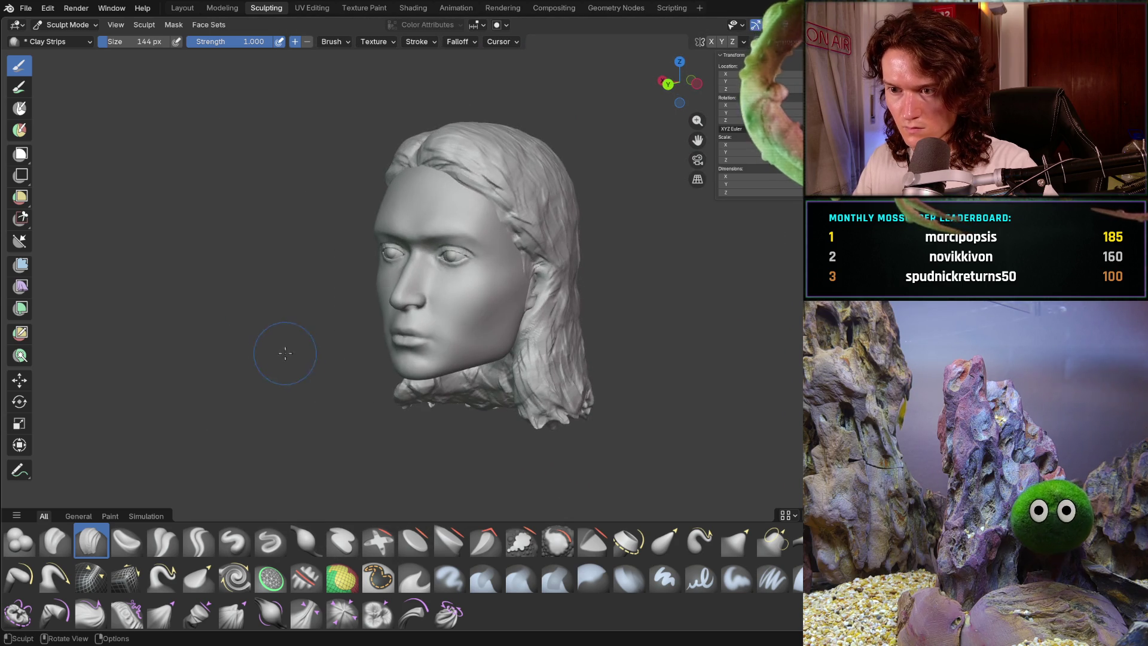
pyautogui.scroll(3, 456, 311)
pyautogui.scroll(3, 456, 311)
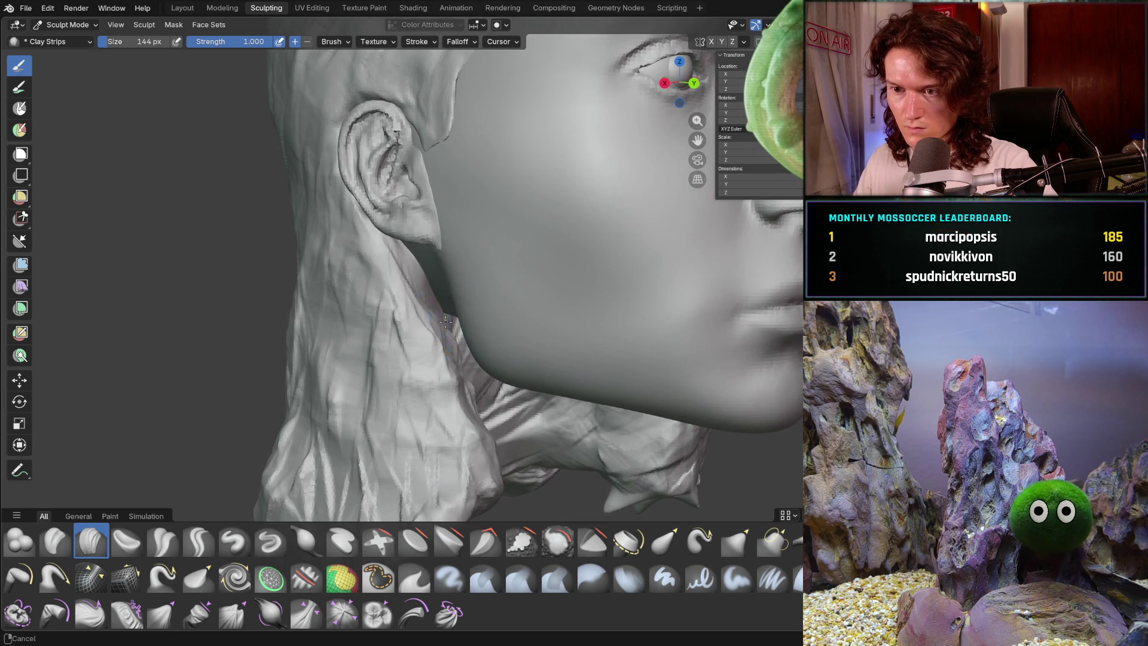
pyautogui.moveTo(460, 420); pyautogui.dragTo(411, 357, button='middle')
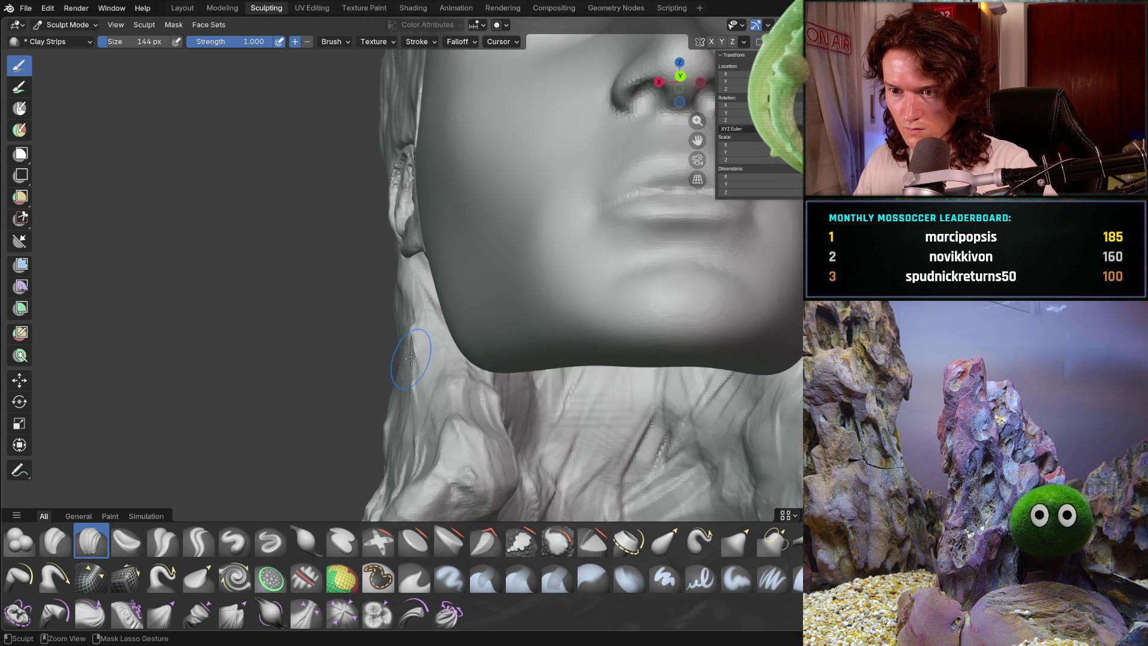
pyautogui.moveTo(487, 432); pyautogui.dragTo(503, 377, button='middle')
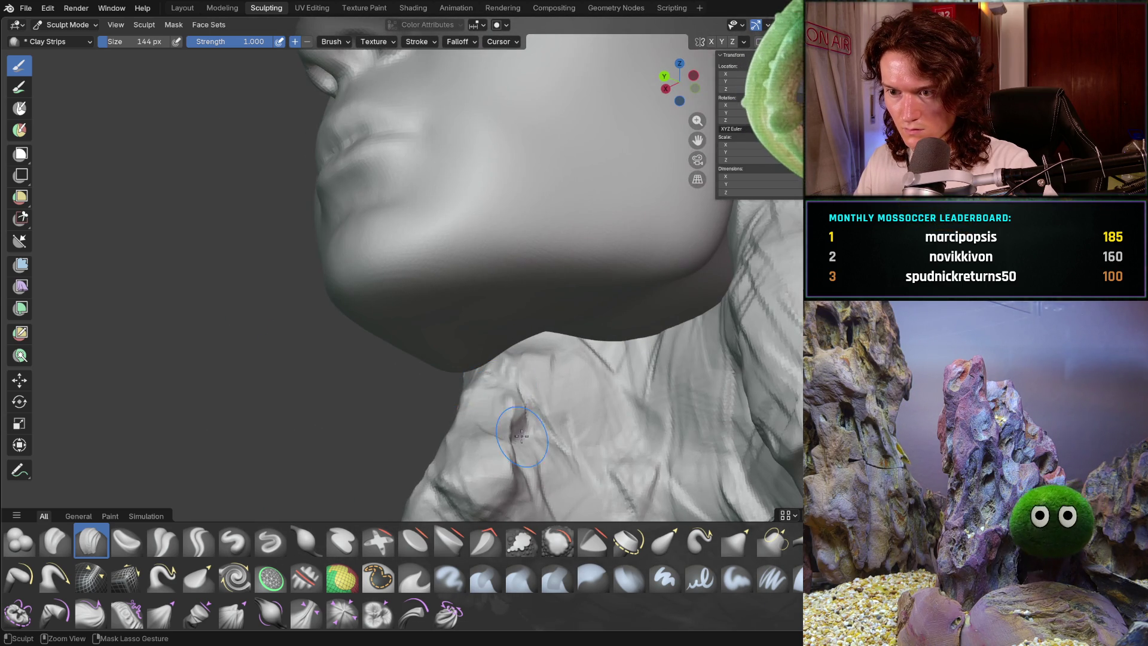
pyautogui.moveTo(502, 377); pyautogui.dragTo(534, 444)
pyautogui.moveTo(510, 444)
pyautogui.mouseDown(button='middle')
pyautogui.moveTo(502, 359)
pyautogui.moveTo(509, 415)
pyautogui.moveTo(466, 394)
pyautogui.mouseUp(button='middle')
pyautogui.scroll(-4, 502, 360)
pyautogui.scroll(5, 467, 395)
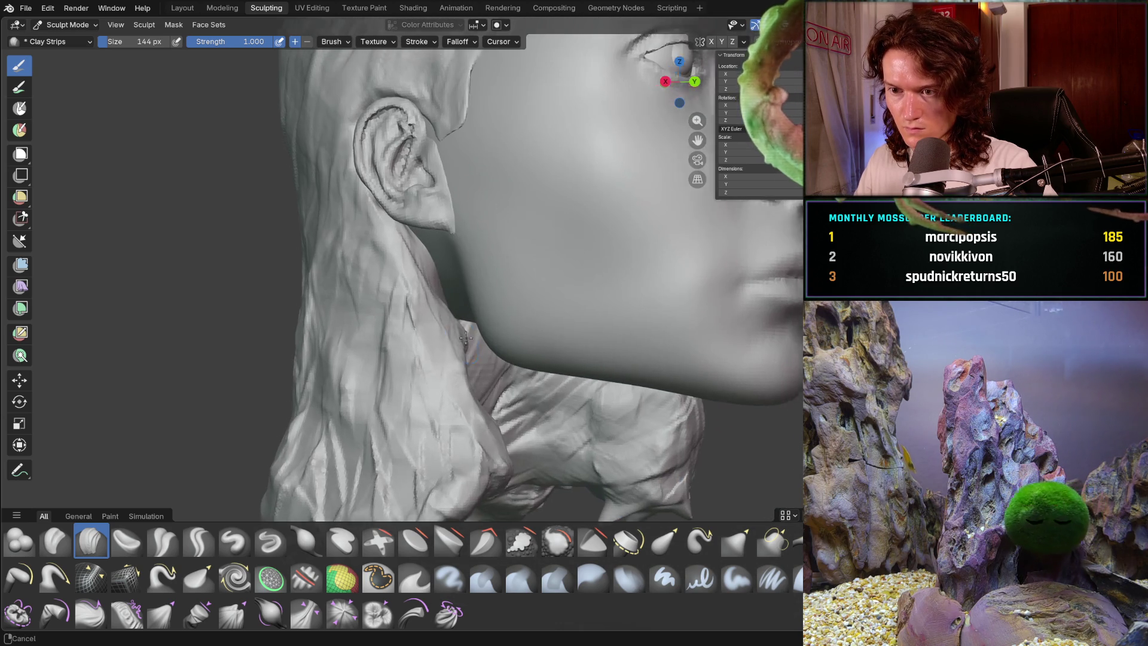
pyautogui.moveTo(385, 180); pyautogui.dragTo(431, 348)
pyautogui.scroll(2, 430, 349)
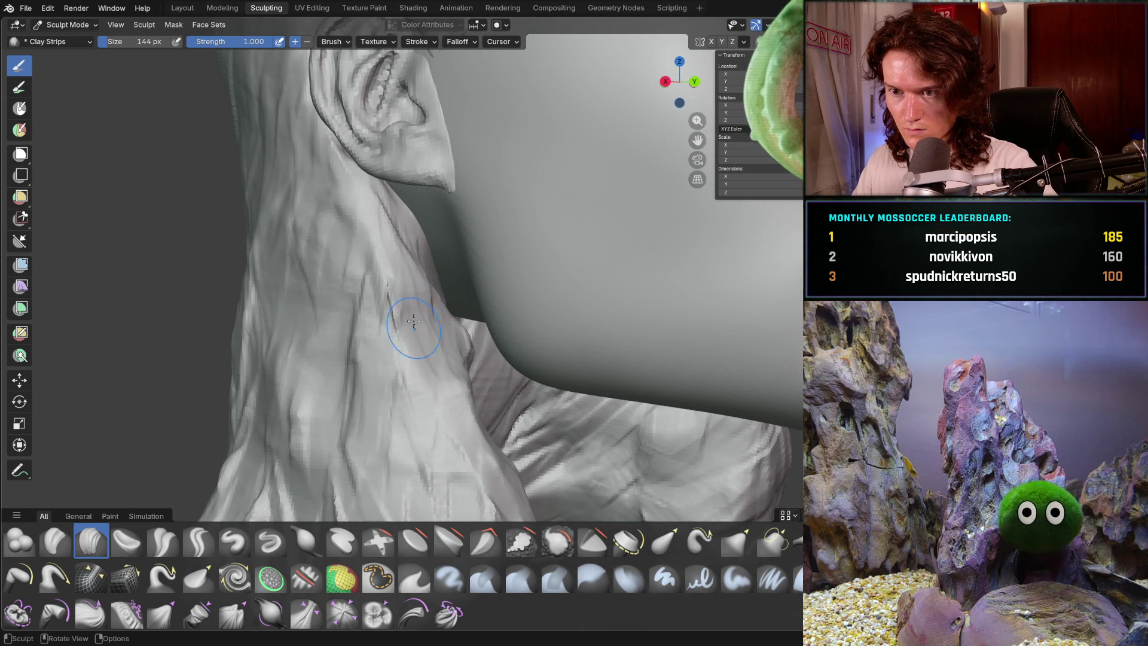
pyautogui.scroll(-3, 433, 298)
pyautogui.moveTo(359, 270); pyautogui.dragTo(342, 403)
pyautogui.moveTo(342, 350); pyautogui.dragTo(305, 449)
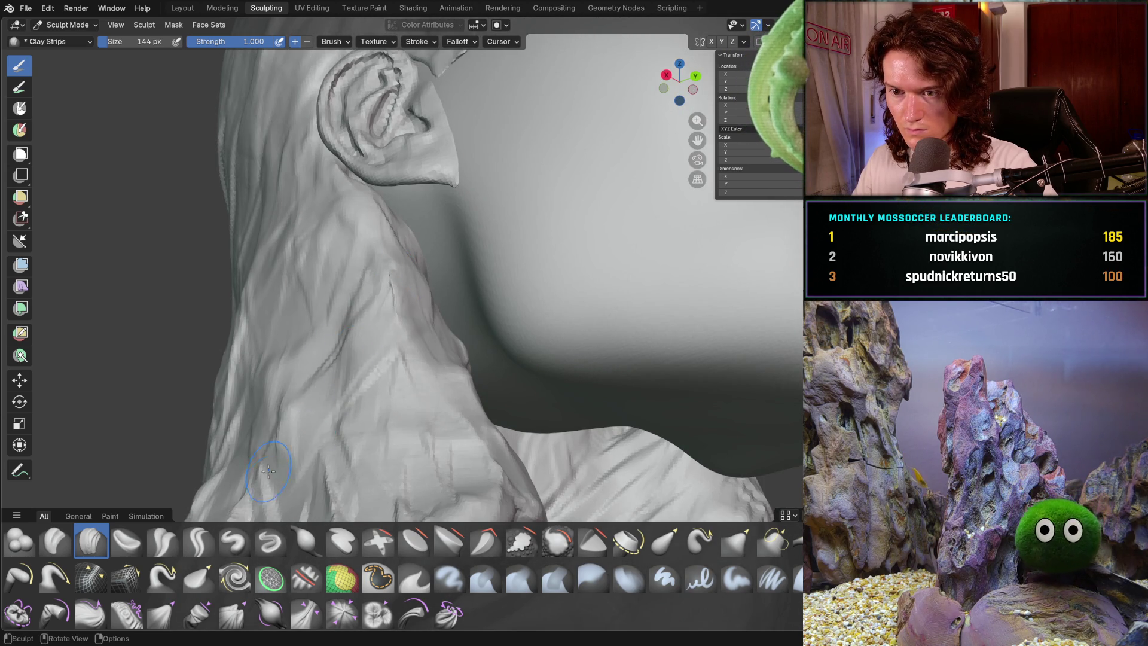
pyautogui.moveTo(324, 403); pyautogui.dragTo(269, 314, button='middle')
pyautogui.moveTo(395, 376); pyautogui.dragTo(481, 464)
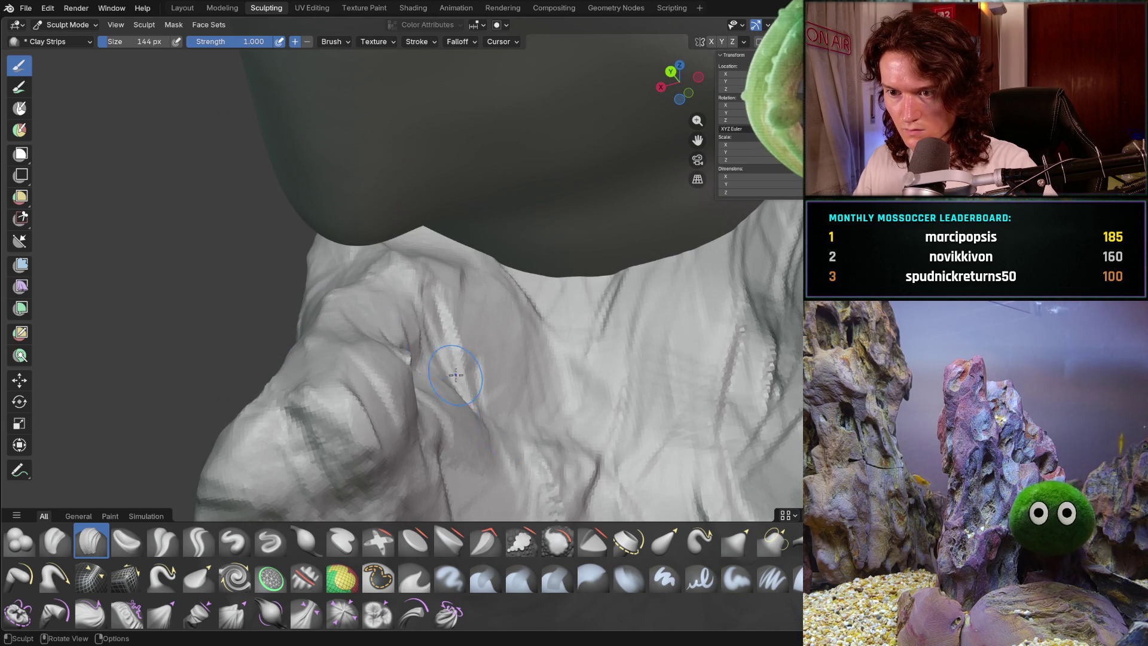
pyautogui.moveTo(416, 287); pyautogui.dragTo(473, 462)
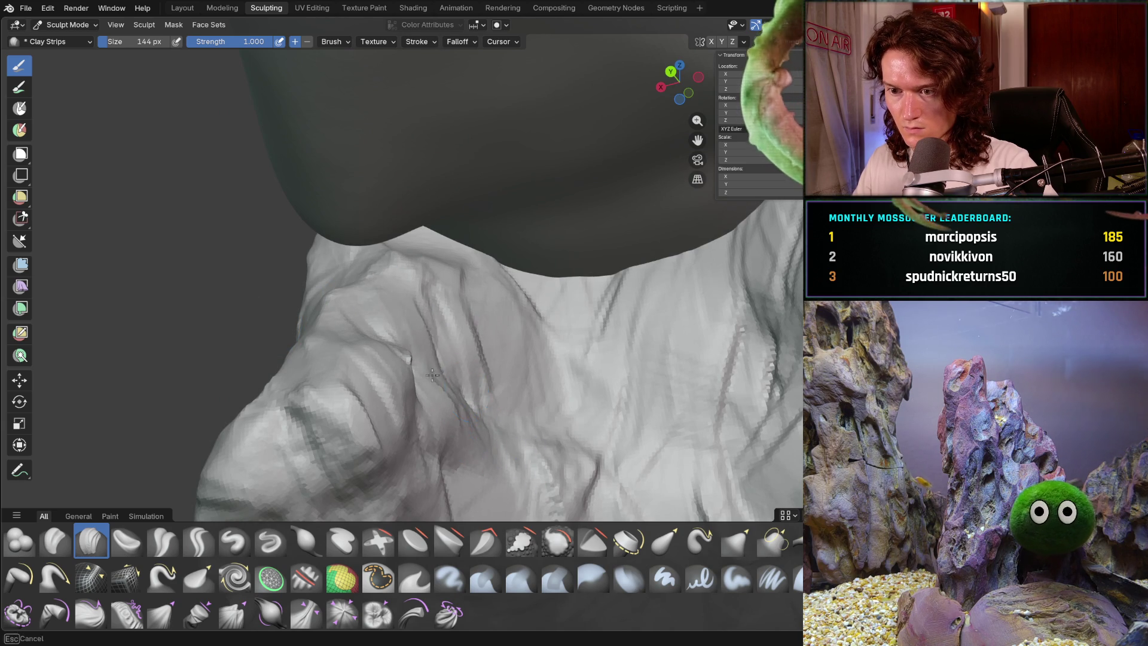
pyautogui.scroll(-5, 432, 376)
# Step: Sculpt a strand down the hair below the ear and refine the strand along the jaw edge
pyautogui.moveTo(449, 386)
pyautogui.mouseDown(button='middle')
pyautogui.moveTo(379, 395)
pyautogui.moveTo(386, 354)
pyautogui.mouseUp(button='middle')
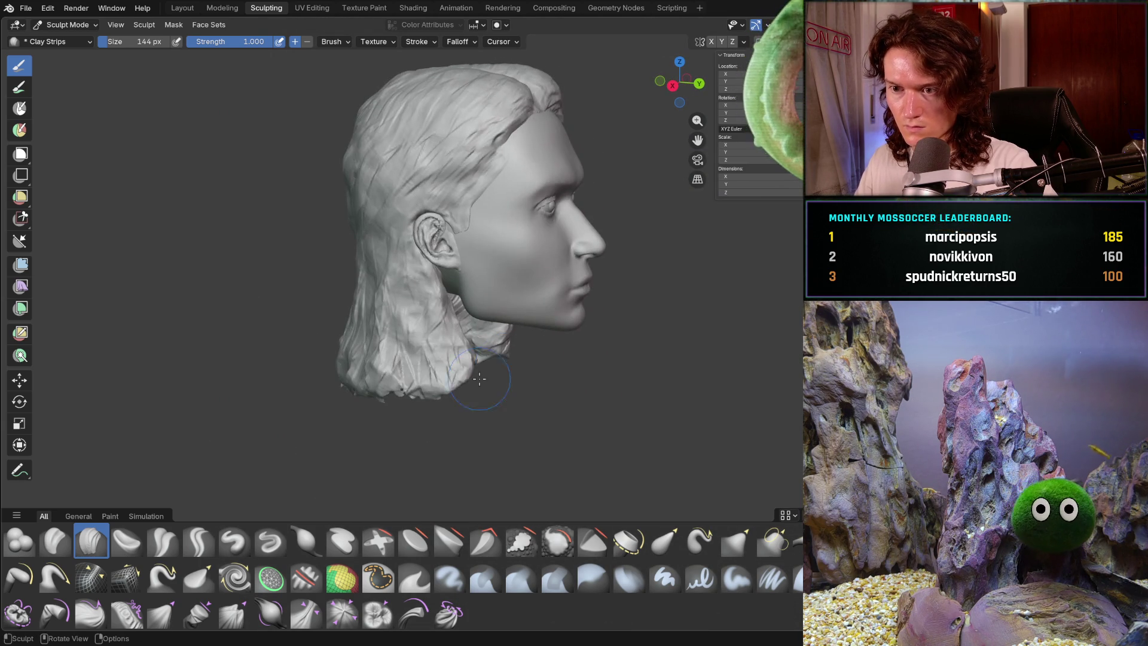
pyautogui.scroll(5, 495, 325)
pyautogui.moveTo(496, 325); pyautogui.dragTo(484, 314, button='middle')
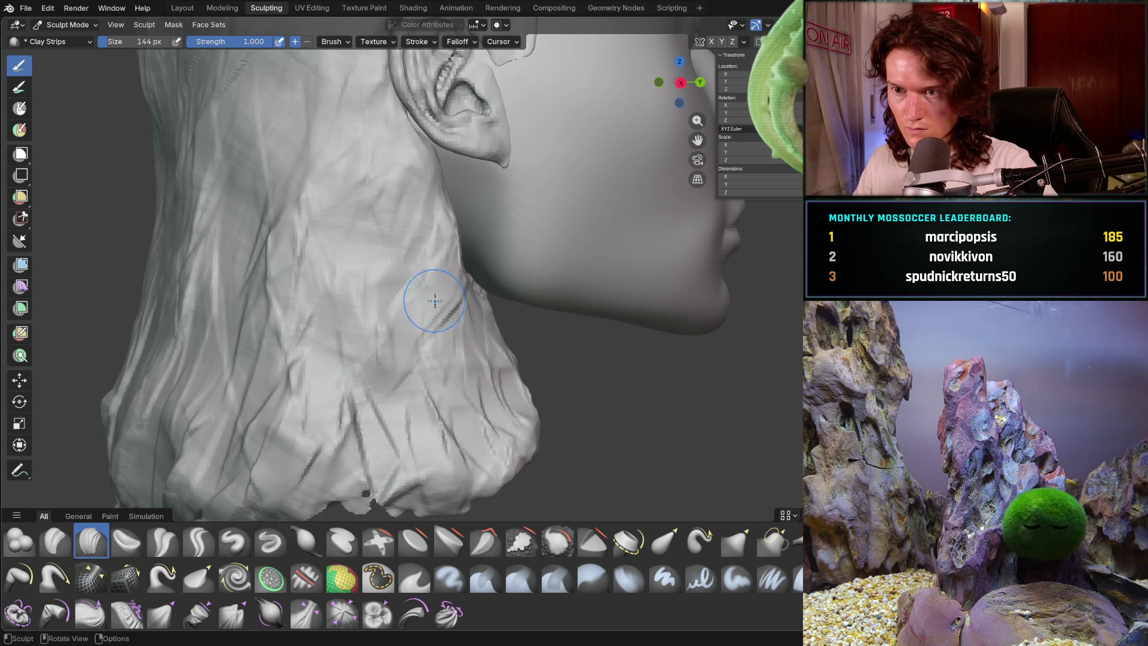
pyautogui.scroll(3, 404, 270)
pyautogui.moveTo(364, 190); pyautogui.dragTo(400, 294)
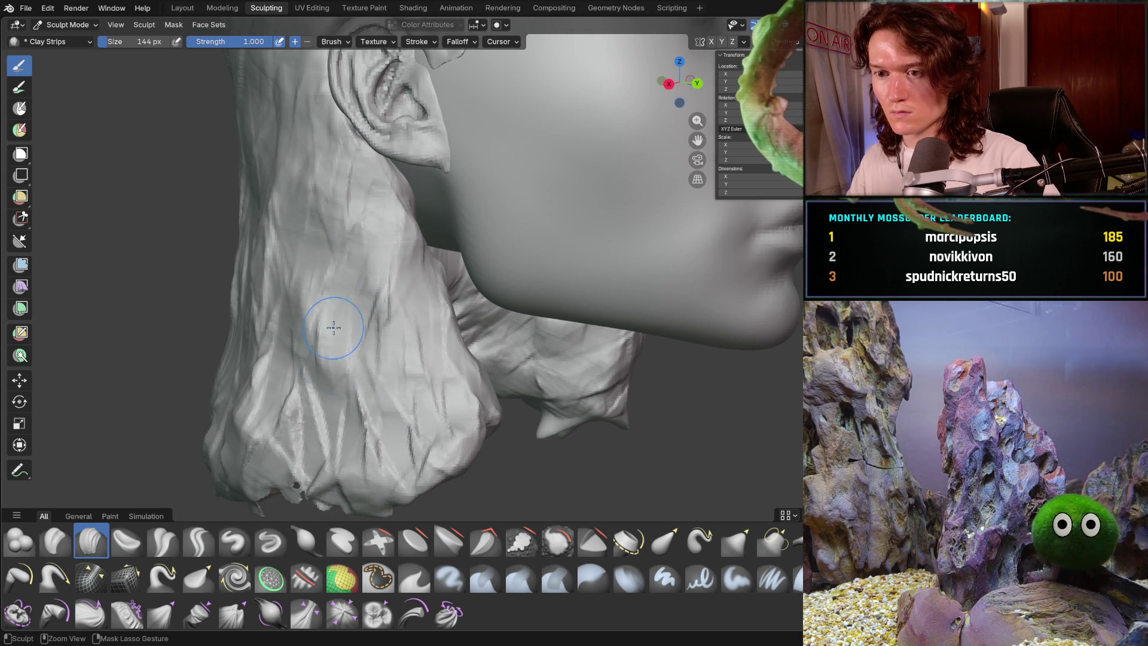
pyautogui.scroll(1, 385, 305)
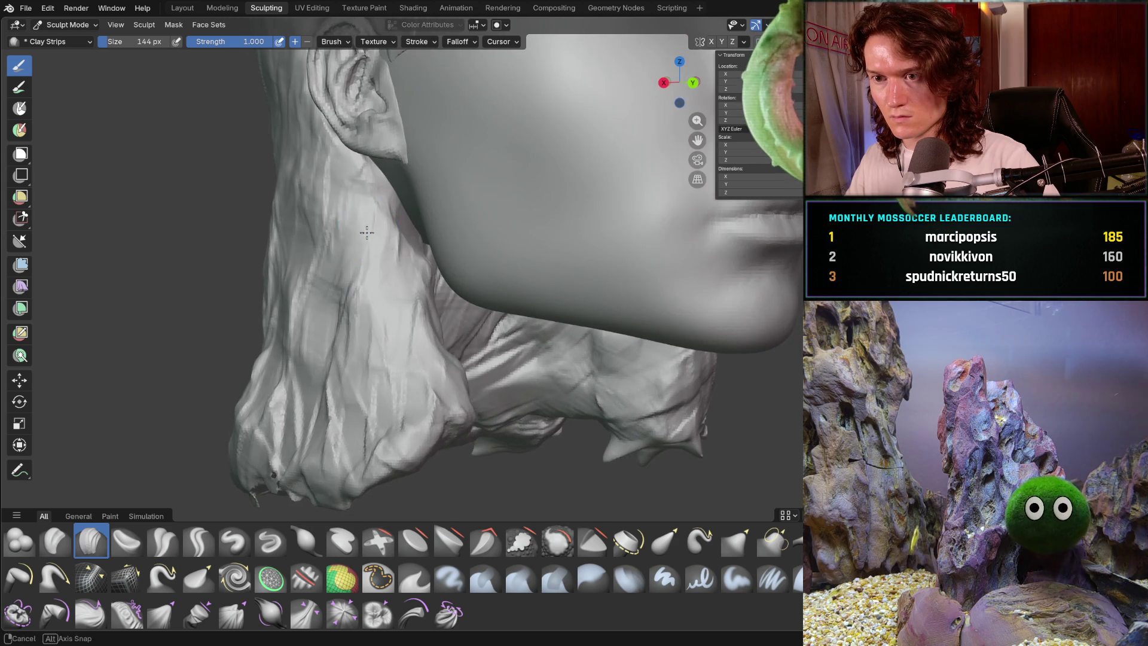
pyautogui.moveTo(424, 272); pyautogui.dragTo(427, 316)
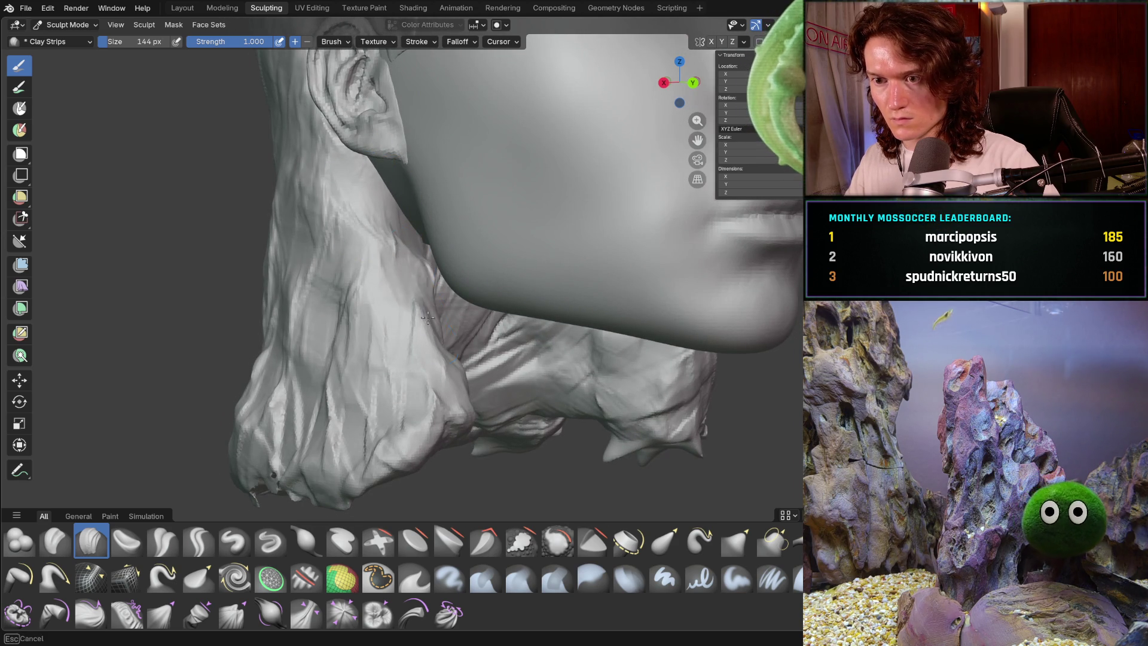
pyautogui.moveTo(421, 308); pyautogui.dragTo(357, 299, button='middle')
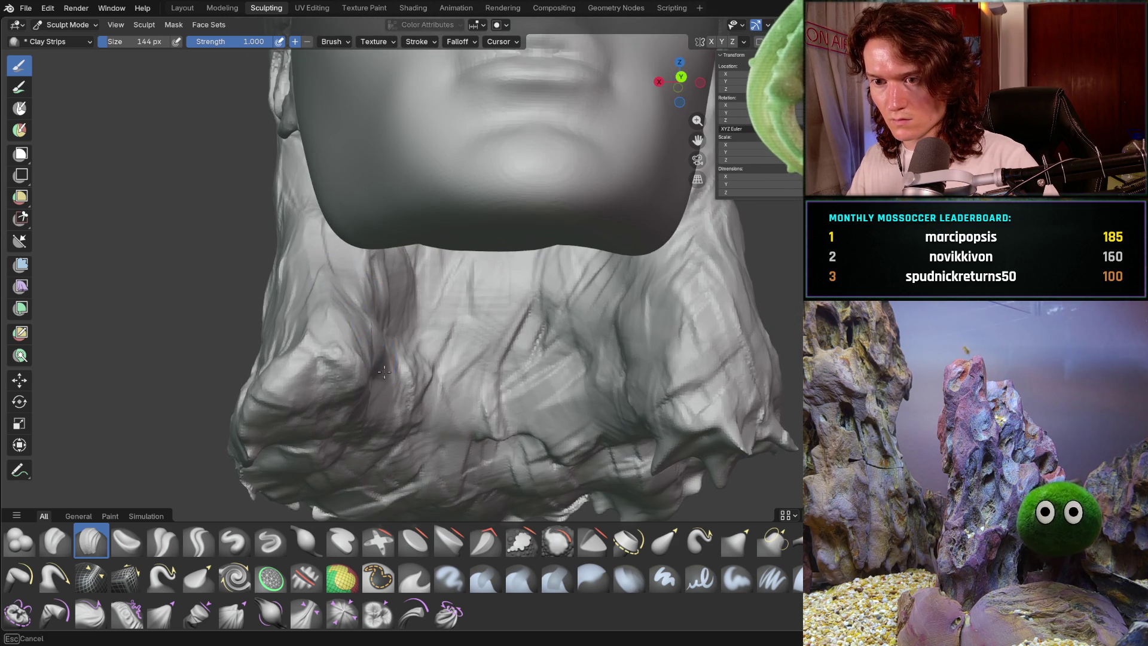
pyautogui.scroll(-5, 349, 260)
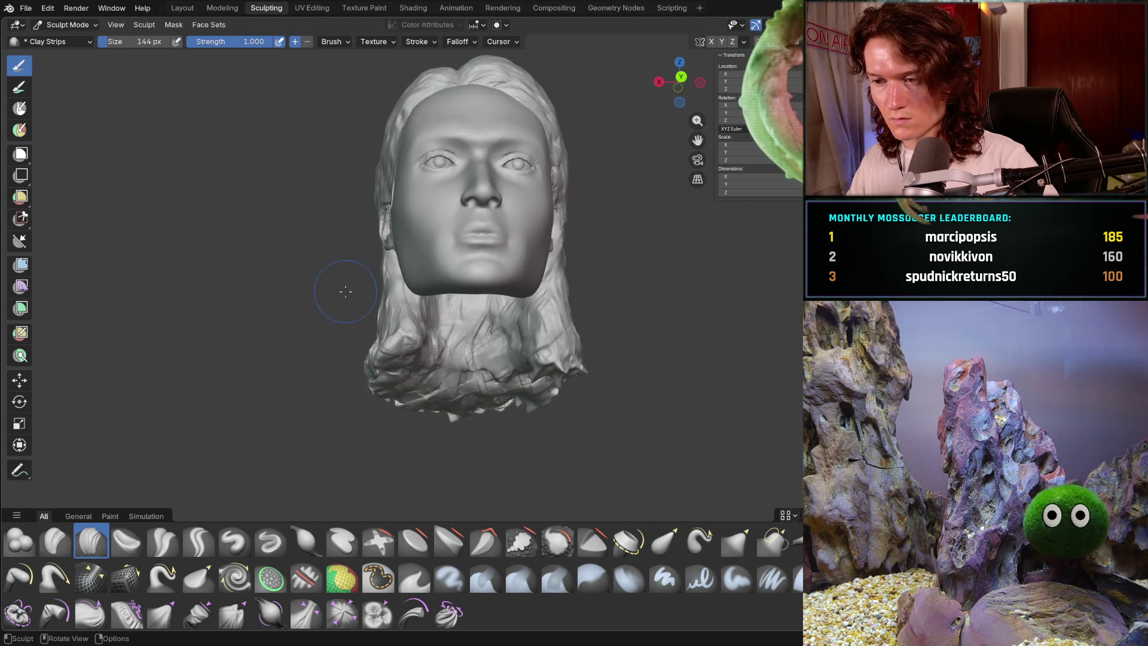
# Step: Sculpt strand detail into the hair behind the jaw, viewed from behind the ear
pyautogui.moveTo(350, 287)
pyautogui.mouseDown(button='middle')
pyautogui.moveTo(339, 326)
pyautogui.moveTo(333, 305)
pyautogui.mouseUp(button='middle')
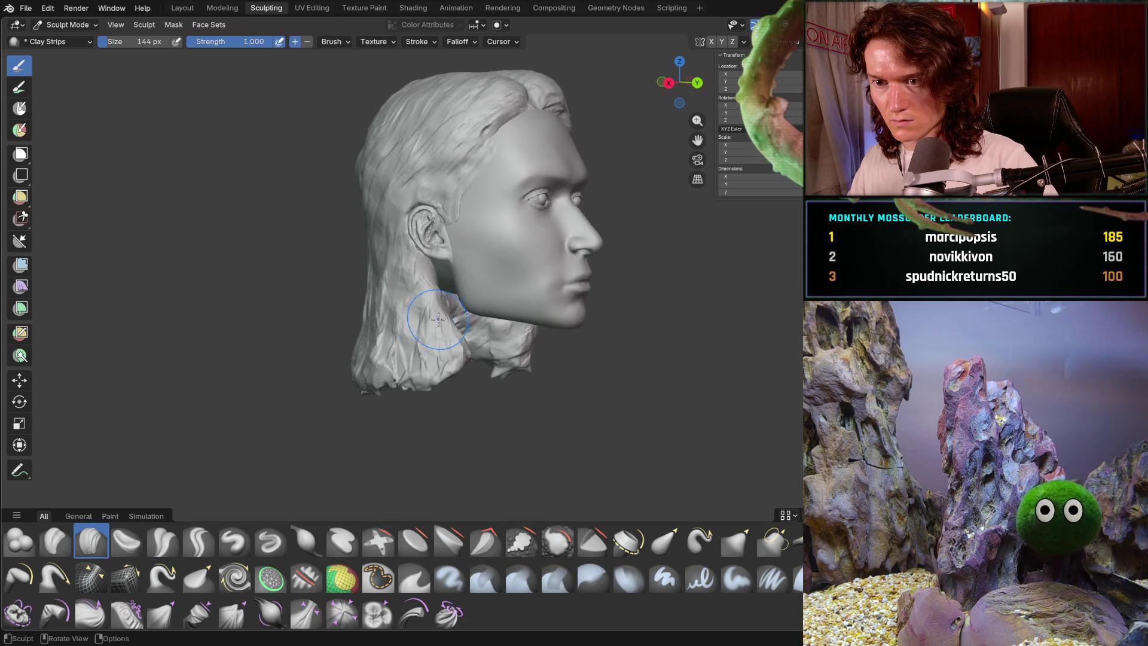
pyautogui.scroll(4, 470, 274)
pyautogui.scroll(3, 470, 274)
pyautogui.moveTo(470, 273); pyautogui.dragTo(451, 241, button='middle')
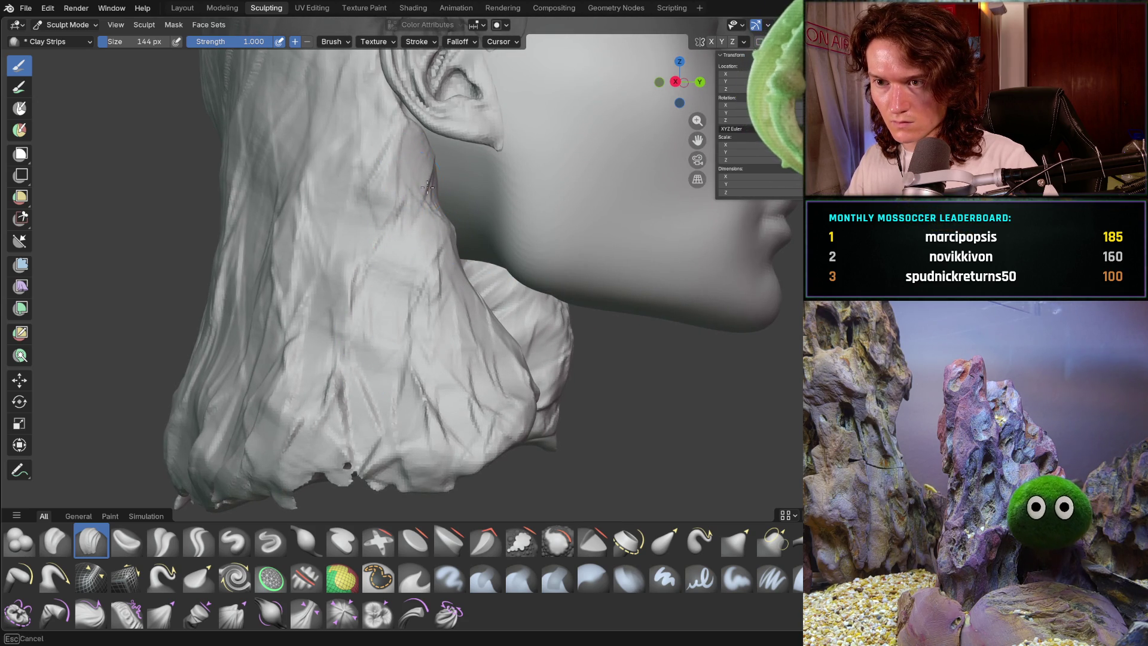
pyautogui.moveTo(377, 121)
pyautogui.mouseDown(button='middle')
pyautogui.moveTo(421, 126)
pyautogui.moveTo(458, 168)
pyautogui.mouseUp(button='middle')
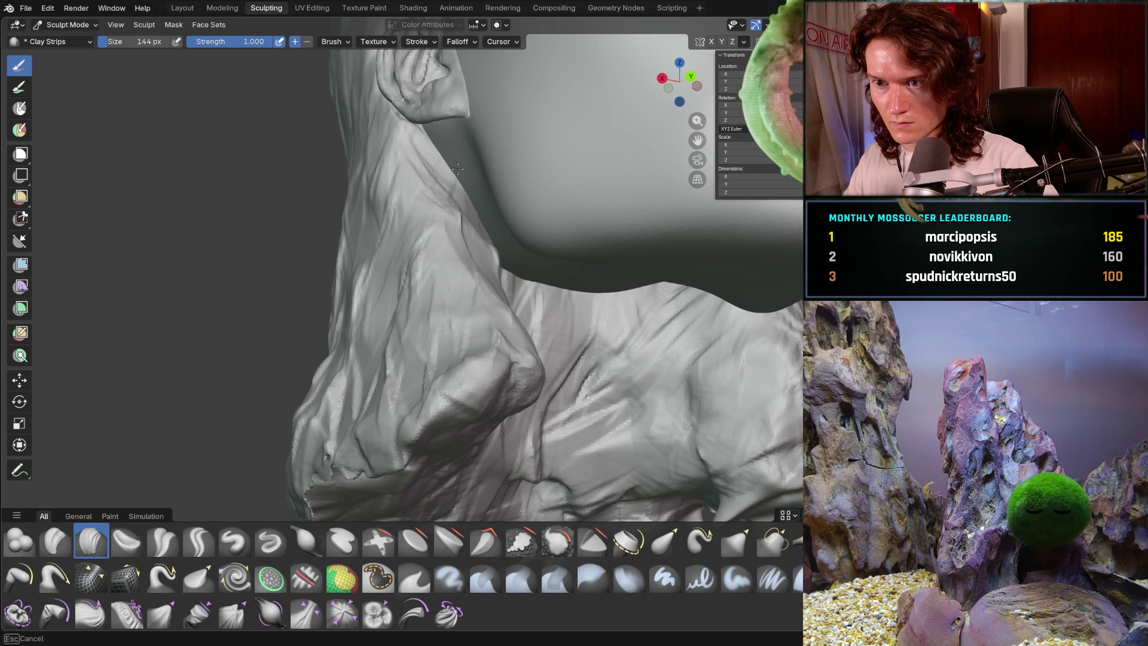
pyautogui.moveTo(485, 252)
pyautogui.mouseDown(button='middle')
pyautogui.moveTo(495, 168)
pyautogui.moveTo(426, 92)
pyautogui.mouseUp(button='middle')
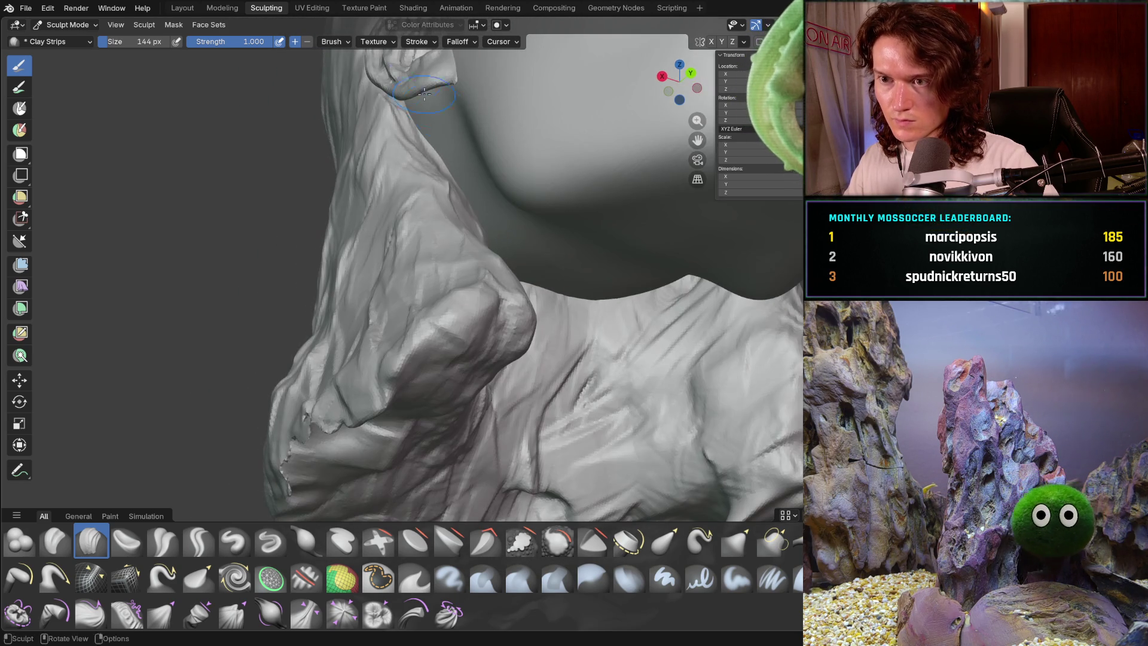
pyautogui.moveTo(457, 157); pyautogui.dragTo(414, 181, button='middle')
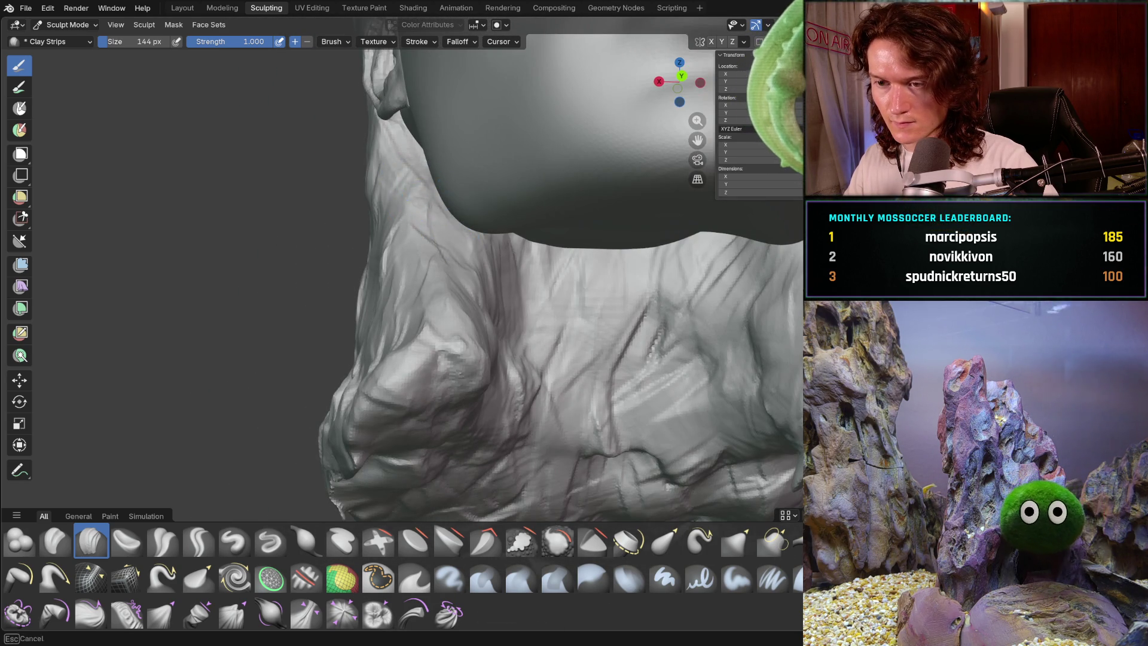
pyautogui.moveTo(431, 206); pyautogui.dragTo(467, 291)
# Step: From underneath, add strand strokes to the lower hair ends and up along the neck hair
pyautogui.moveTo(406, 312)
pyautogui.mouseDown(button='middle')
pyautogui.moveTo(480, 304)
pyautogui.moveTo(449, 322)
pyautogui.moveTo(449, 305)
pyautogui.mouseUp(button='middle')
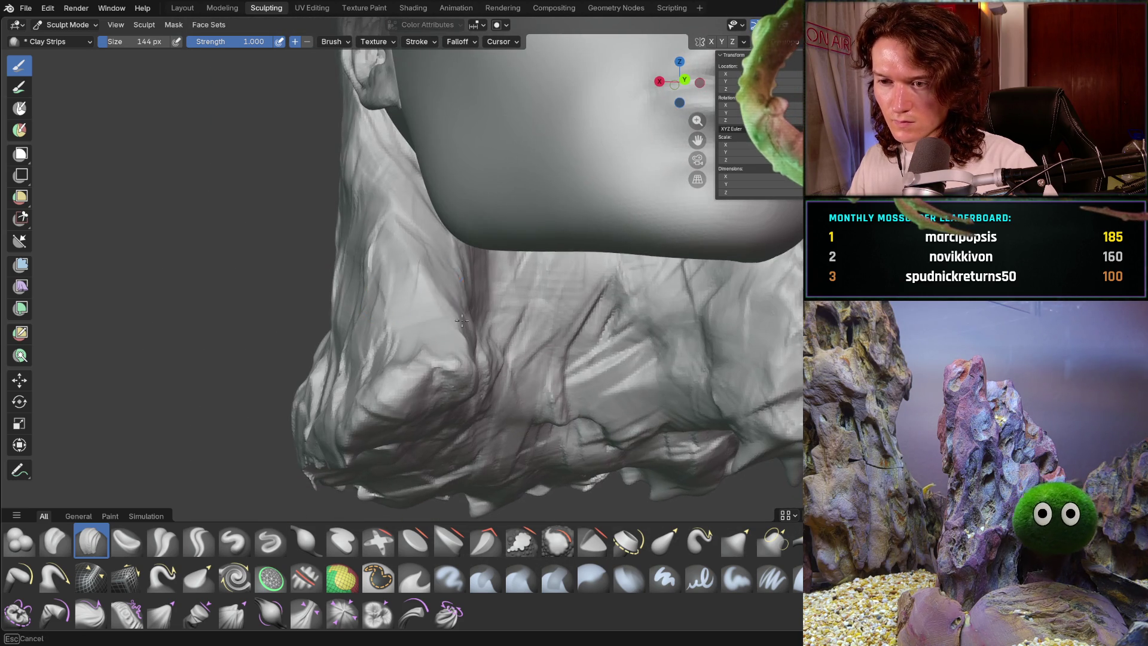
pyautogui.moveTo(440, 288)
pyautogui.mouseDown()
pyautogui.moveTo(431, 368)
pyautogui.moveTo(358, 405)
pyautogui.mouseUp()
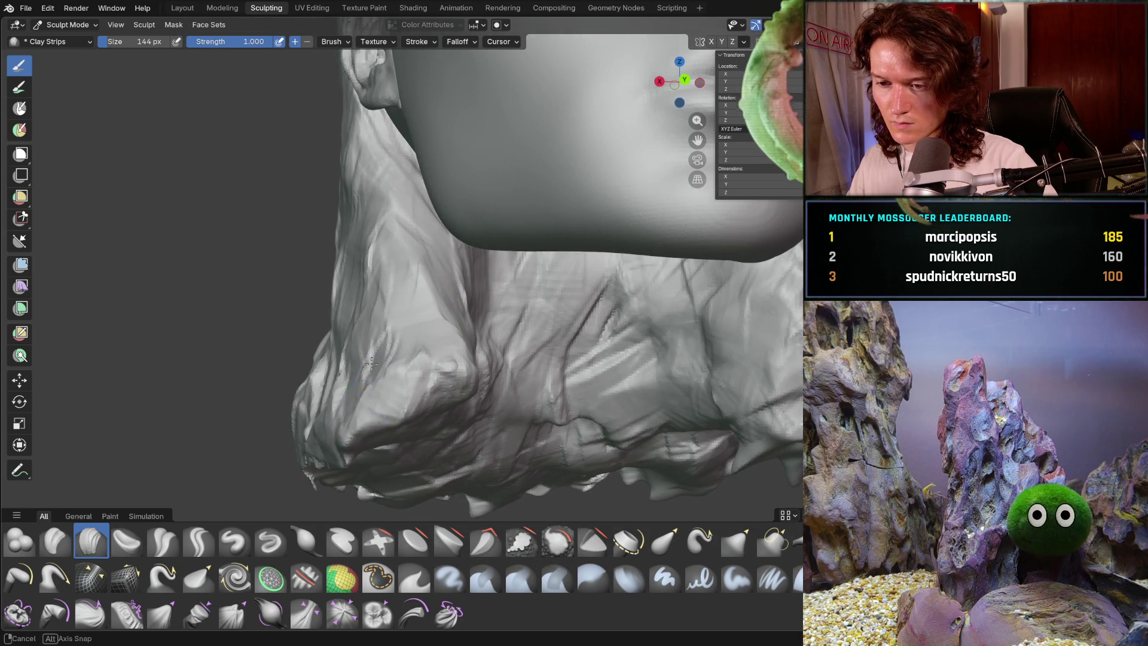
pyautogui.moveTo(376, 386); pyautogui.dragTo(396, 366, button='middle')
pyautogui.moveTo(394, 366); pyautogui.dragTo(359, 404)
pyautogui.moveTo(359, 405)
pyautogui.mouseDown(button='middle')
pyautogui.moveTo(403, 377)
pyautogui.moveTo(395, 395)
pyautogui.mouseUp(button='middle')
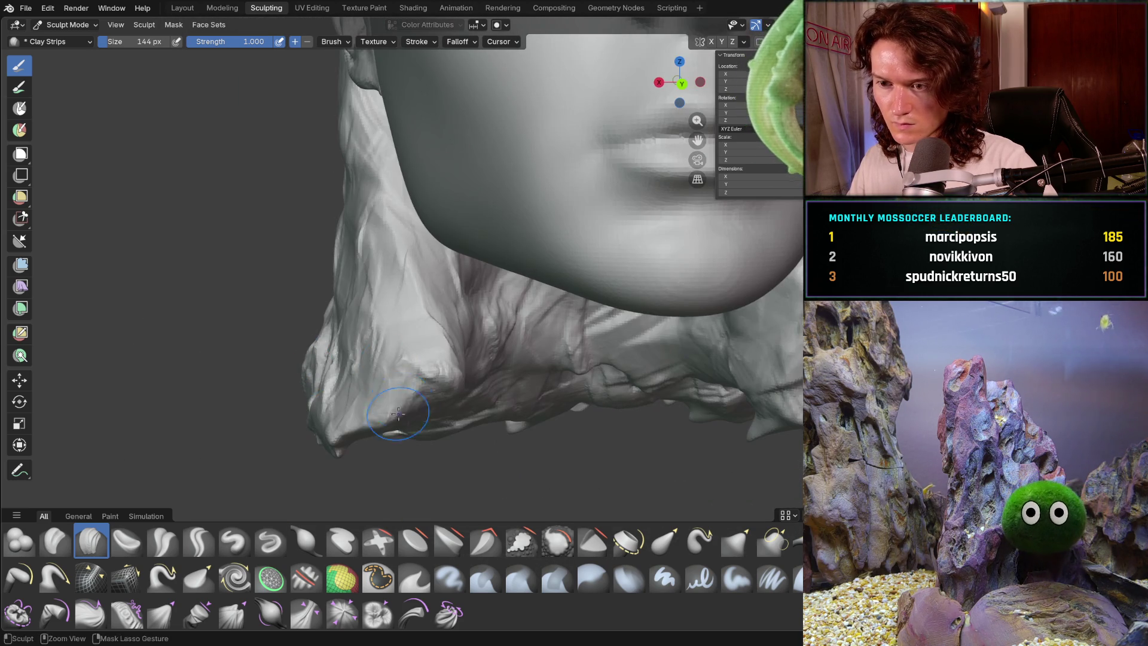
pyautogui.moveTo(394, 395)
pyautogui.mouseDown()
pyautogui.moveTo(449, 408)
pyautogui.moveTo(467, 354)
pyautogui.mouseUp()
pyautogui.moveTo(371, 359); pyautogui.dragTo(399, 260)
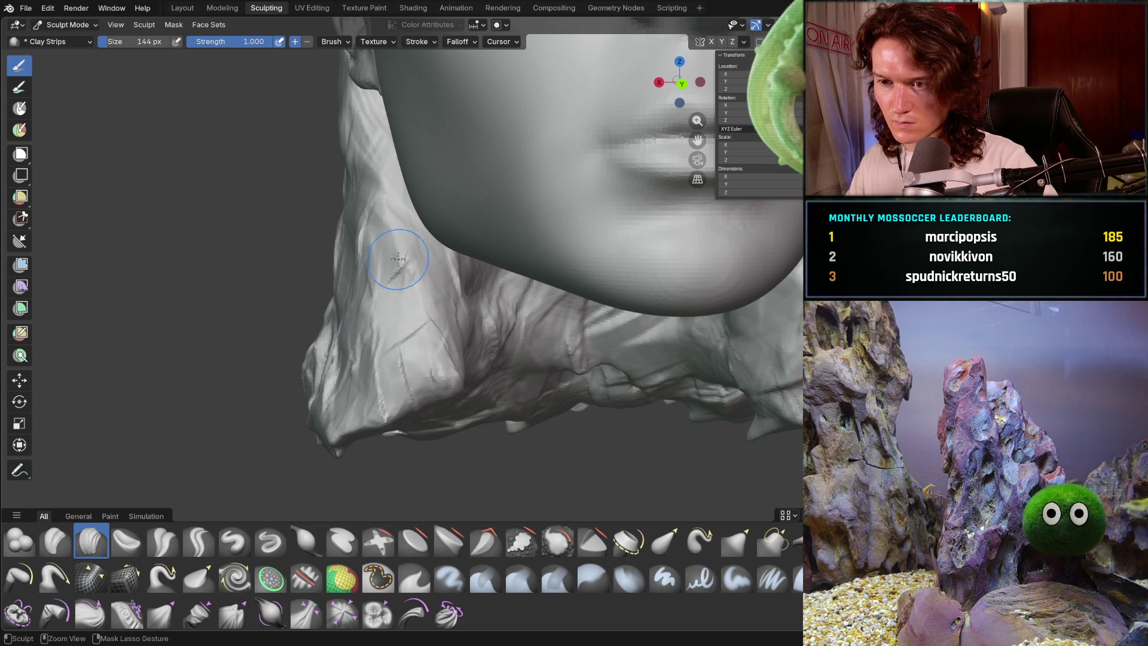
pyautogui.moveTo(341, 286)
pyautogui.mouseDown()
pyautogui.moveTo(395, 260)
pyautogui.moveTo(404, 377)
pyautogui.mouseUp()
pyautogui.moveTo(404, 376); pyautogui.dragTo(369, 305, button='middle')
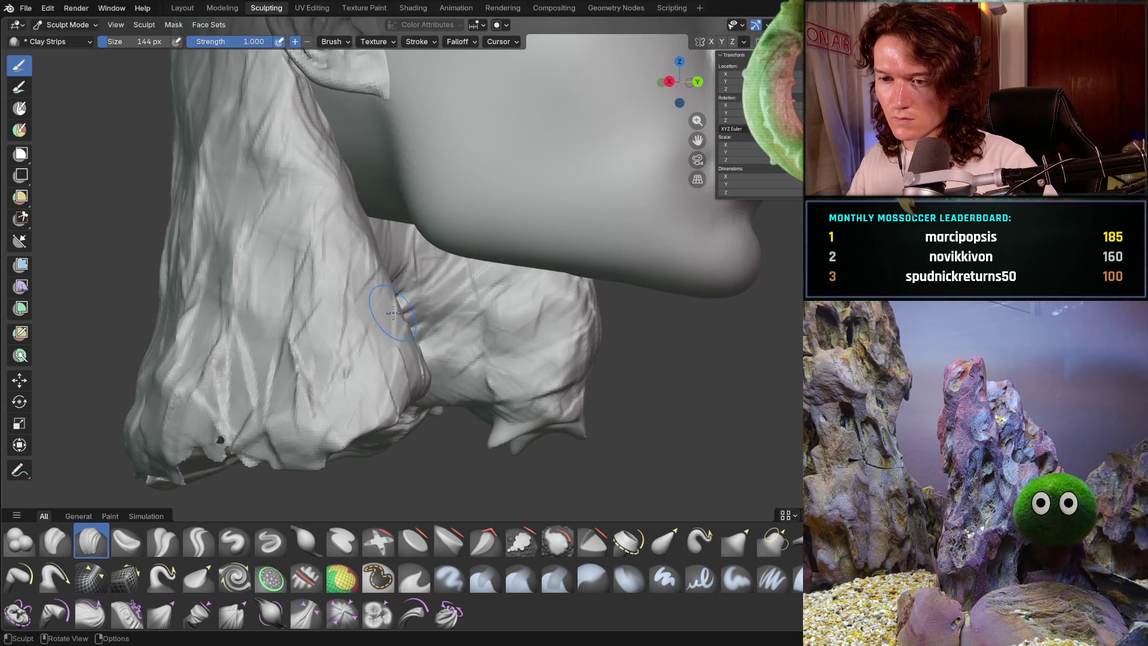
# Step: Sculpt strand ridges down the hanging hair and the hair below the chin, then frame the whole head
pyautogui.moveTo(319, 332); pyautogui.dragTo(305, 430)
pyautogui.moveTo(284, 359)
pyautogui.mouseDown()
pyautogui.moveTo(350, 296)
pyautogui.moveTo(304, 219)
pyautogui.mouseUp()
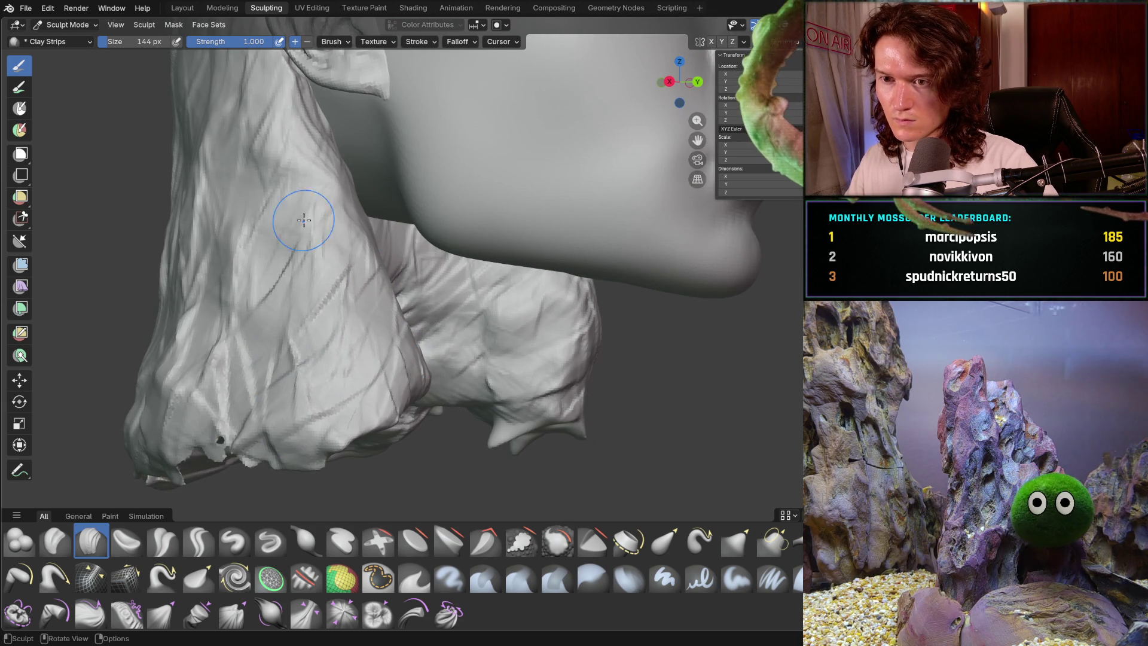
pyautogui.moveTo(284, 171)
pyautogui.mouseDown()
pyautogui.moveTo(287, 296)
pyautogui.moveTo(247, 386)
pyautogui.mouseUp()
pyautogui.moveTo(332, 305); pyautogui.dragTo(297, 332)
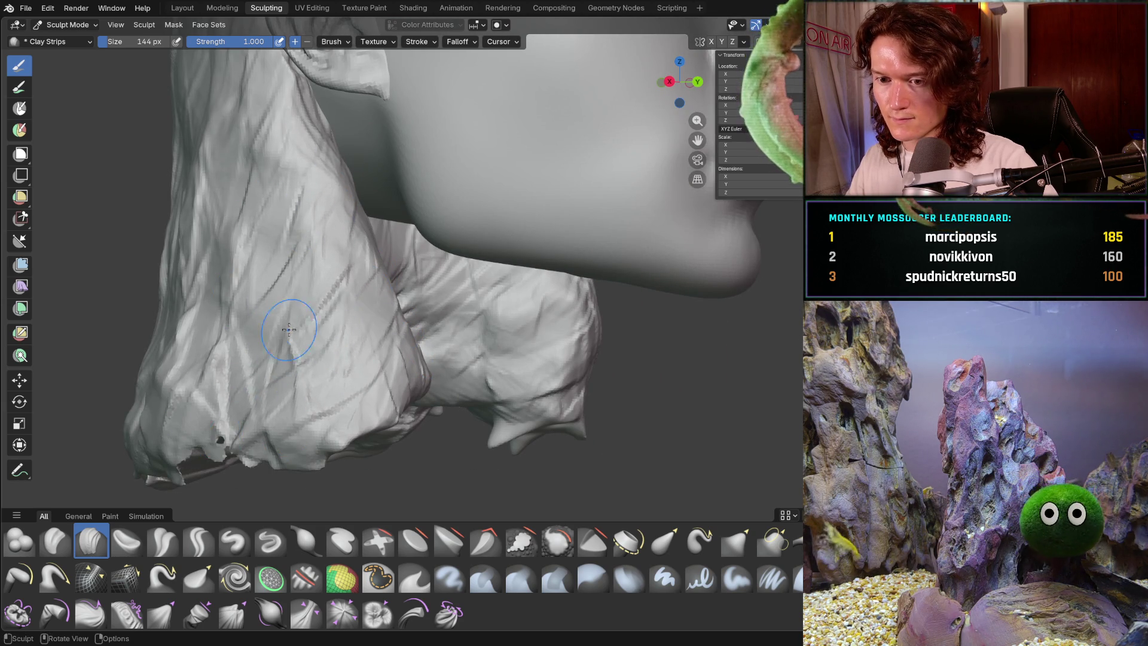
pyautogui.moveTo(296, 332); pyautogui.dragTo(363, 270, button='middle')
pyautogui.moveTo(363, 269); pyautogui.dragTo(368, 296)
pyautogui.moveTo(368, 296)
pyautogui.mouseDown(button='middle')
pyautogui.moveTo(421, 224)
pyautogui.moveTo(432, 307)
pyautogui.mouseUp(button='middle')
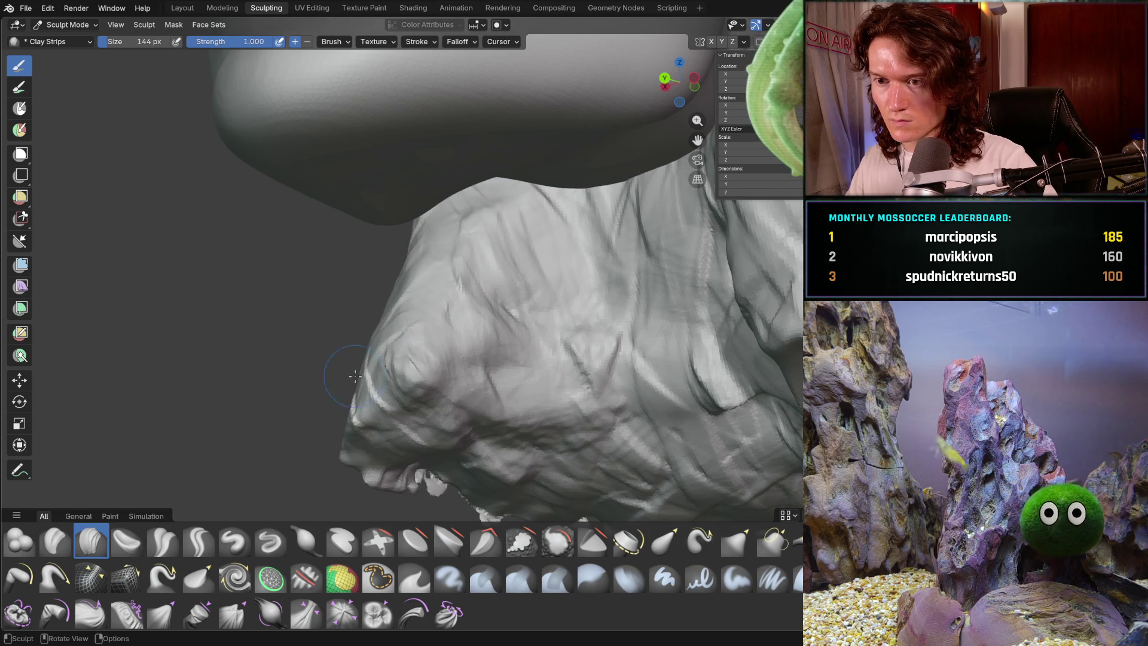
pyautogui.moveTo(432, 307)
pyautogui.mouseDown()
pyautogui.moveTo(466, 332)
pyautogui.moveTo(395, 359)
pyautogui.mouseUp()
pyautogui.moveTo(395, 359); pyautogui.dragTo(413, 341, button='middle')
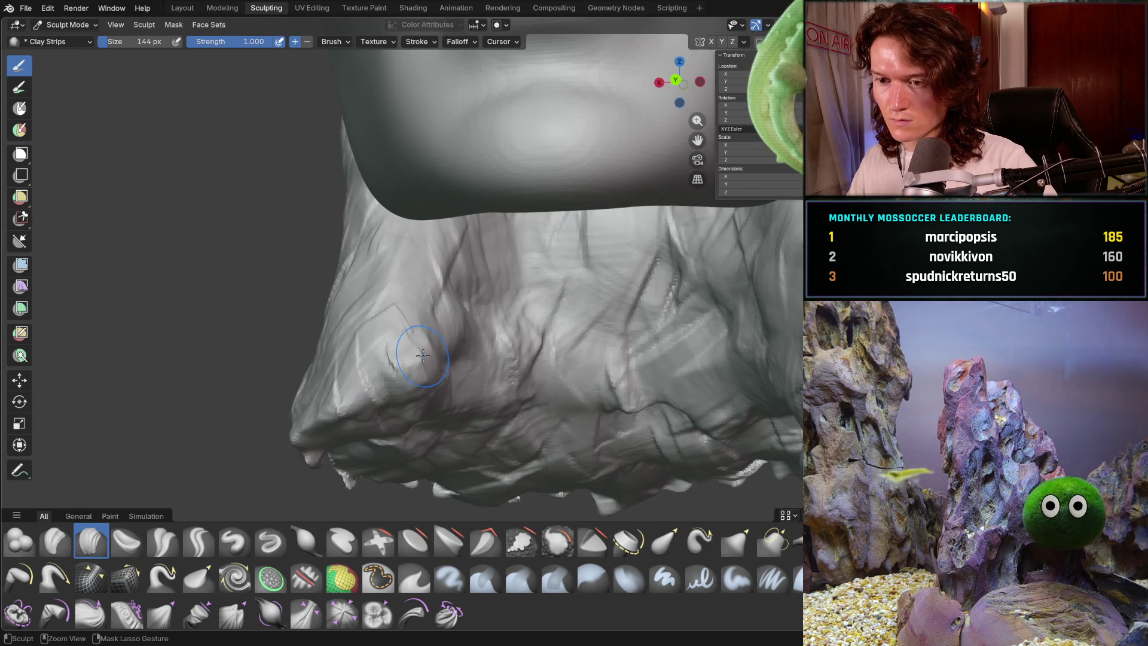
pyautogui.moveTo(407, 341); pyautogui.dragTo(429, 352)
pyautogui.press('Home')
pyautogui.moveTo(414, 341)
pyautogui.mouseDown(button='middle')
pyautogui.moveTo(400, 341)
pyautogui.moveTo(485, 361)
pyautogui.mouseUp(button='middle')
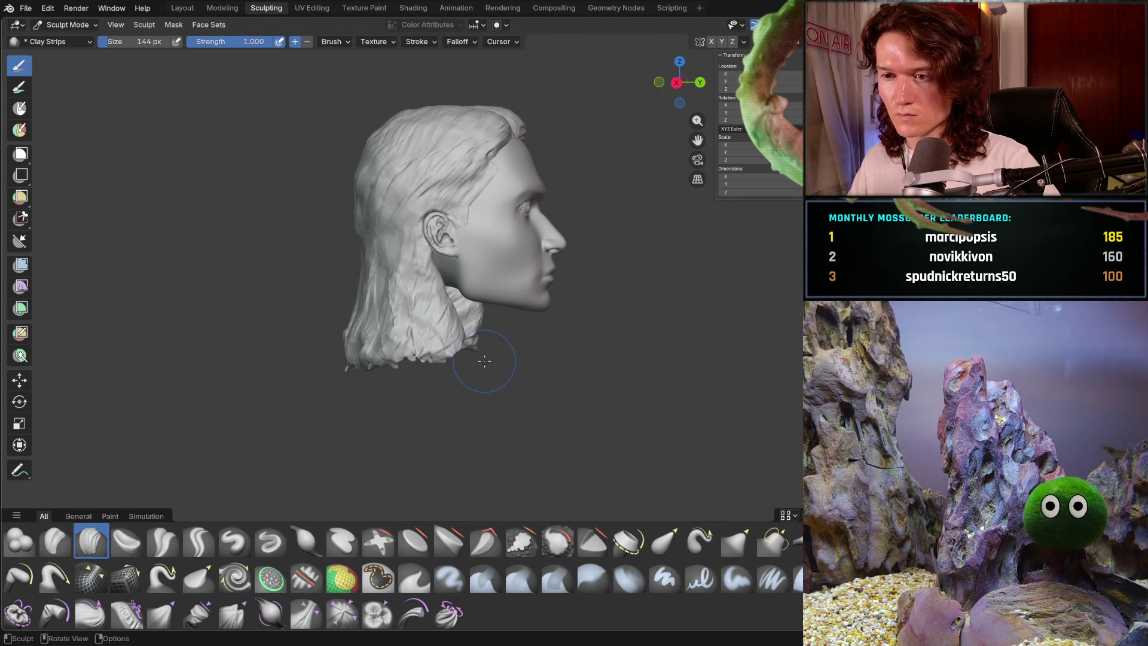
pyautogui.scroll(4, 457, 379)
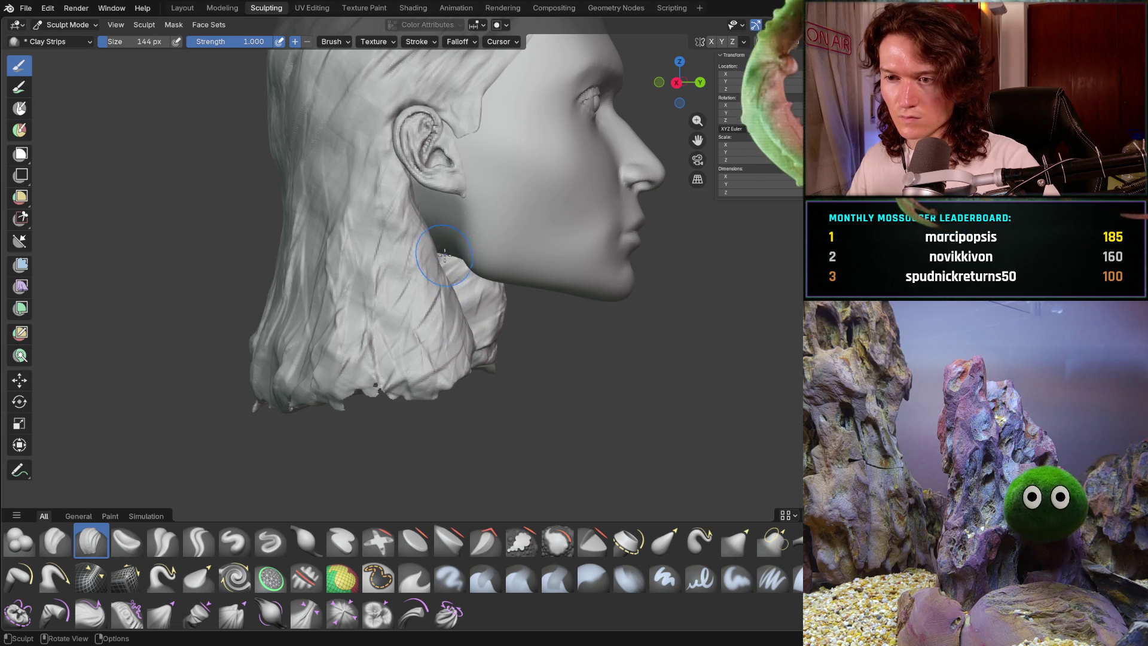
pyautogui.scroll(2, 473, 339)
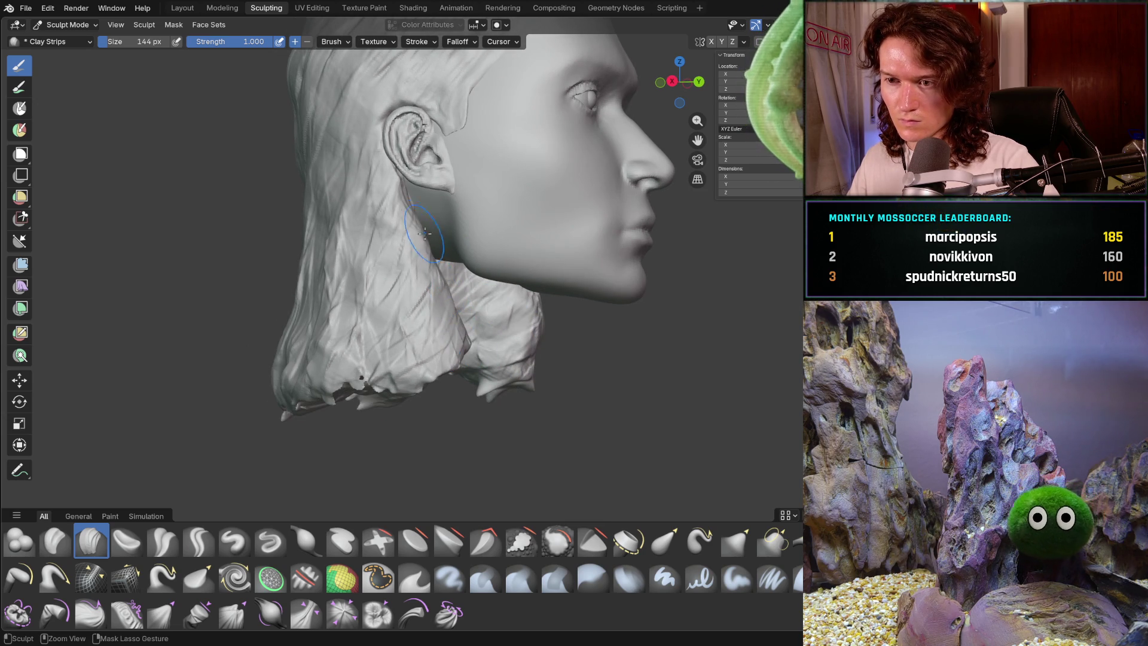
# Step: Inspect the hair from the back, profiles and below the chin, then save to V2_main_char_10.blend
pyautogui.moveTo(437, 277)
pyautogui.mouseDown(button='middle')
pyautogui.moveTo(467, 267)
pyautogui.moveTo(289, 282)
pyautogui.mouseUp(button='middle')
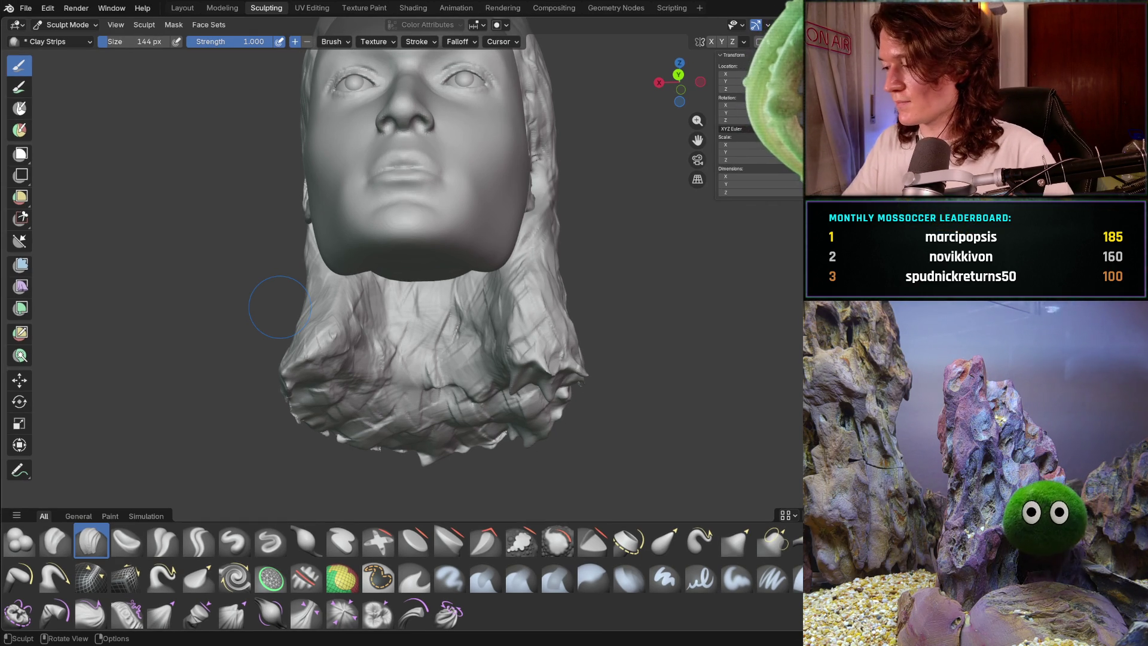
pyautogui.moveTo(278, 307)
pyautogui.mouseDown(button='middle')
pyautogui.moveTo(342, 270)
pyautogui.moveTo(420, 309)
pyautogui.moveTo(395, 288)
pyautogui.mouseUp(button='middle')
pyautogui.scroll(-3, 406, 309)
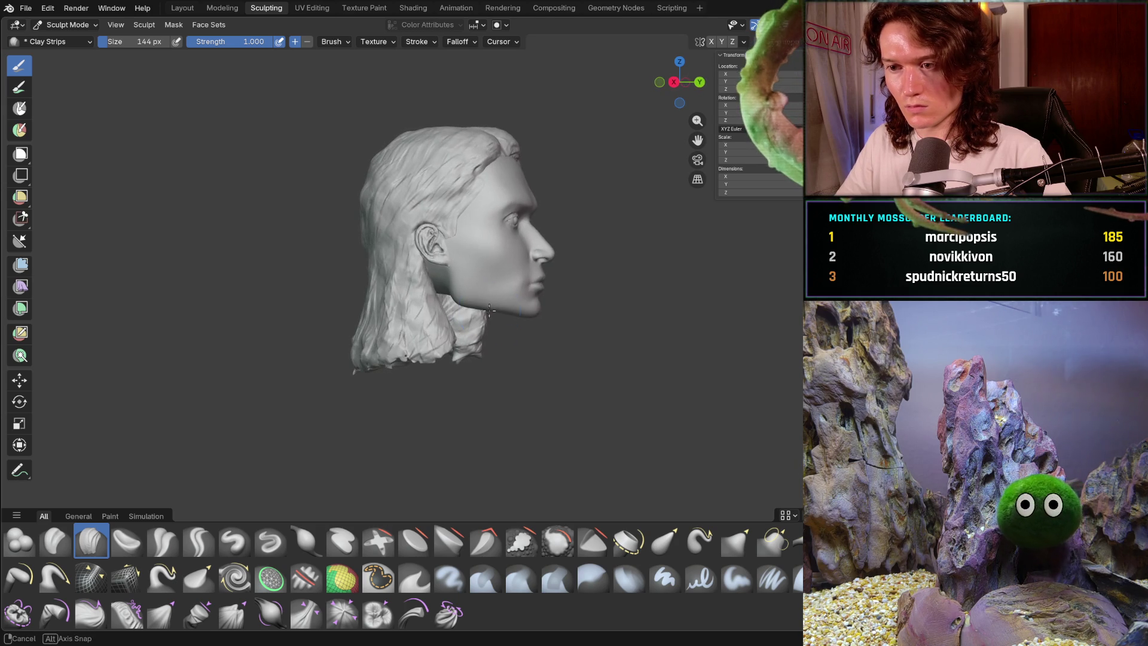
pyautogui.scroll(5, 388, 261)
pyautogui.scroll(3, 388, 260)
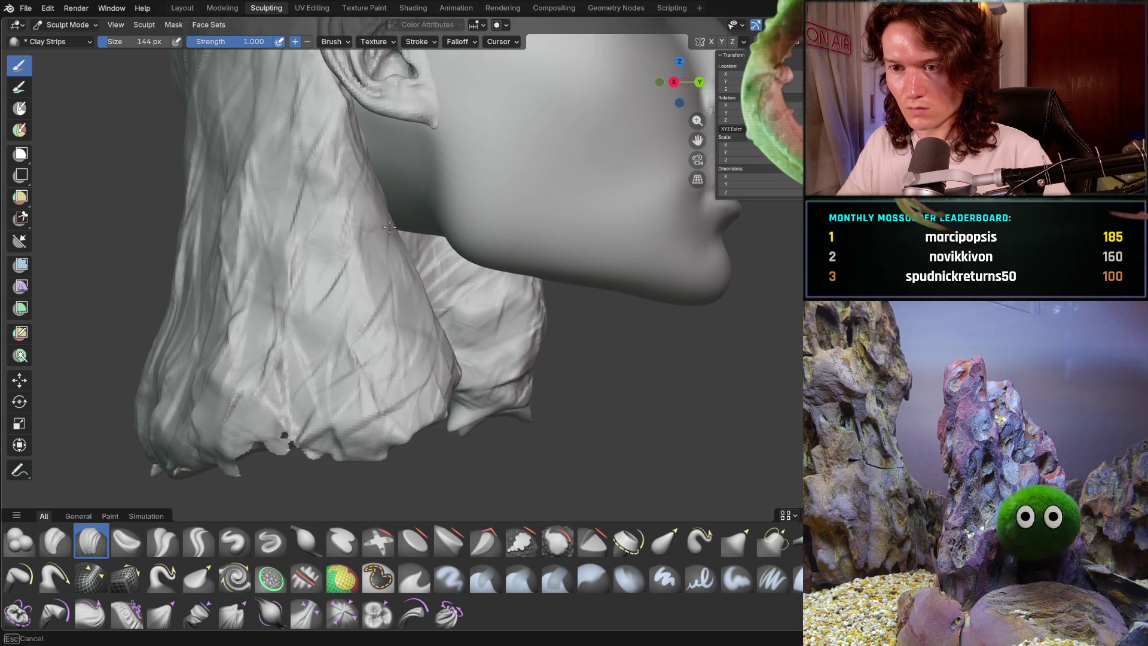
pyautogui.moveTo(407, 266)
pyautogui.mouseDown(button='middle')
pyautogui.moveTo(296, 269)
pyautogui.moveTo(291, 248)
pyautogui.mouseUp(button='middle')
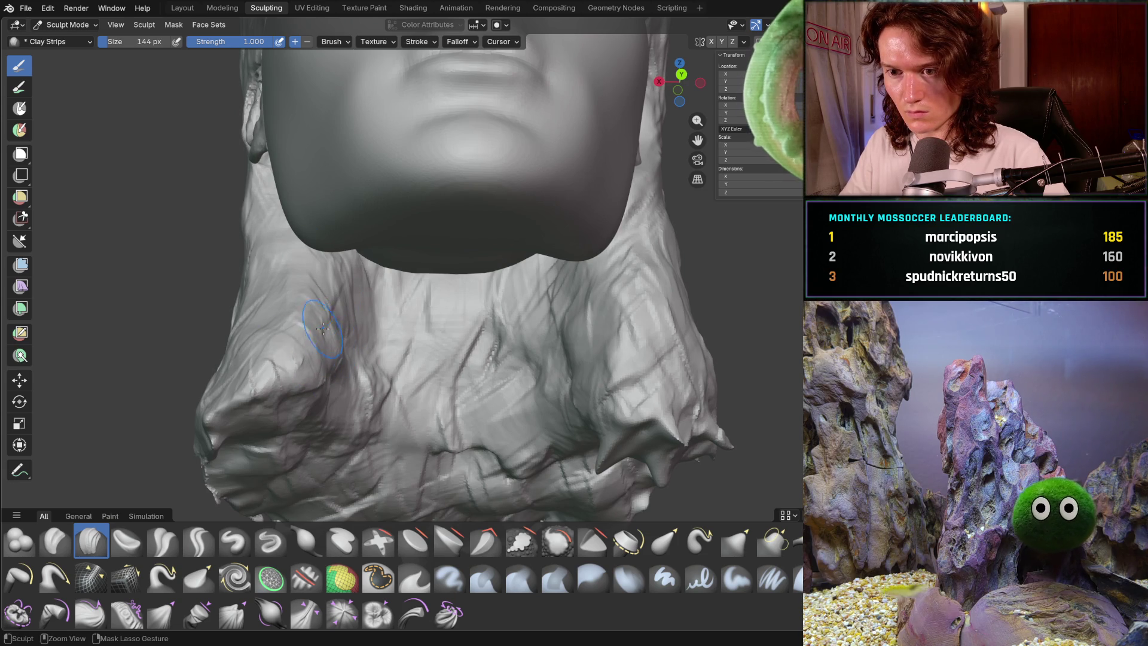
pyautogui.moveTo(319, 309)
pyautogui.mouseDown(button='middle')
pyautogui.moveTo(301, 287)
pyautogui.moveTo(515, 342)
pyautogui.moveTo(482, 340)
pyautogui.mouseUp(button='middle')
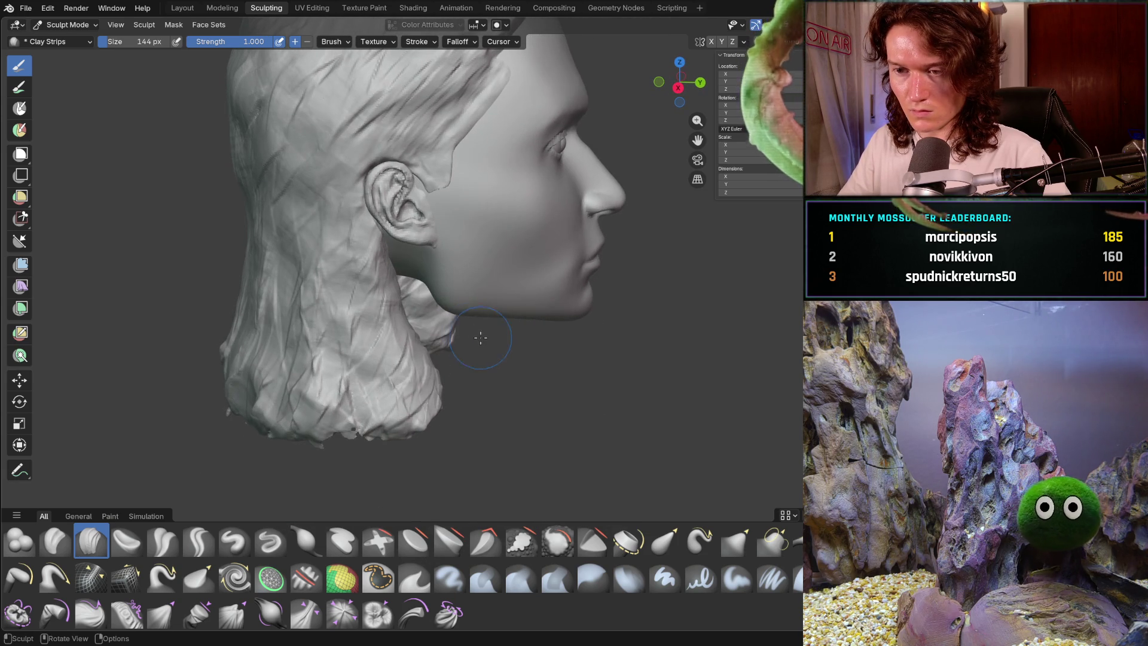
pyautogui.moveTo(409, 265)
pyautogui.mouseDown(button='middle')
pyautogui.moveTo(349, 223)
pyautogui.moveTo(480, 296)
pyautogui.moveTo(539, 283)
pyautogui.mouseUp(button='middle')
pyautogui.scroll(-3, 349, 224)
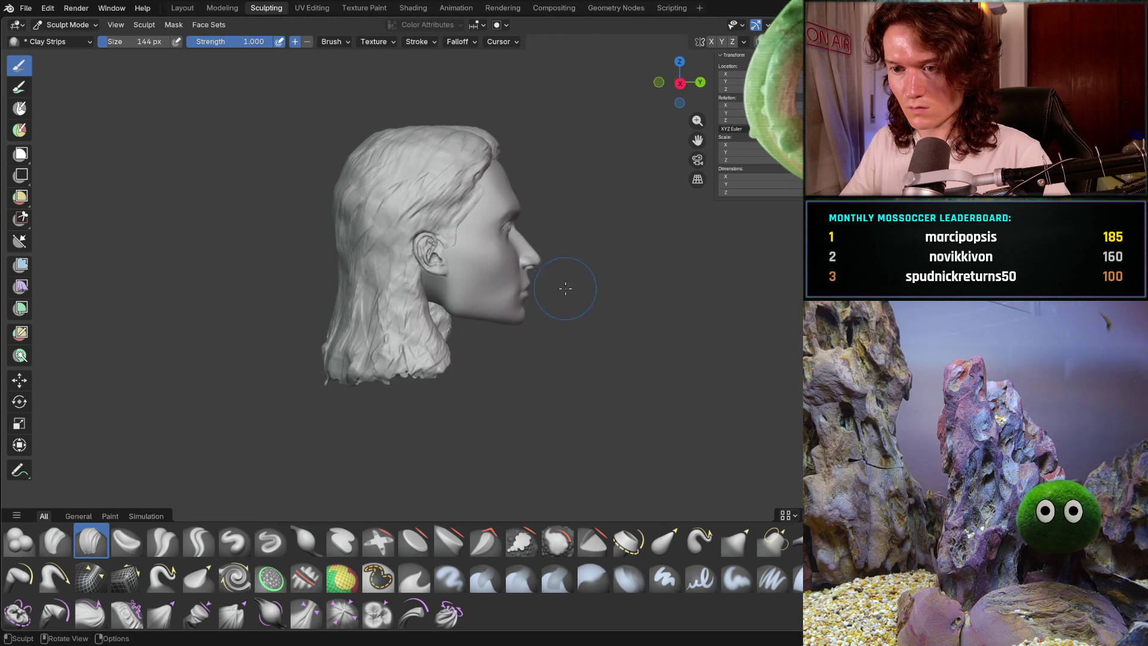
pyautogui.scroll(4, 371, 265)
pyautogui.scroll(2, 370, 265)
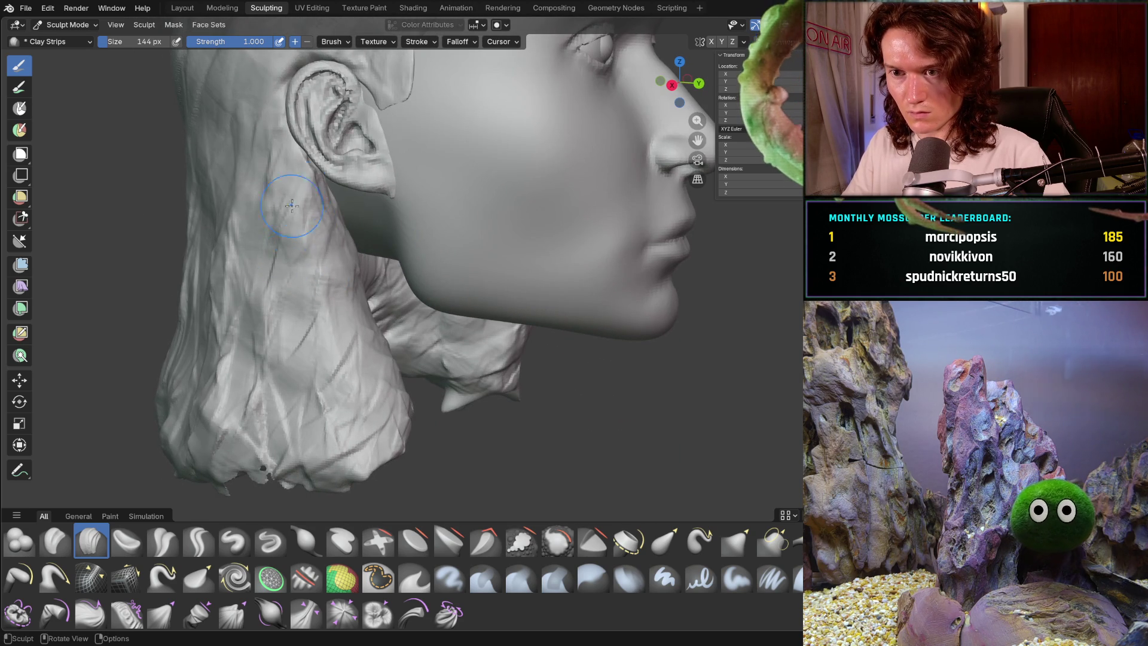
pyautogui.moveTo(290, 395)
pyautogui.mouseDown(button='middle')
pyautogui.moveTo(368, 342)
pyautogui.moveTo(446, 377)
pyautogui.mouseUp(button='middle')
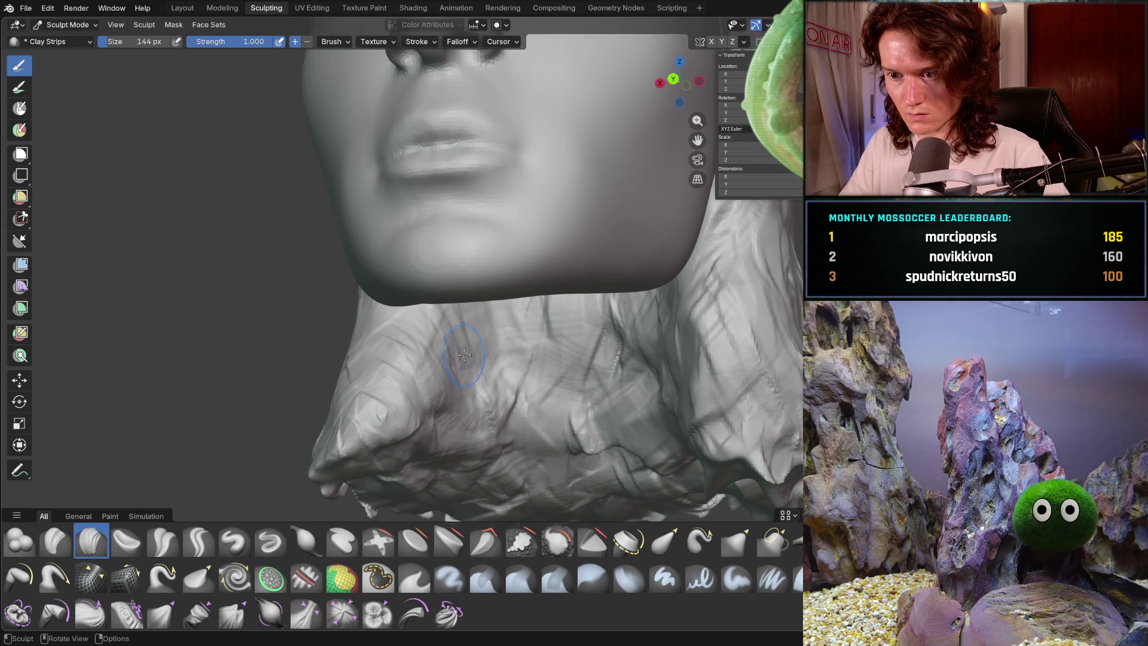
pyautogui.moveTo(484, 444)
pyautogui.mouseDown(button='middle')
pyautogui.moveTo(426, 288)
pyautogui.moveTo(378, 312)
pyautogui.mouseUp(button='middle')
pyautogui.scroll(3, 378, 313)
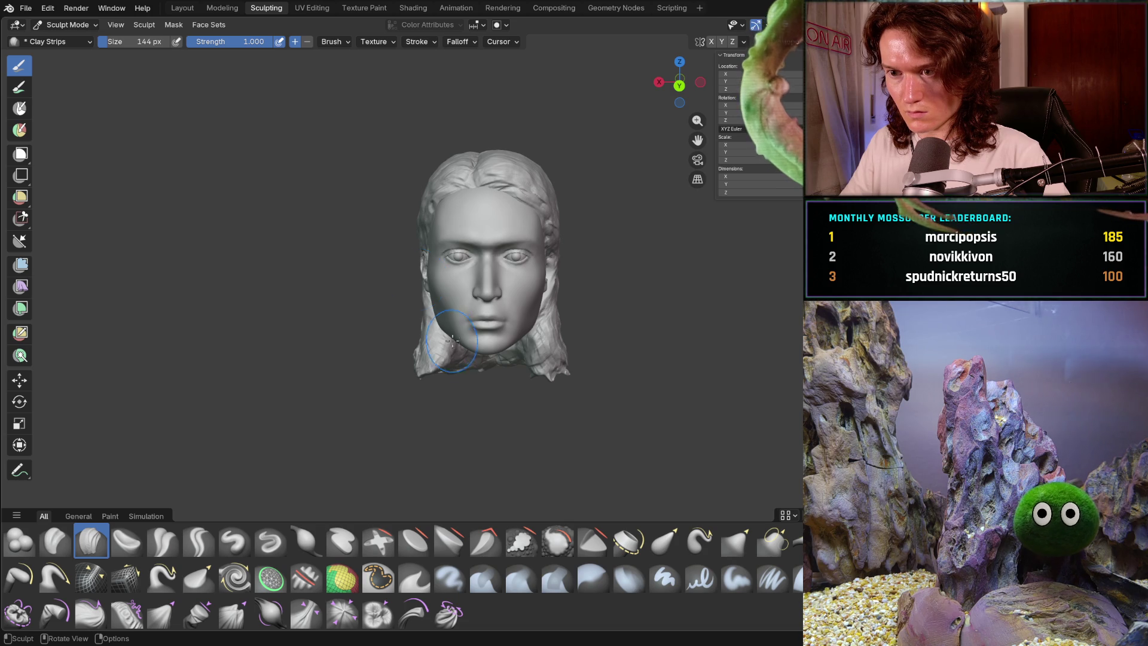
pyautogui.scroll(3, 453, 341)
pyautogui.scroll(-3, 485, 270)
pyautogui.moveTo(485, 269)
pyautogui.mouseDown(button='middle')
pyautogui.moveTo(581, 268)
pyautogui.moveTo(519, 273)
pyautogui.mouseUp(button='middle')
pyautogui.hotkey('ctrl', 's')
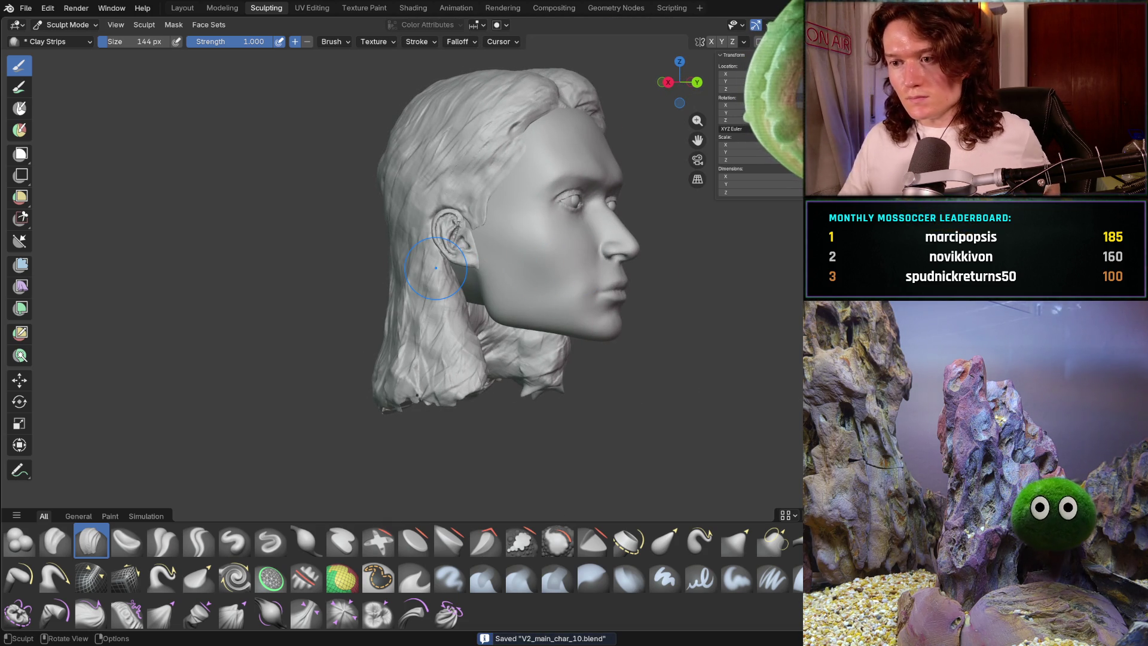
pyautogui.moveTo(435, 267); pyautogui.dragTo(521, 236, button='middle')
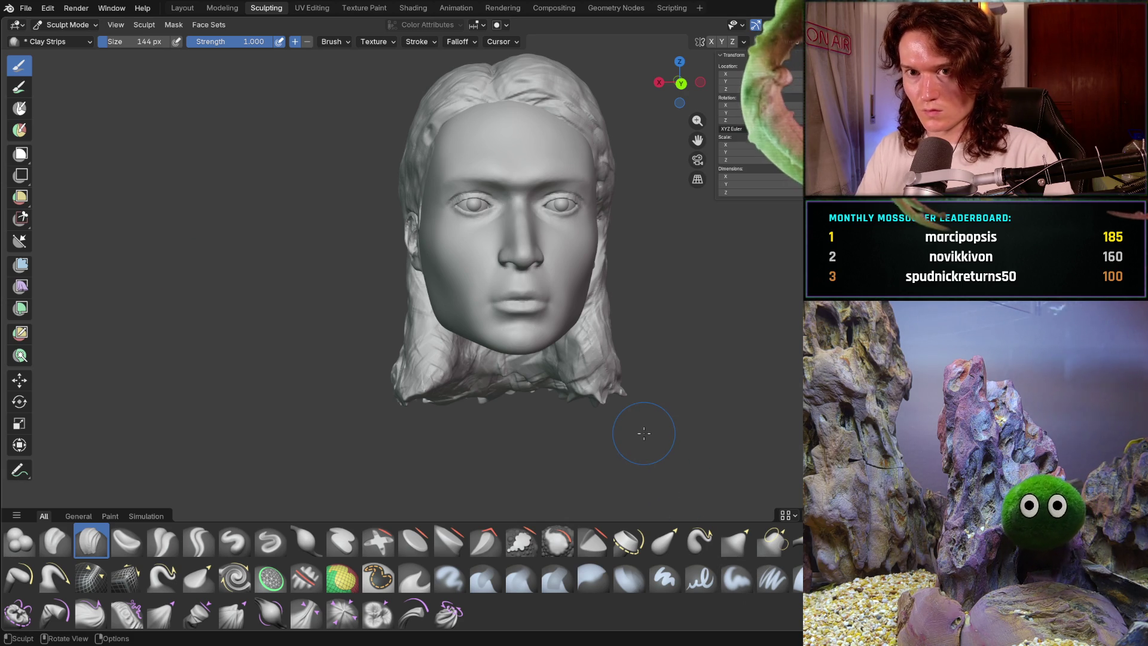
pyautogui.scroll(-2, 644, 434)
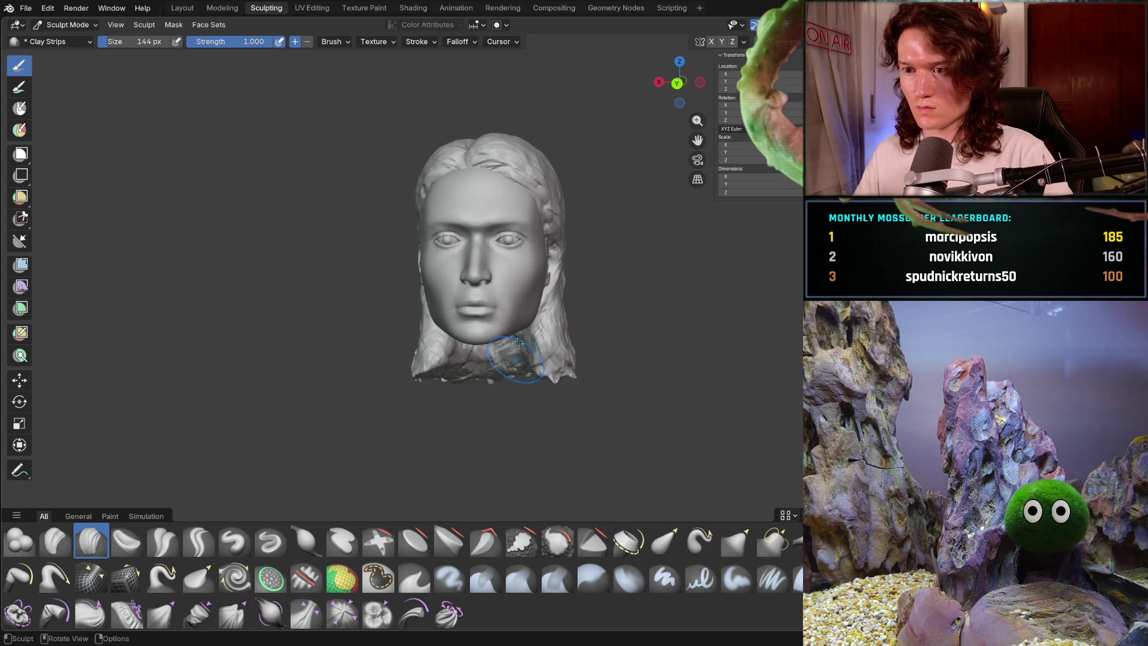
pyautogui.moveTo(557, 377)
pyautogui.mouseDown(button='middle')
pyautogui.moveTo(529, 348)
pyautogui.moveTo(645, 336)
pyautogui.moveTo(469, 314)
pyautogui.mouseUp(button='middle')
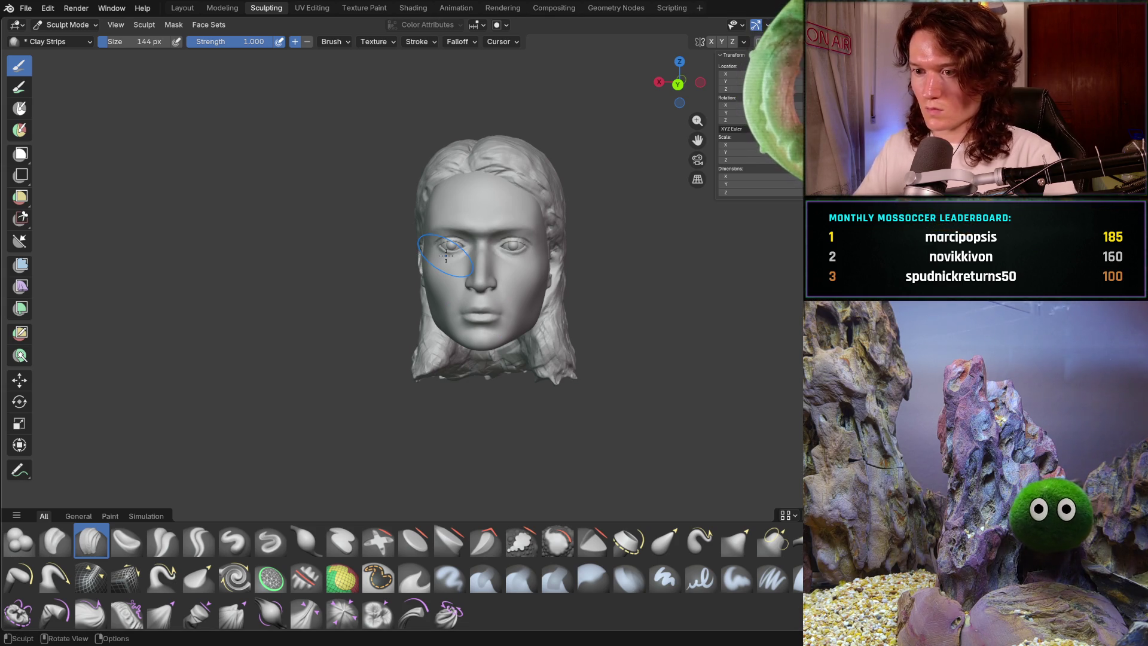
pyautogui.moveTo(446, 256)
pyautogui.mouseDown(button='middle')
pyautogui.moveTo(483, 299)
pyautogui.moveTo(538, 297)
pyautogui.moveTo(483, 296)
pyautogui.mouseUp(button='middle')
pyautogui.scroll(3, 459, 249)
pyautogui.moveTo(459, 249)
pyautogui.mouseDown(button='middle')
pyautogui.moveTo(396, 265)
pyautogui.moveTo(585, 303)
pyautogui.moveTo(539, 269)
pyautogui.moveTo(504, 323)
pyautogui.moveTo(532, 271)
pyautogui.mouseUp(button='middle')
pyautogui.scroll(-4, 402, 257)
pyautogui.scroll(4, 557, 279)
pyautogui.scroll(2, 555, 278)
pyautogui.scroll(4, 539, 269)
pyautogui.scroll(-6, 516, 309)
pyautogui.moveTo(509, 302)
pyautogui.mouseDown(button='middle')
pyautogui.moveTo(493, 330)
pyautogui.moveTo(529, 305)
pyautogui.moveTo(460, 309)
pyautogui.moveTo(470, 286)
pyautogui.mouseUp(button='middle')
pyautogui.scroll(3, 440, 288)
pyautogui.scroll(2, 448, 296)
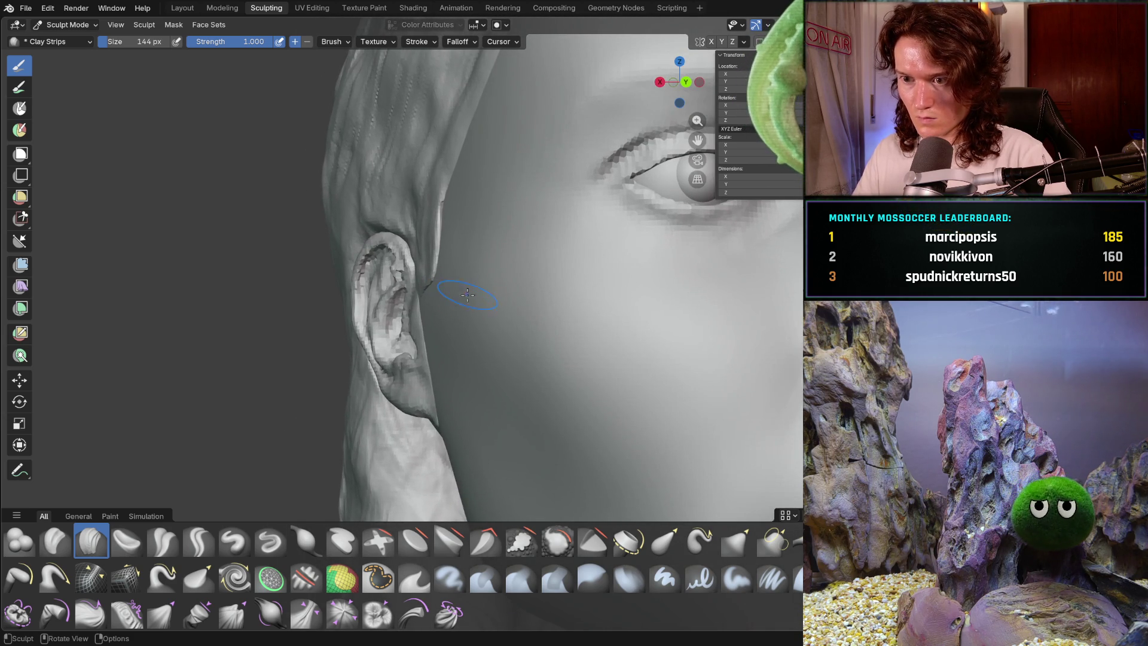
# Step: Switch to the Smooth brush and raise its radius to 228 px
pyautogui.press('s')
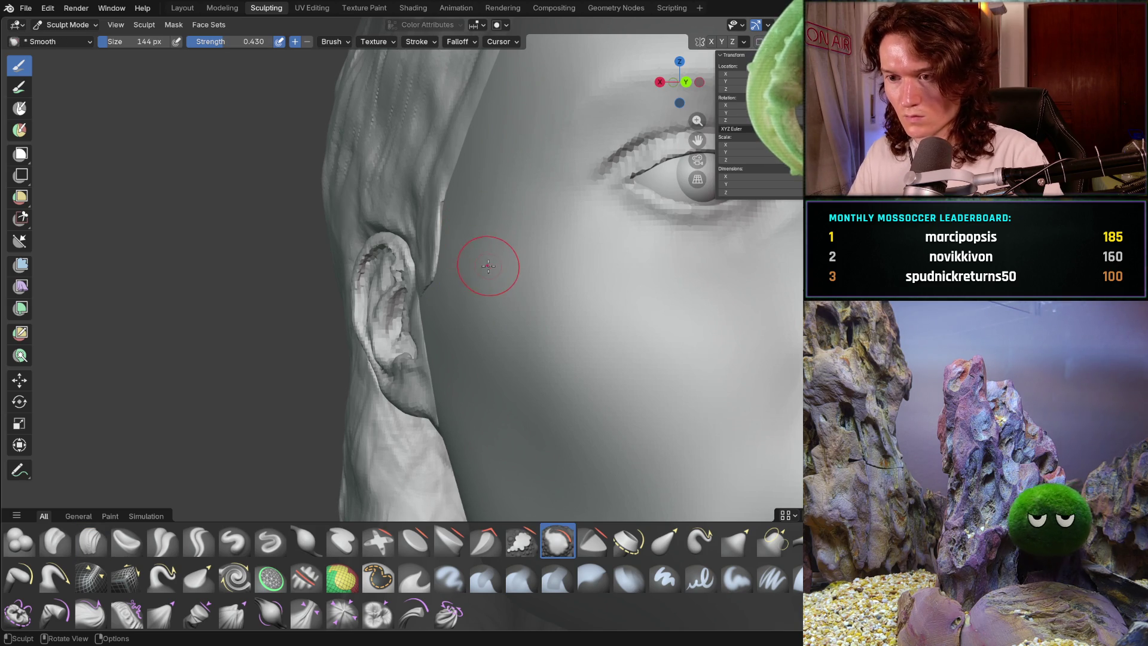
pyautogui.press('f')
pyautogui.click(481, 235)
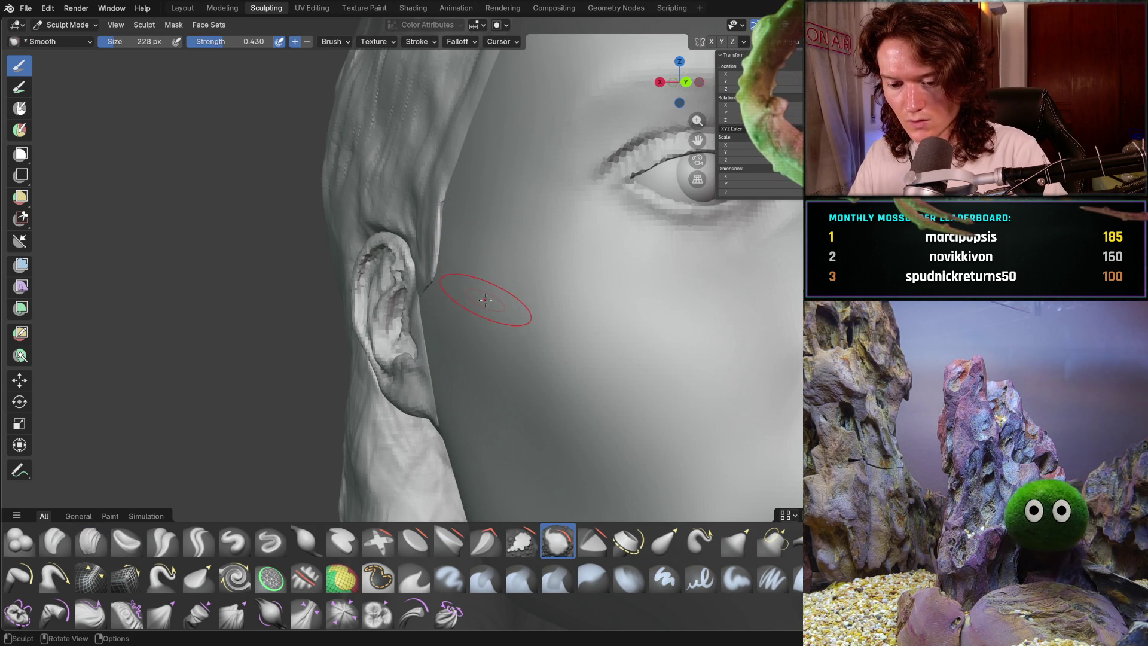
pyautogui.hotkey('alt', 'm')
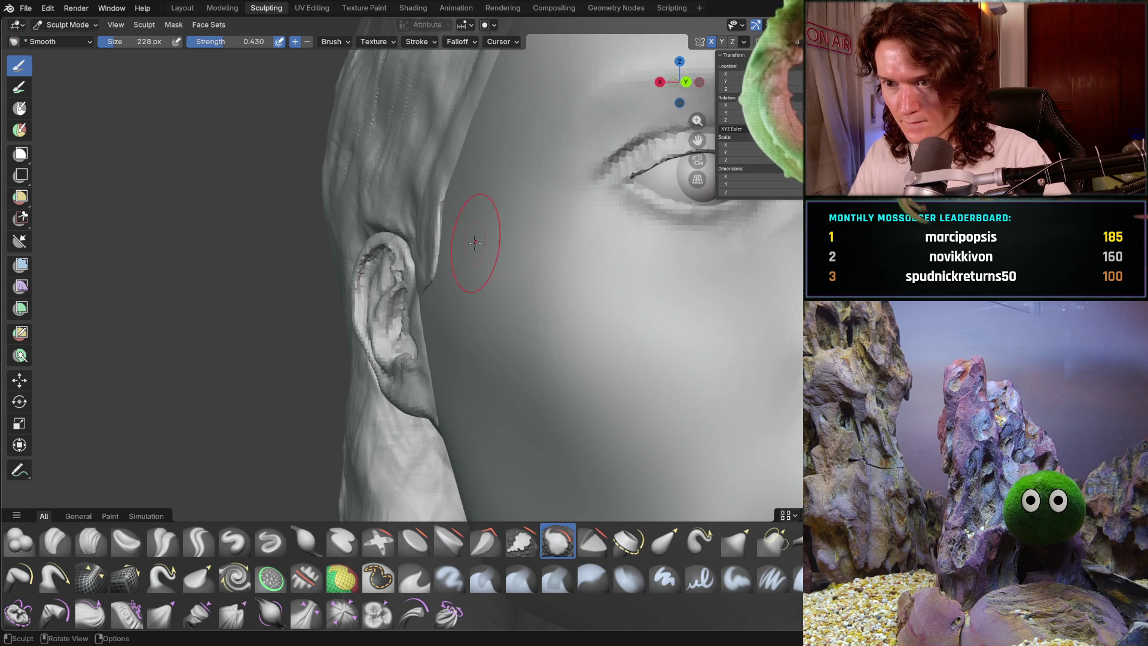
pyautogui.scroll(-6, 539, 180)
# Step: Inspect the cheek and ear from profile, three-quarter and front views, then save to V2_main_char_10.blend
pyautogui.moveTo(502, 269)
pyautogui.mouseDown(button='middle')
pyautogui.moveTo(581, 276)
pyautogui.moveTo(565, 270)
pyautogui.mouseUp(button='middle')
pyautogui.scroll(5, 556, 261)
pyautogui.scroll(2, 509, 360)
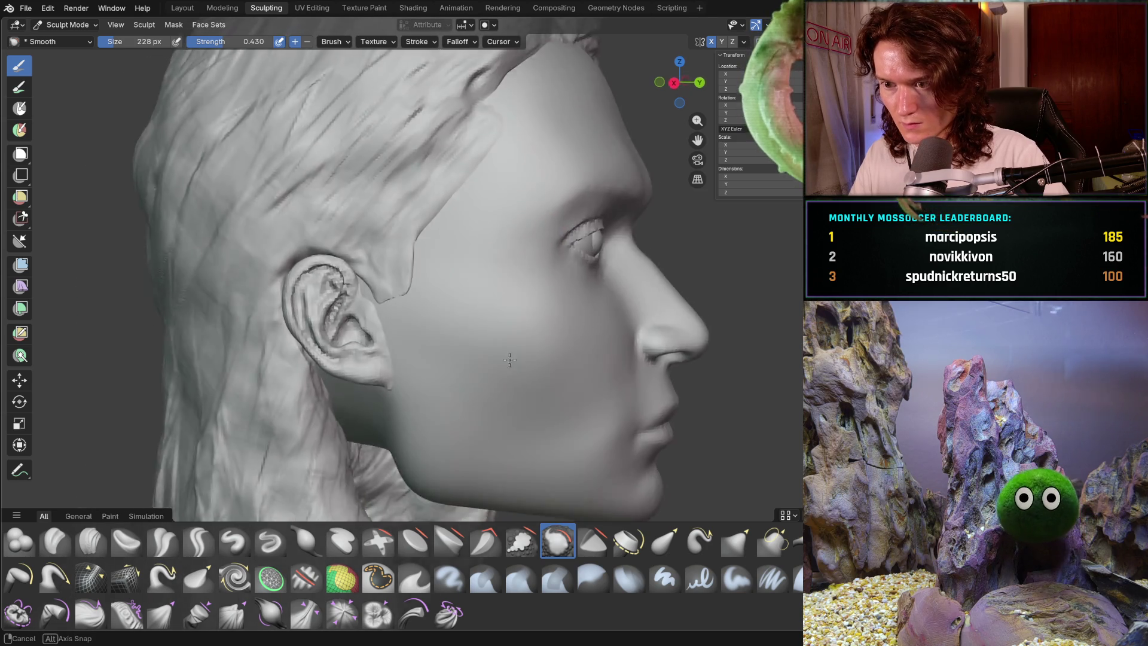
pyautogui.moveTo(509, 360); pyautogui.dragTo(447, 364, button='middle')
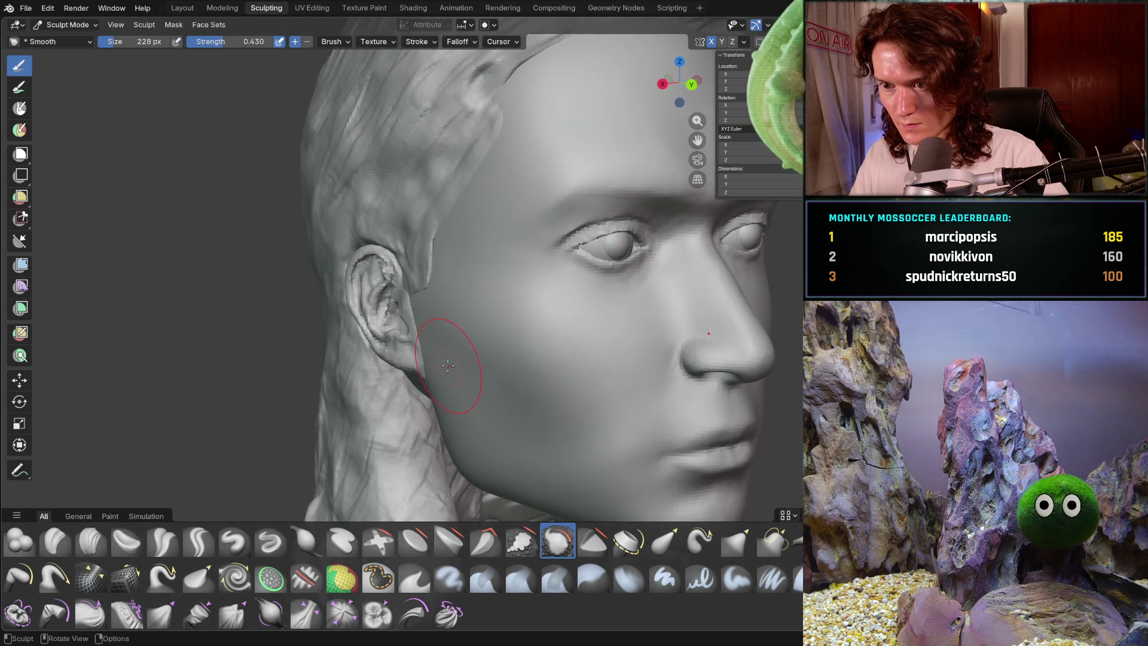
pyautogui.scroll(6, 446, 365)
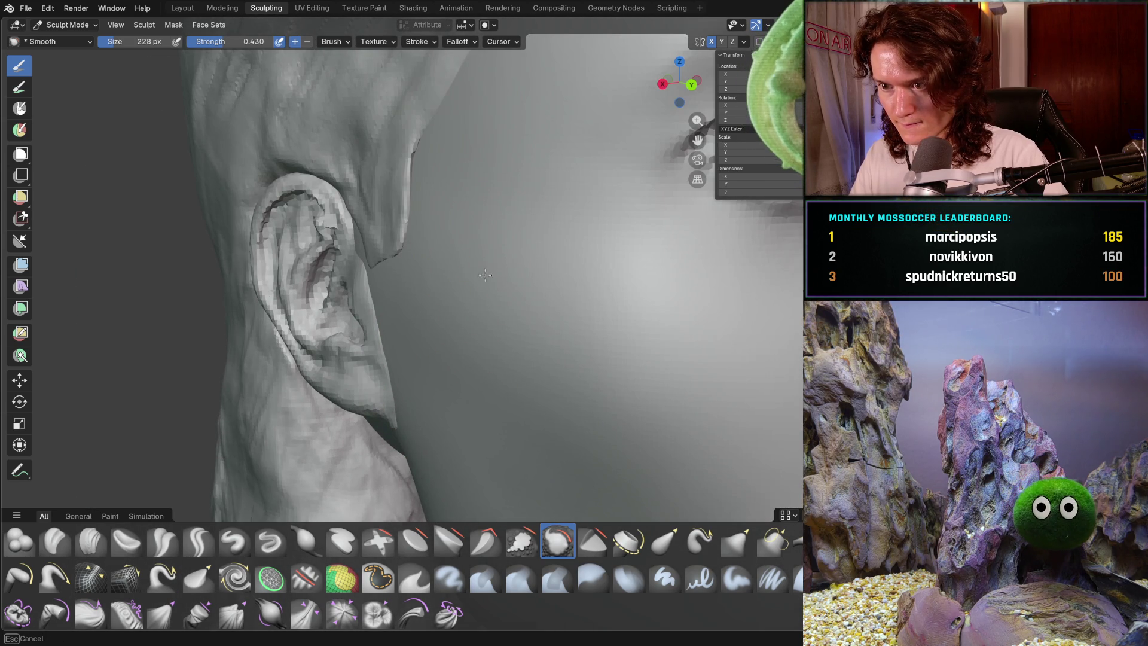
pyautogui.scroll(-6, 628, 260)
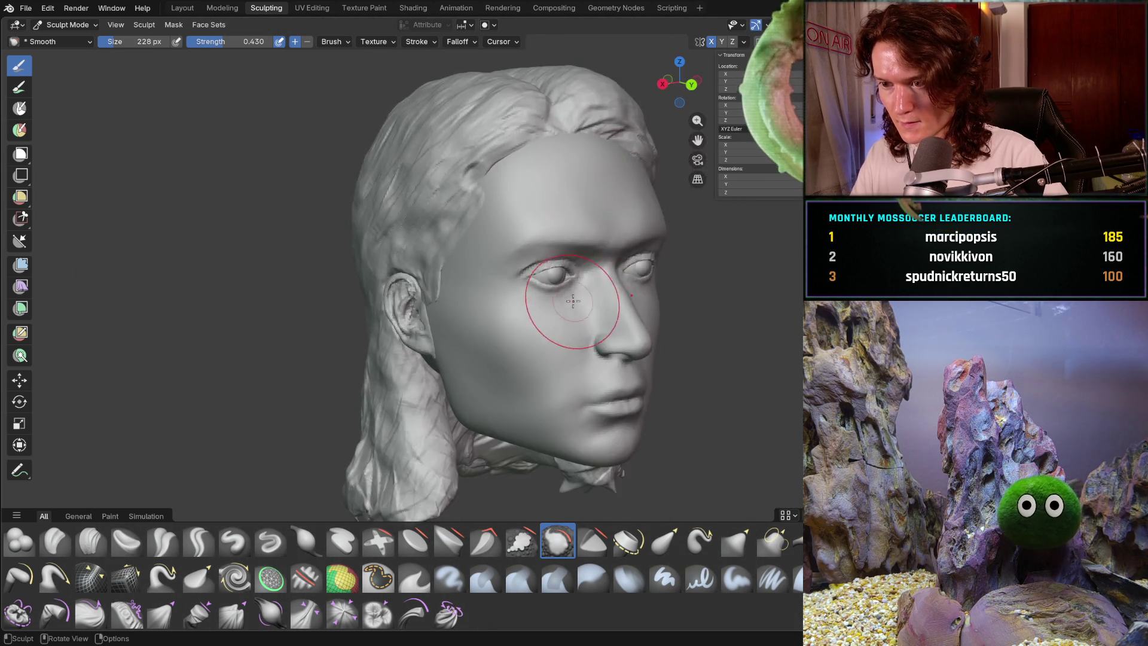
pyautogui.moveTo(556, 286)
pyautogui.mouseDown(button='middle')
pyautogui.moveTo(508, 296)
pyautogui.moveTo(539, 314)
pyautogui.mouseUp(button='middle')
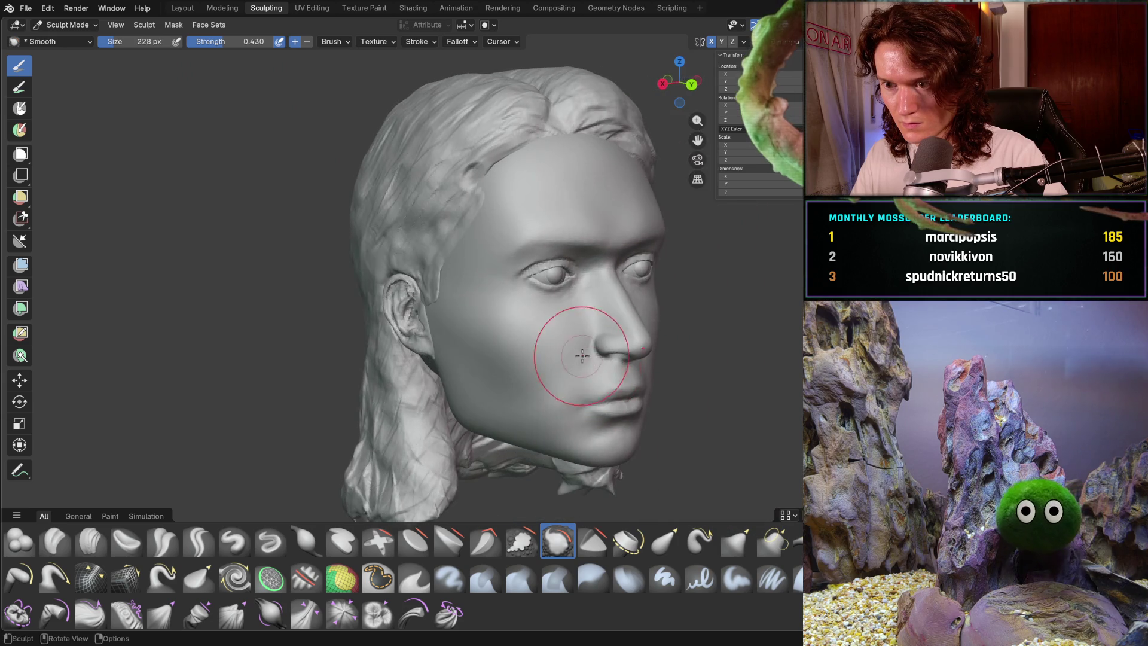
pyautogui.scroll(4, 566, 328)
pyautogui.scroll(3, 565, 328)
pyautogui.scroll(3, 565, 359)
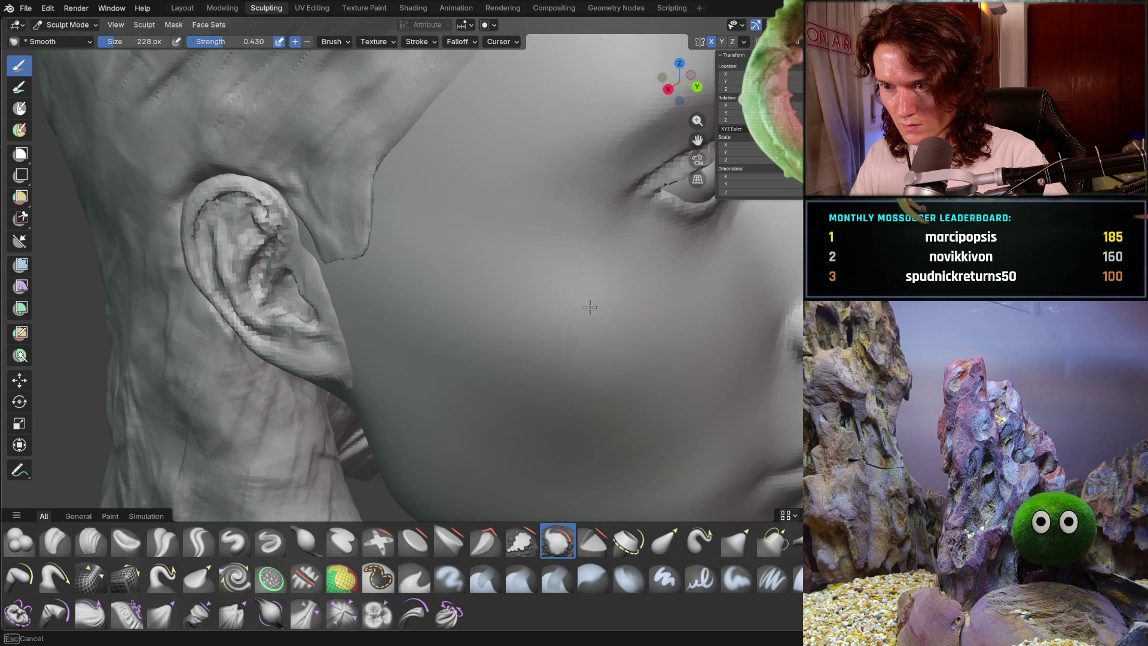
pyautogui.scroll(-6, 628, 377)
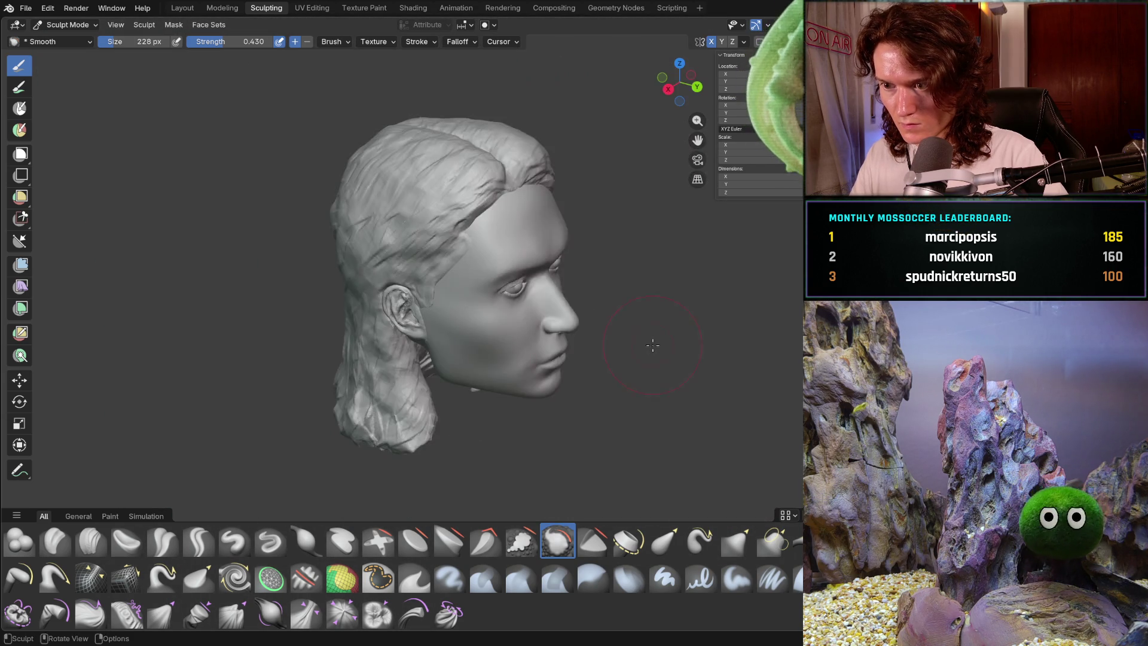
pyautogui.moveTo(574, 395)
pyautogui.mouseDown(button='middle')
pyautogui.moveTo(539, 332)
pyautogui.moveTo(553, 404)
pyautogui.mouseUp(button='middle')
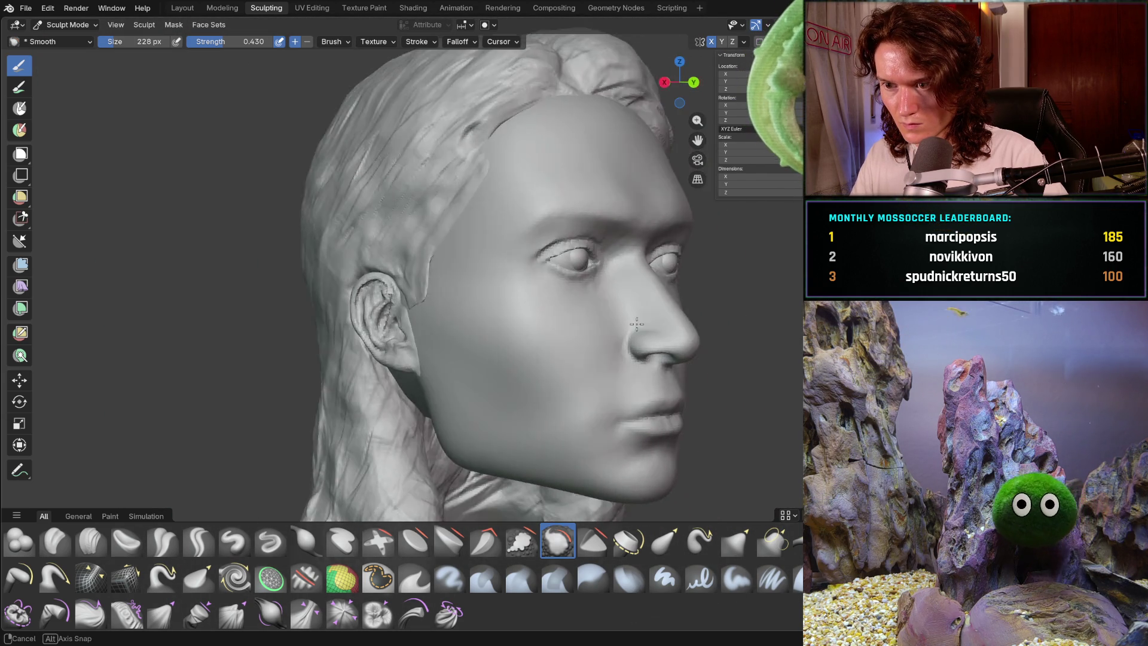
pyautogui.scroll(4, 553, 403)
pyautogui.scroll(2, 553, 404)
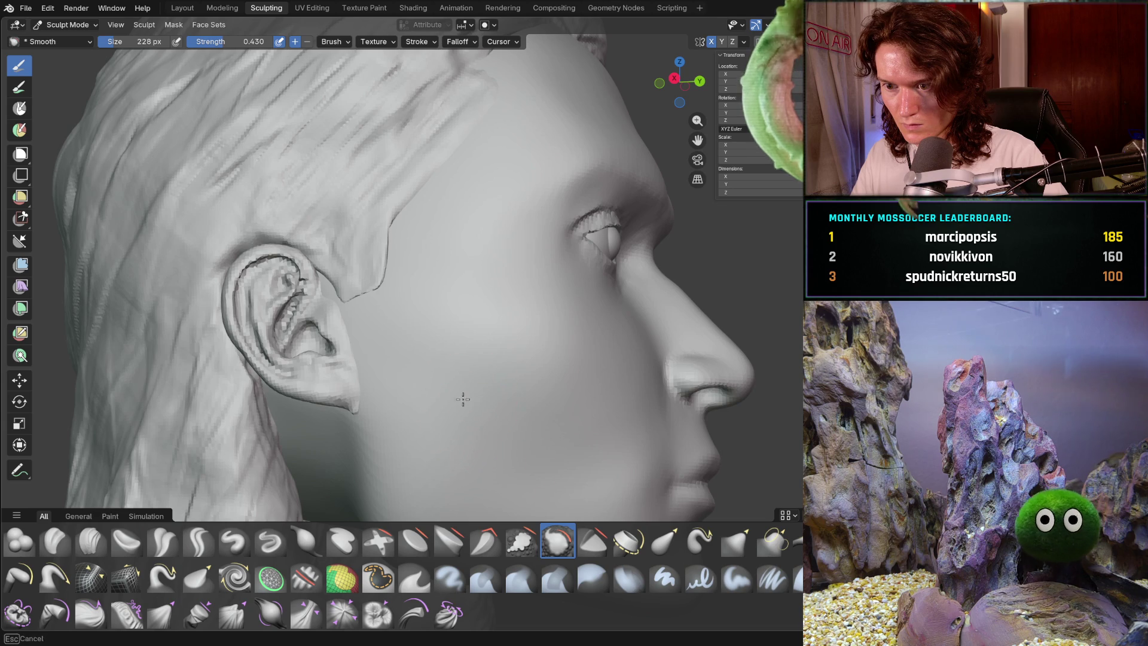
pyautogui.moveTo(539, 422)
pyautogui.mouseDown(button='middle')
pyautogui.moveTo(662, 394)
pyautogui.moveTo(502, 378)
pyautogui.moveTo(467, 408)
pyautogui.moveTo(487, 420)
pyautogui.moveTo(551, 372)
pyautogui.mouseUp(button='middle')
pyautogui.scroll(-5, 502, 378)
pyautogui.scroll(4, 466, 408)
pyautogui.scroll(-4, 467, 408)
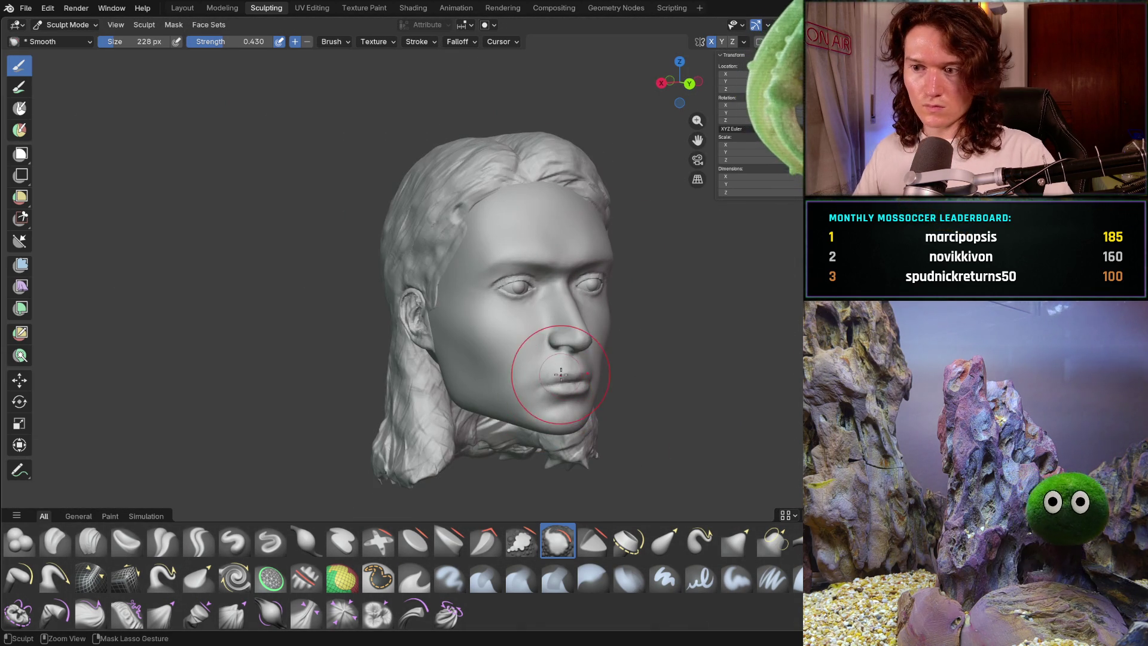
pyautogui.hotkey('ctrl', 's')
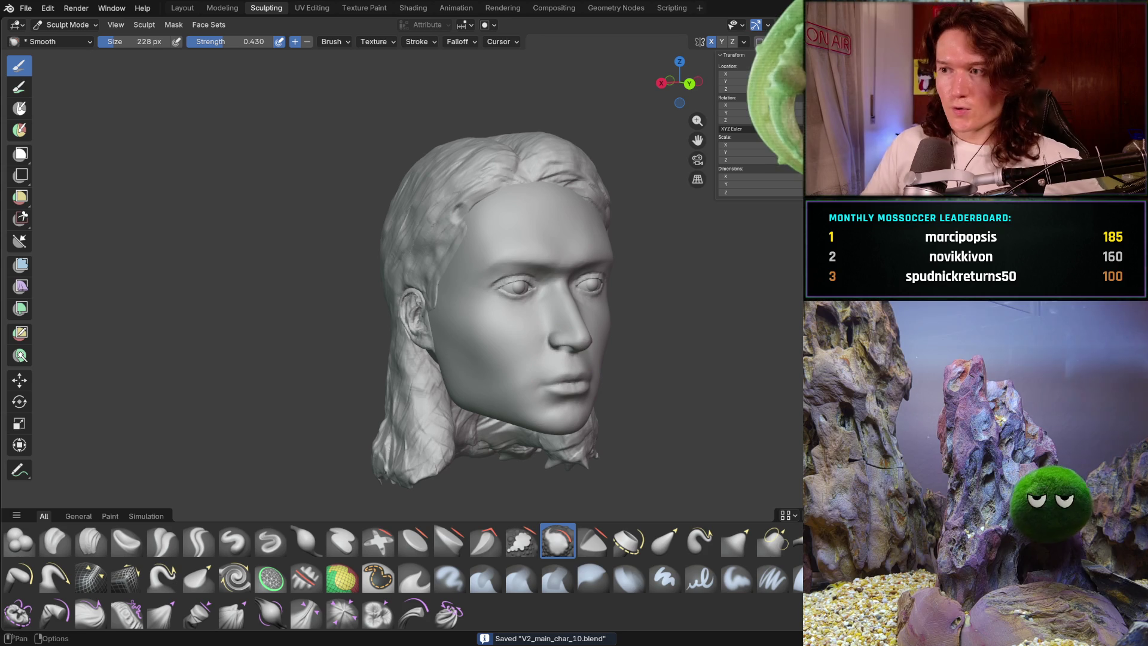
# Step: Switch from Blender to the Chrome window playing the YouTube Brazilian songs video
pyautogui.hotkey('alt', 'Tab')
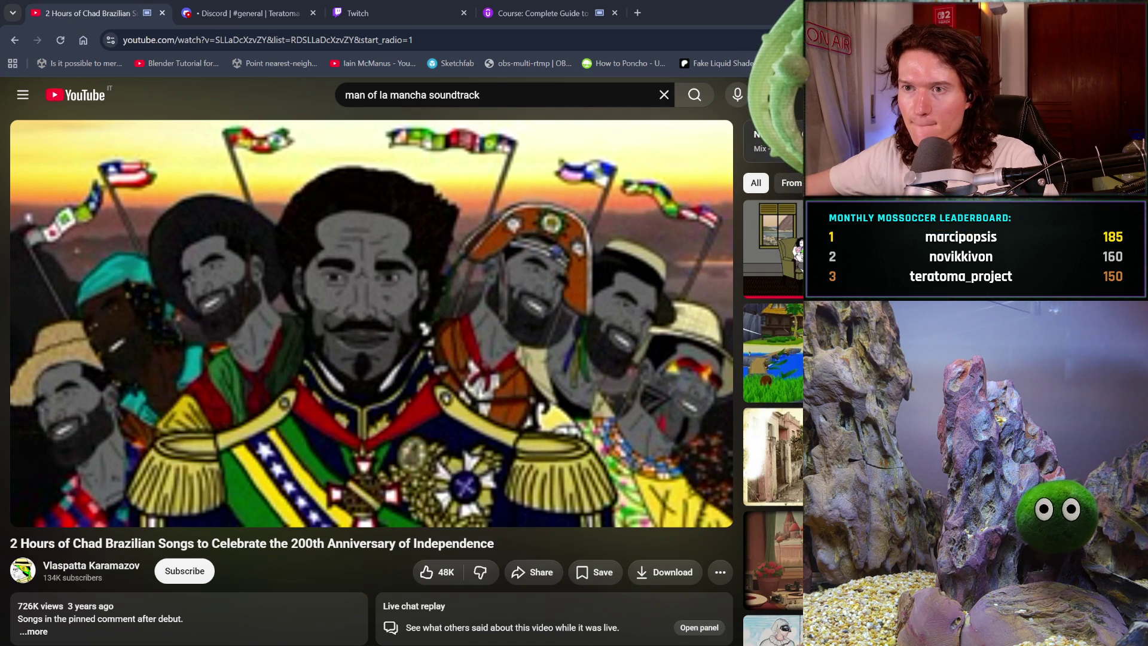
# Step: Open Google AI Studio in a new tab and show the History of past prompts
pyautogui.hotkey('ctrl', 't')
pyautogui.write('gemin')
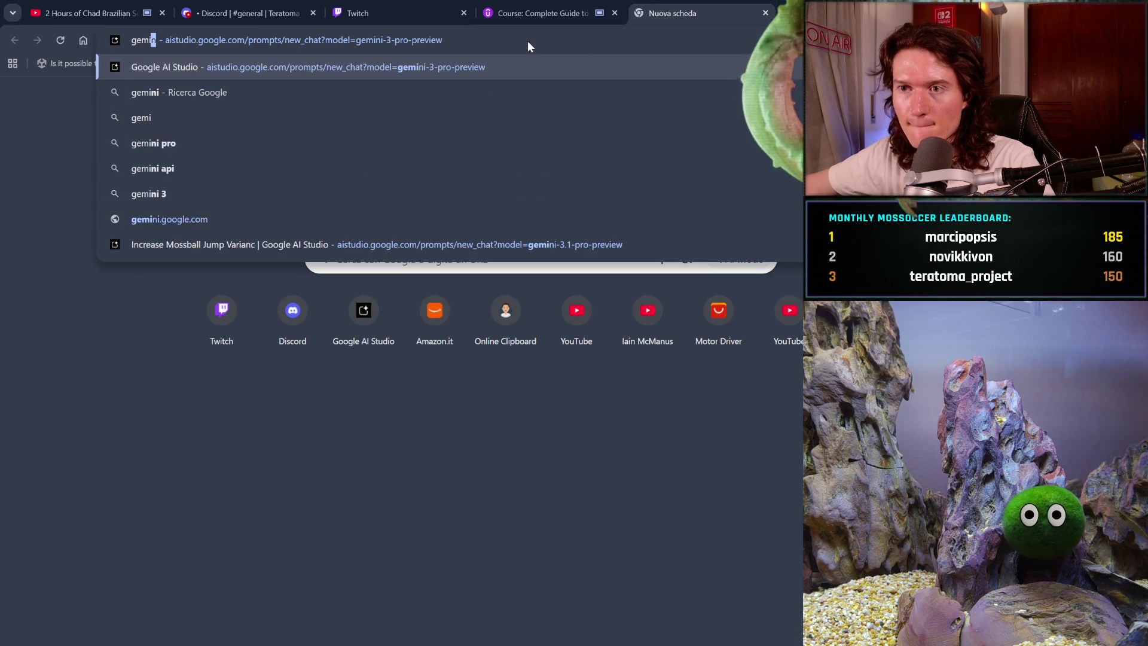
pyautogui.press('Return')
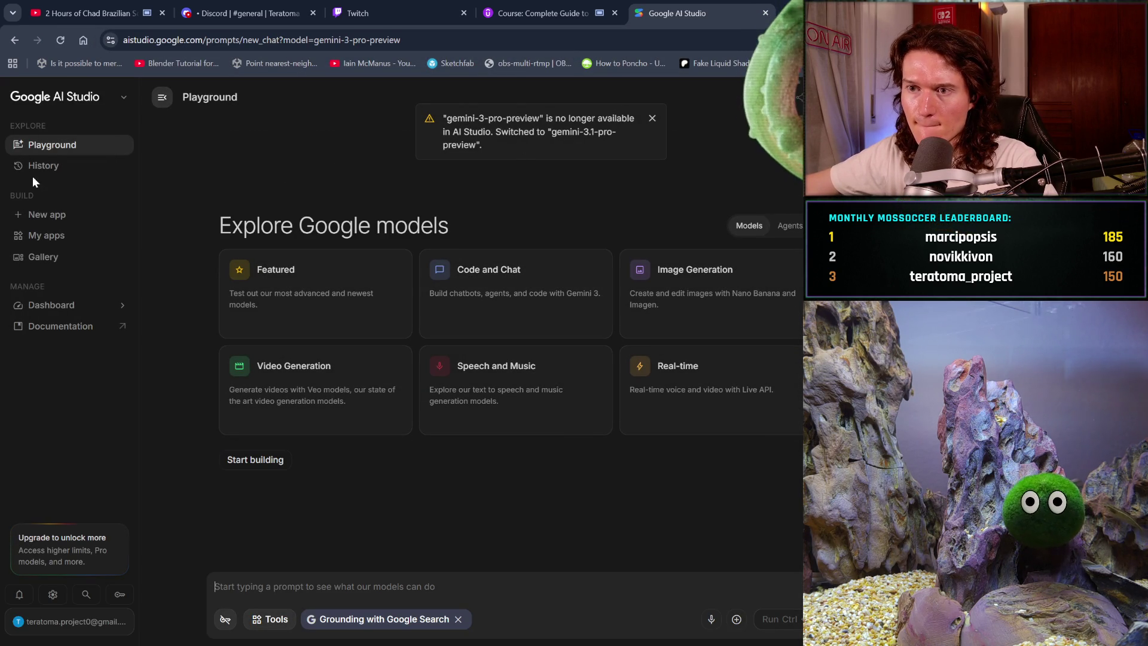
pyautogui.click(43, 166)
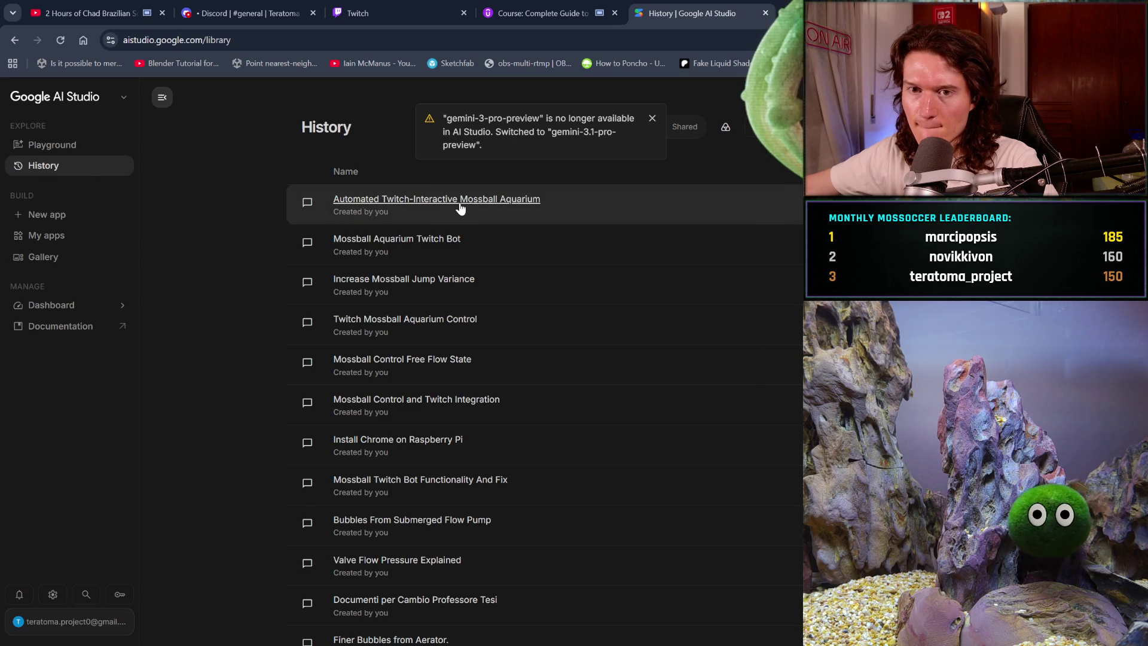
pyautogui.click(51, 145)
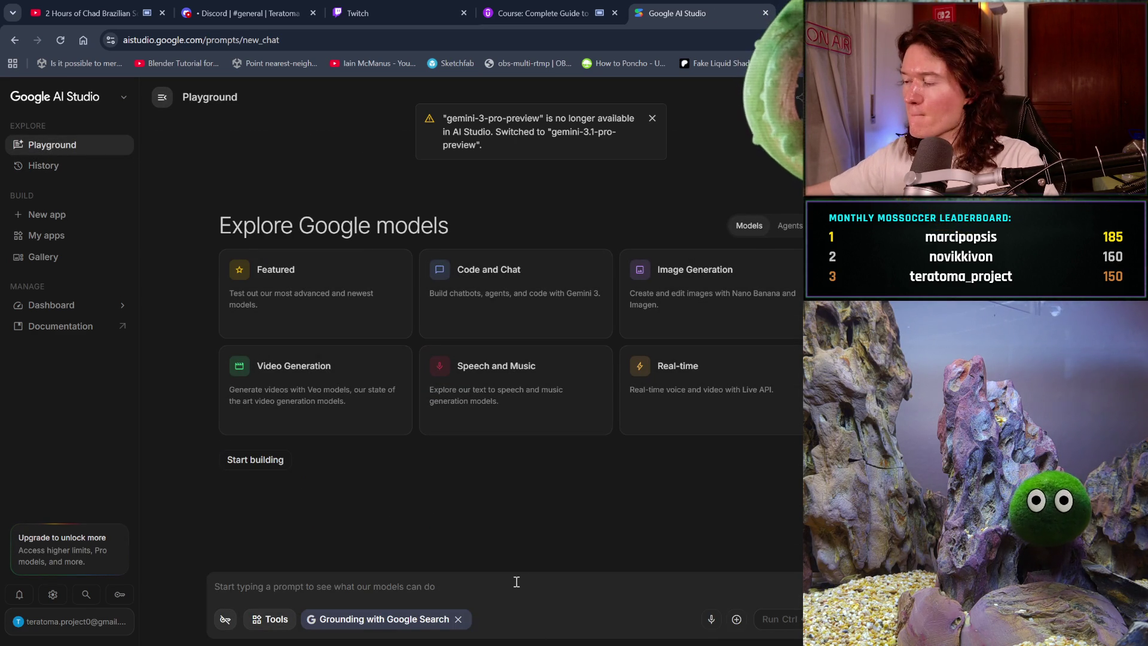
pyautogui.click(43, 165)
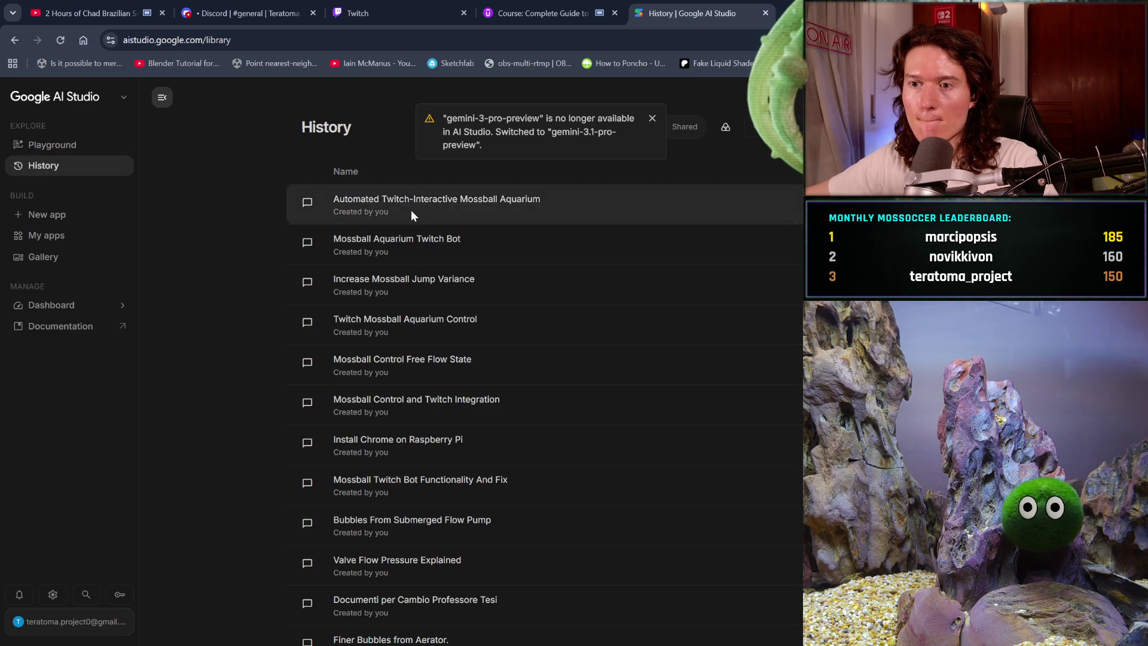
# Step: Select the project description from the Twitch-Interactive Mossball Aquarium prompt and open a fresh Playground chat
pyautogui.click(413, 193)
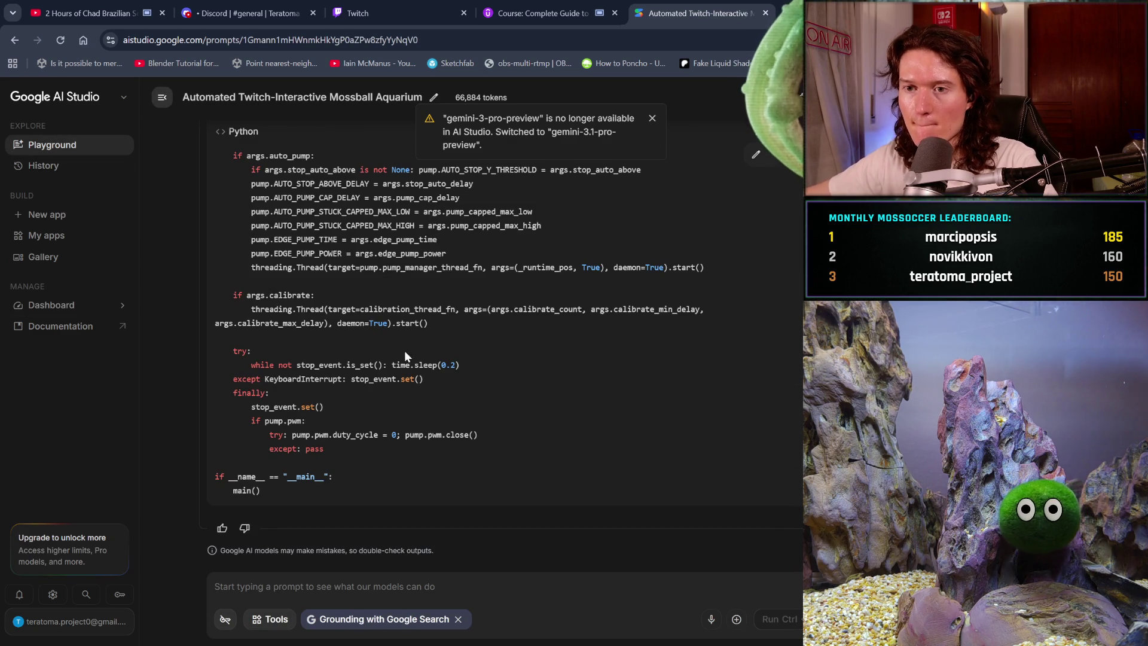
pyautogui.scroll(5, 404, 351)
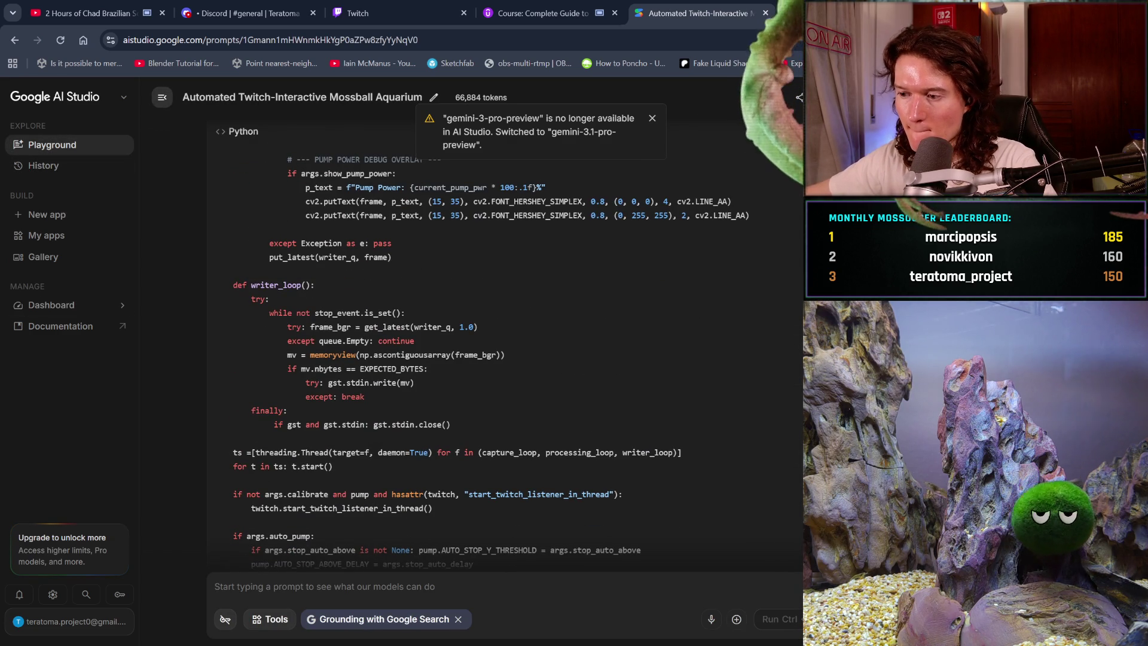
pyautogui.scroll(10, 404, 350)
pyautogui.moveTo(207, 176); pyautogui.dragTo(439, 475)
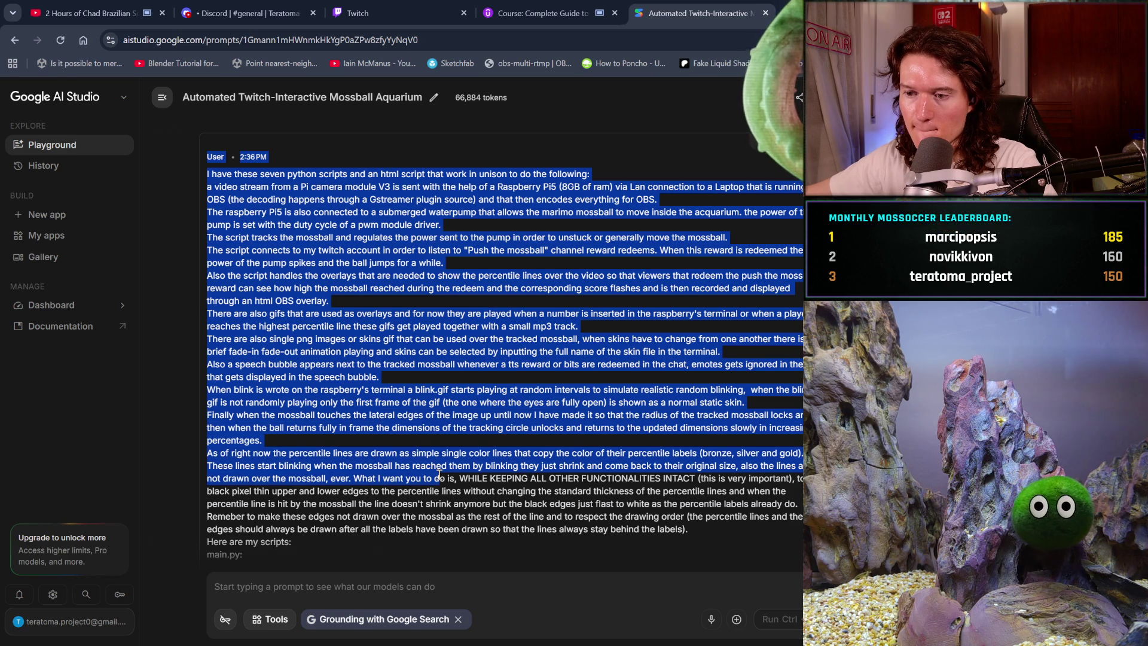
pyautogui.scroll(-1, 438, 473)
pyautogui.moveTo(439, 475); pyautogui.dragTo(410, 374)
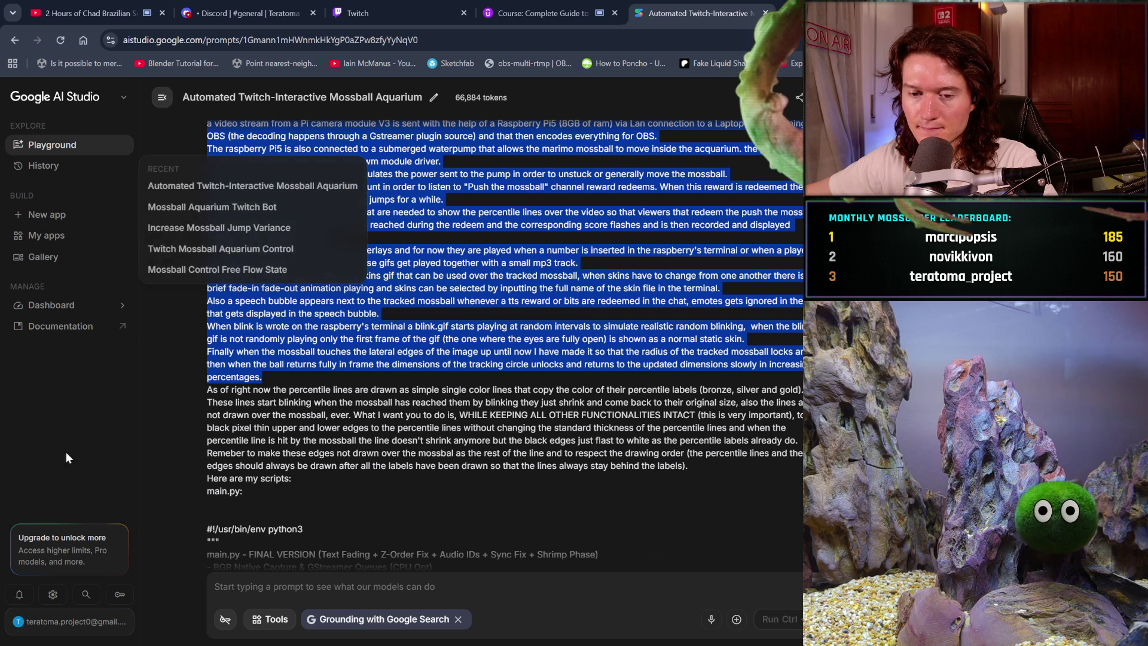
pyautogui.click(52, 145)
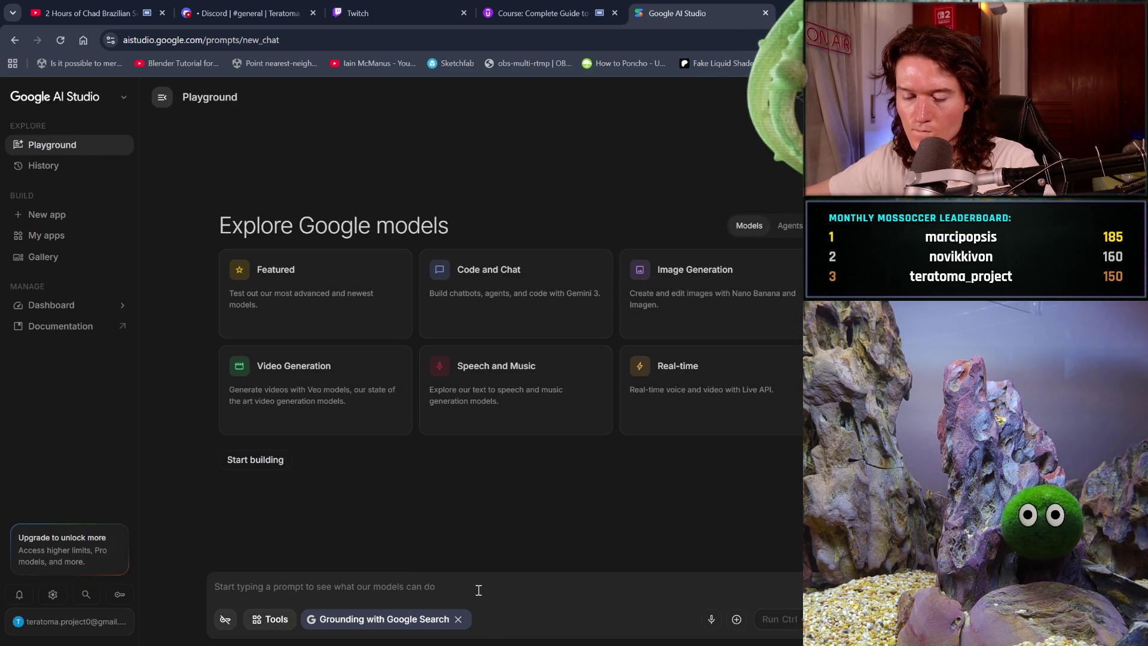
# Step: Paste the project description into the prompt and tidy stray characters after INTACT
pyautogui.hotkey('ctrl', 'v')
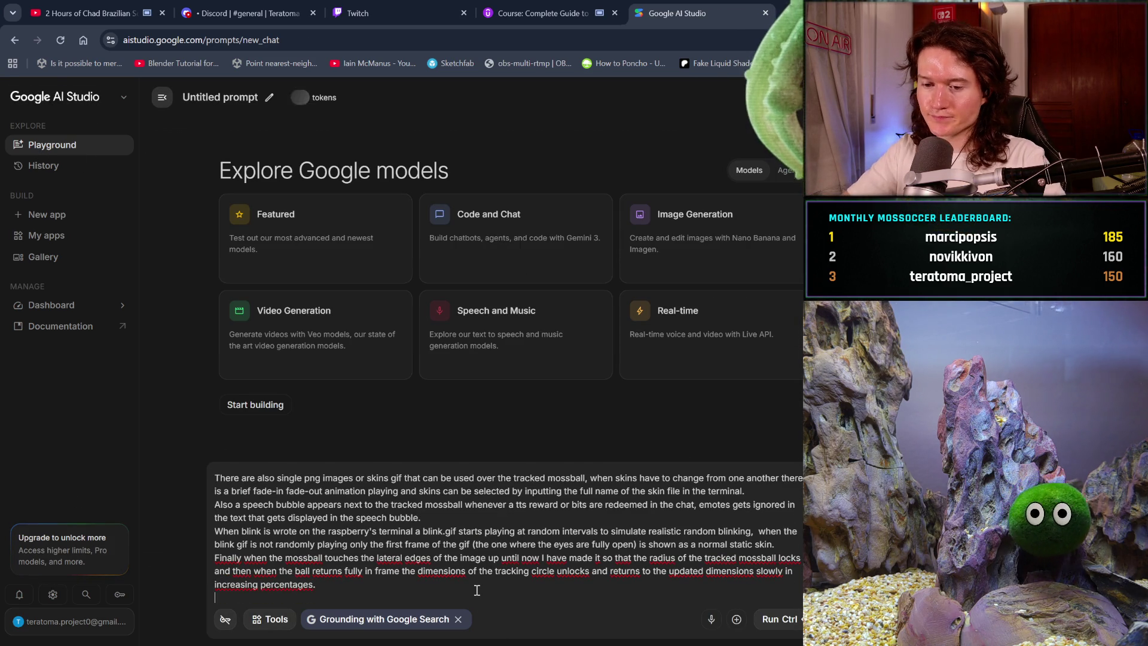
pyautogui.hotkey('shift', 'Return')
pyautogui.write('What')
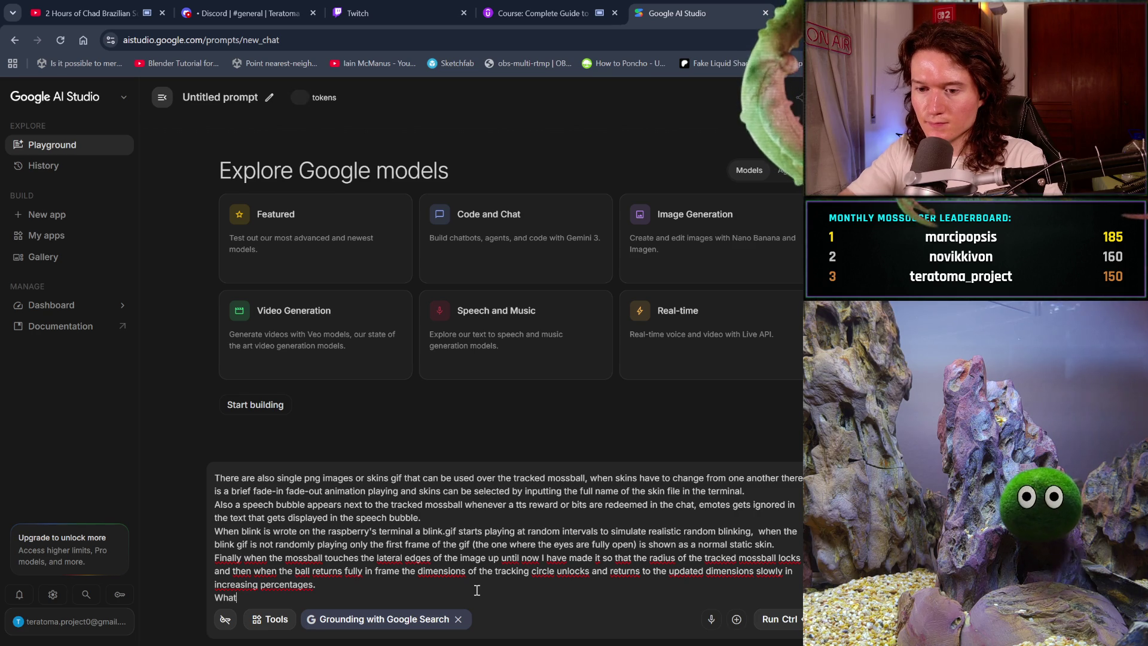
pyautogui.write('I')
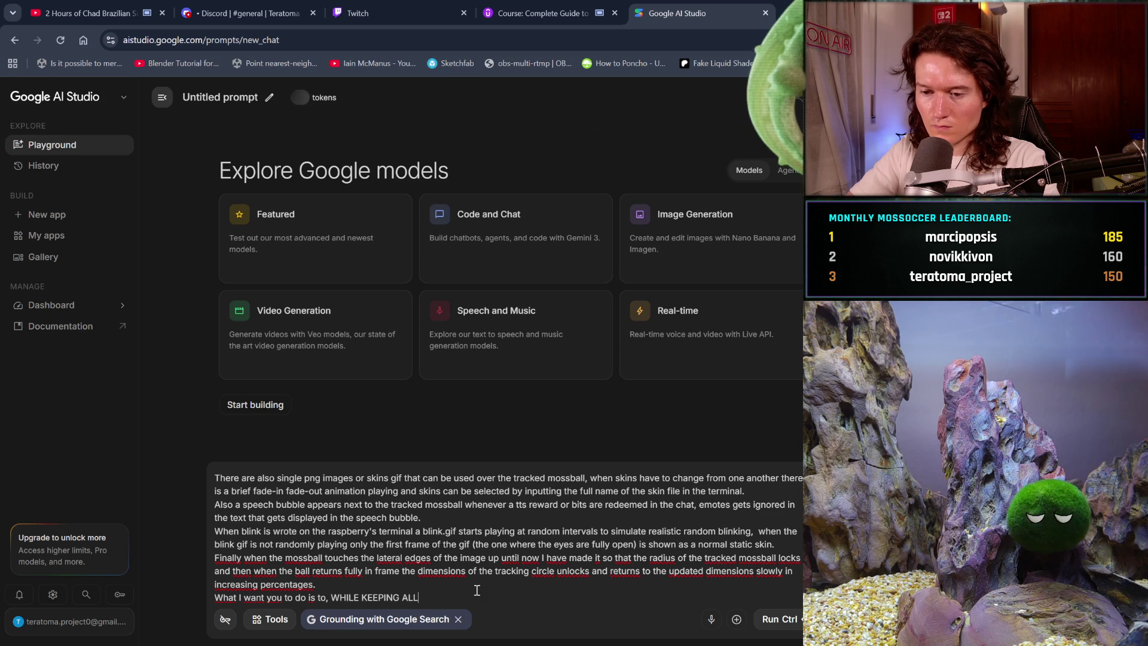
pyautogui.write('US FUN')
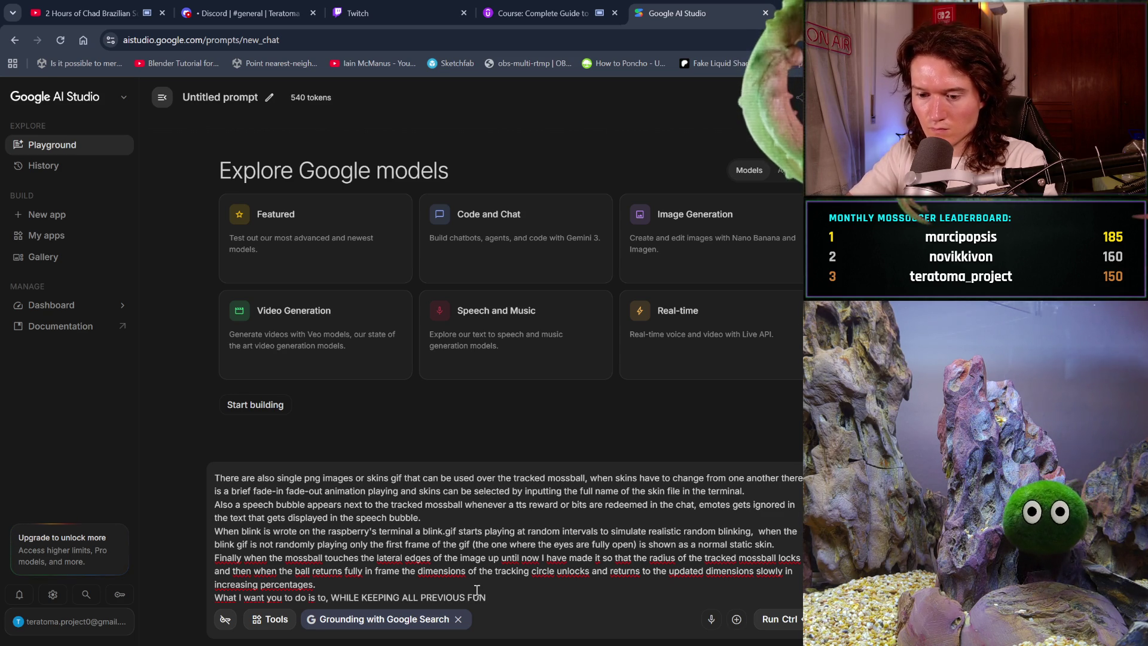
pyautogui.write('CTIONALI')
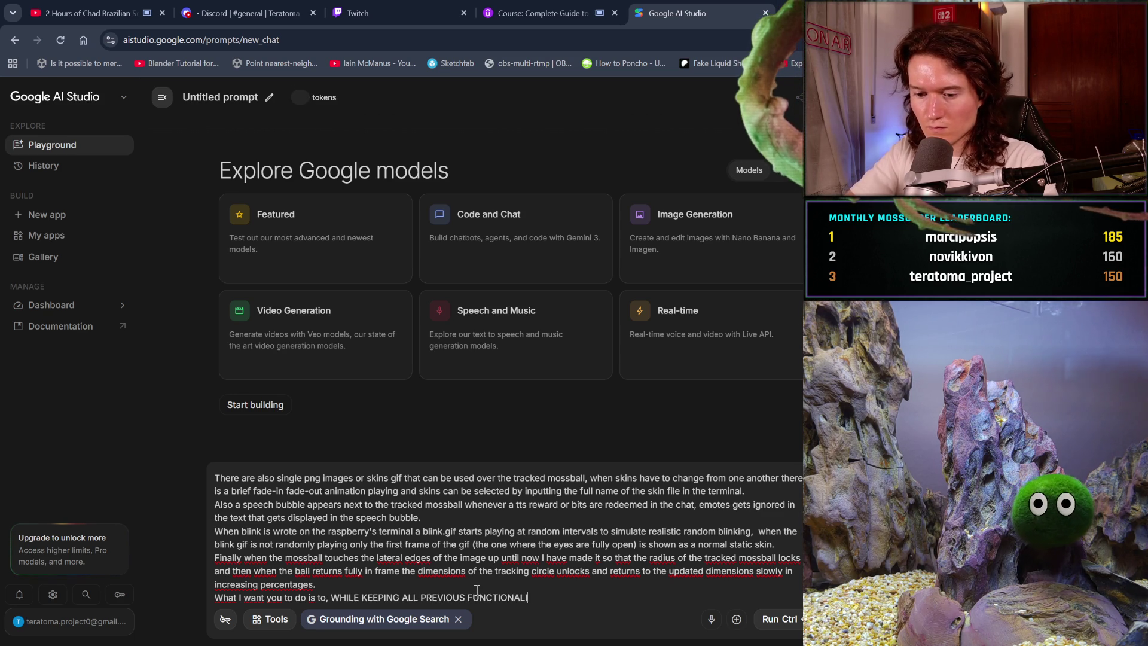
pyautogui.write('TIES INTAC')
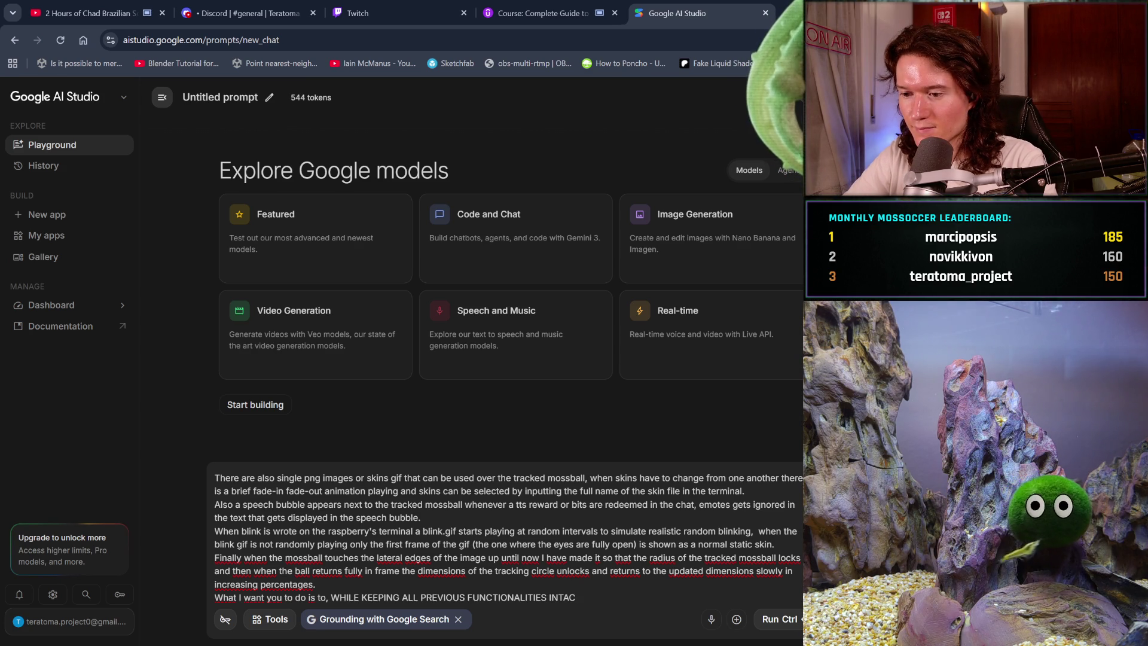
pyautogui.write('T')
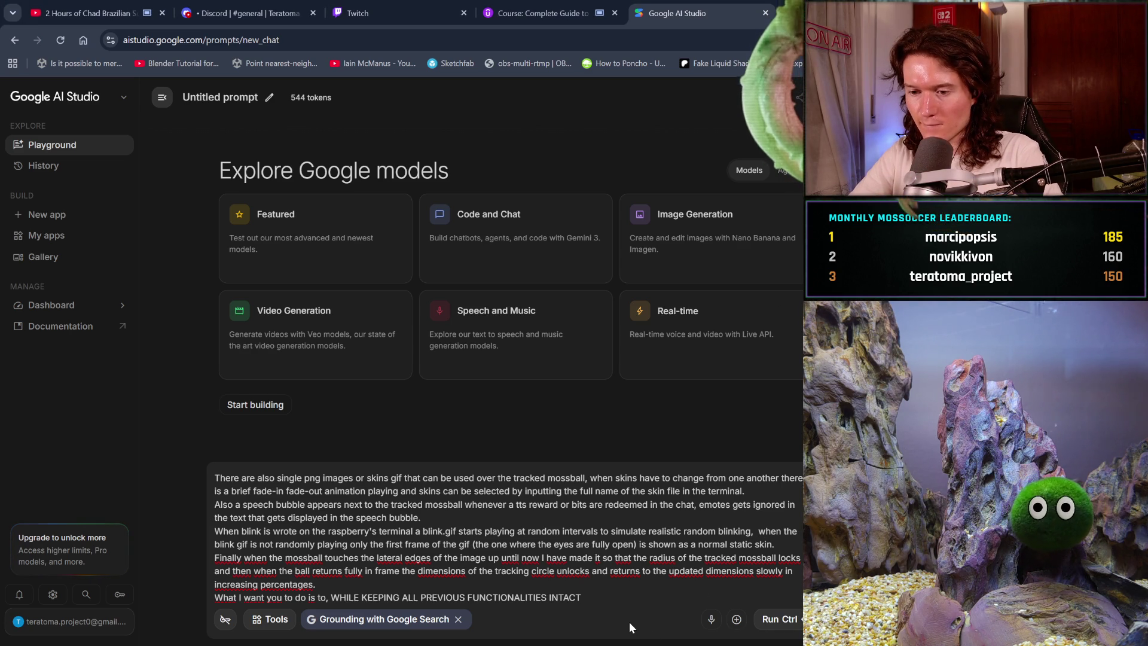
pyautogui.write(', I')
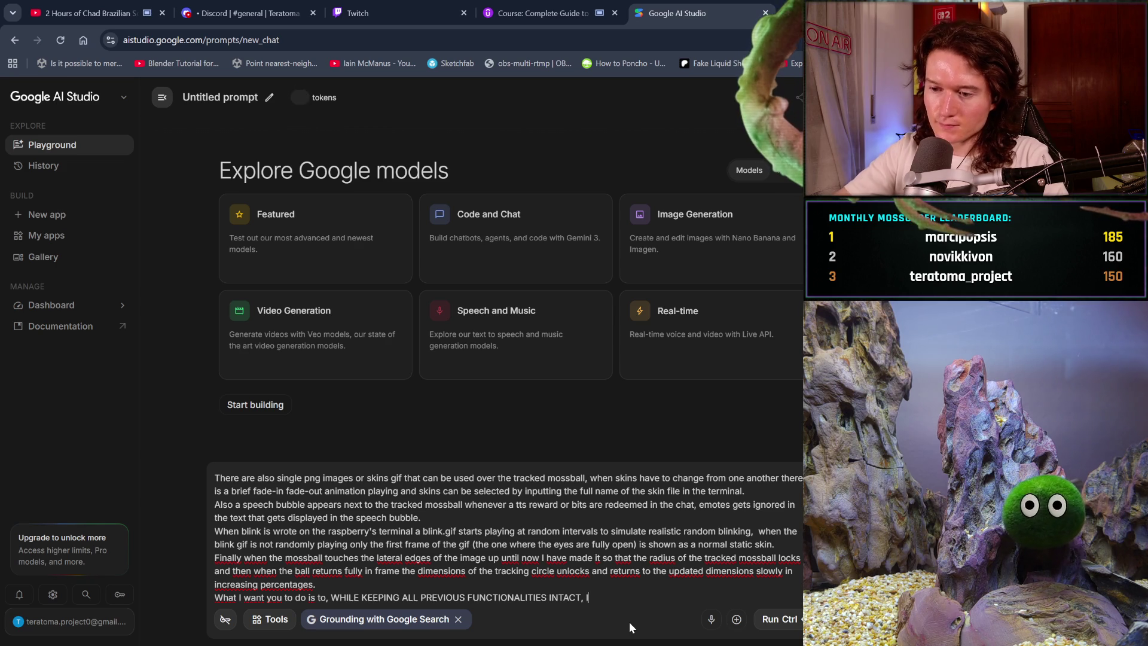
pyautogui.press('BackSpace')
pyautogui.press('BackSpace')
pyautogui.press('BackSpace')
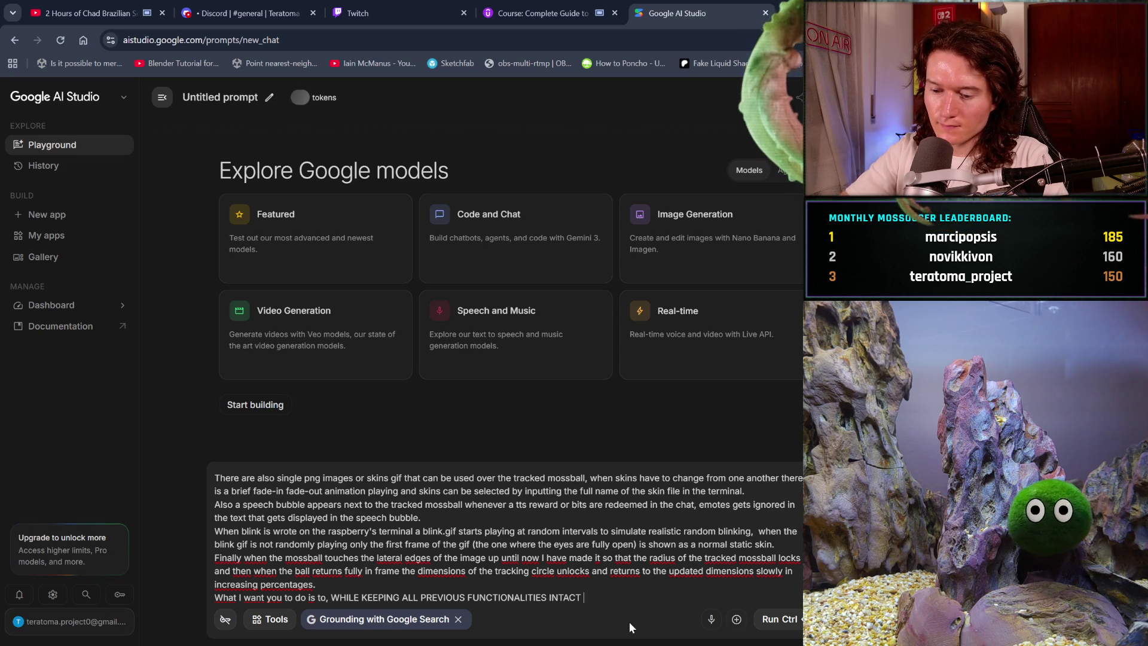
pyautogui.write('IM')
pyautogui.write('T!')
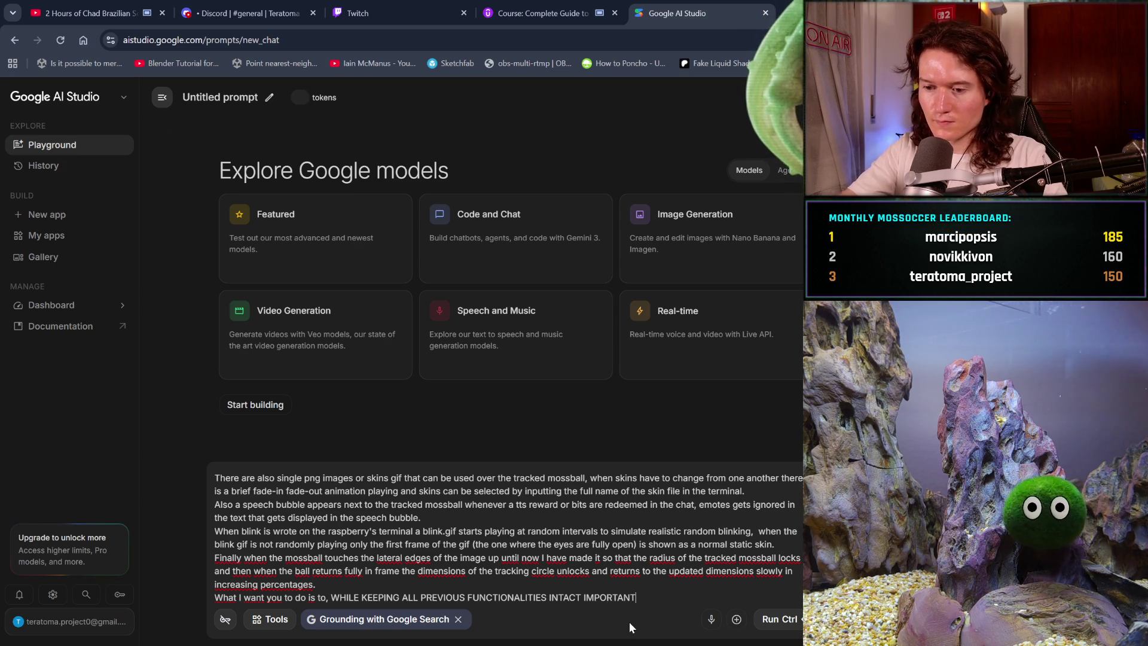
pyautogui.write(', is')
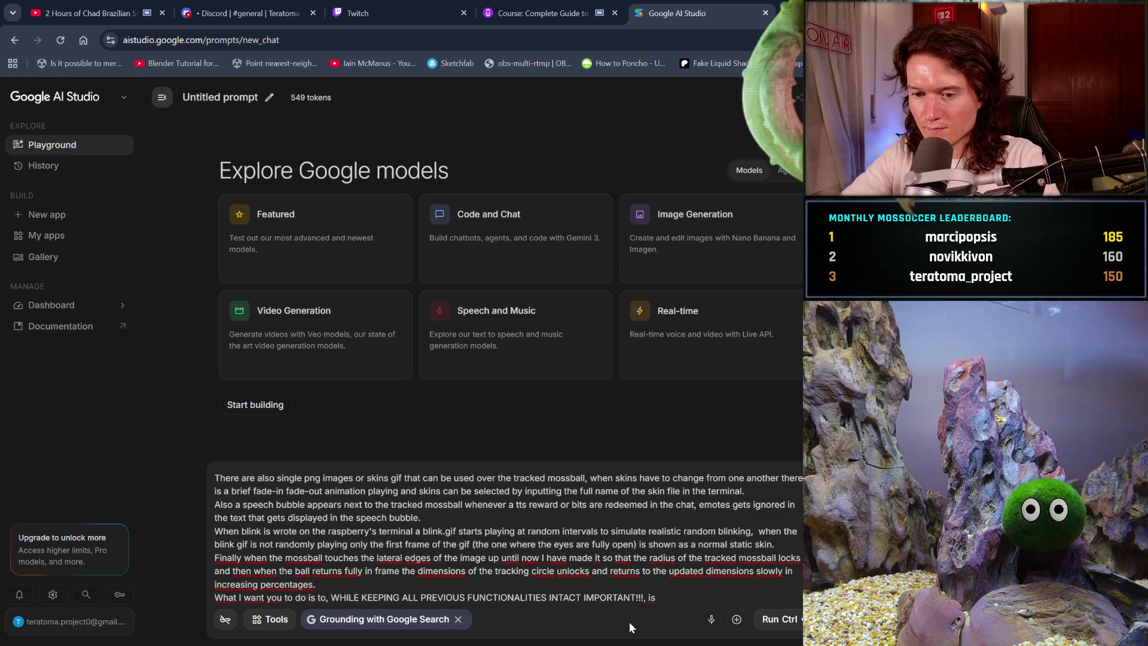
pyautogui.press('BackSpace')
pyautogui.press('BackSpace')
pyautogui.press('BackSpace')
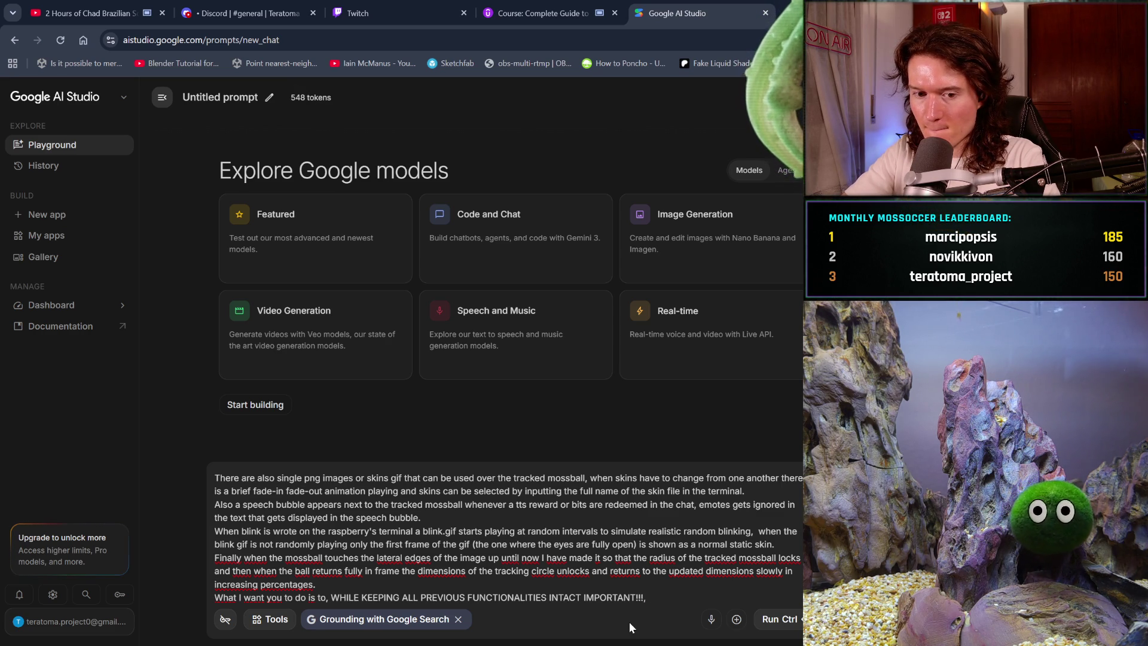
pyautogui.write('whene')
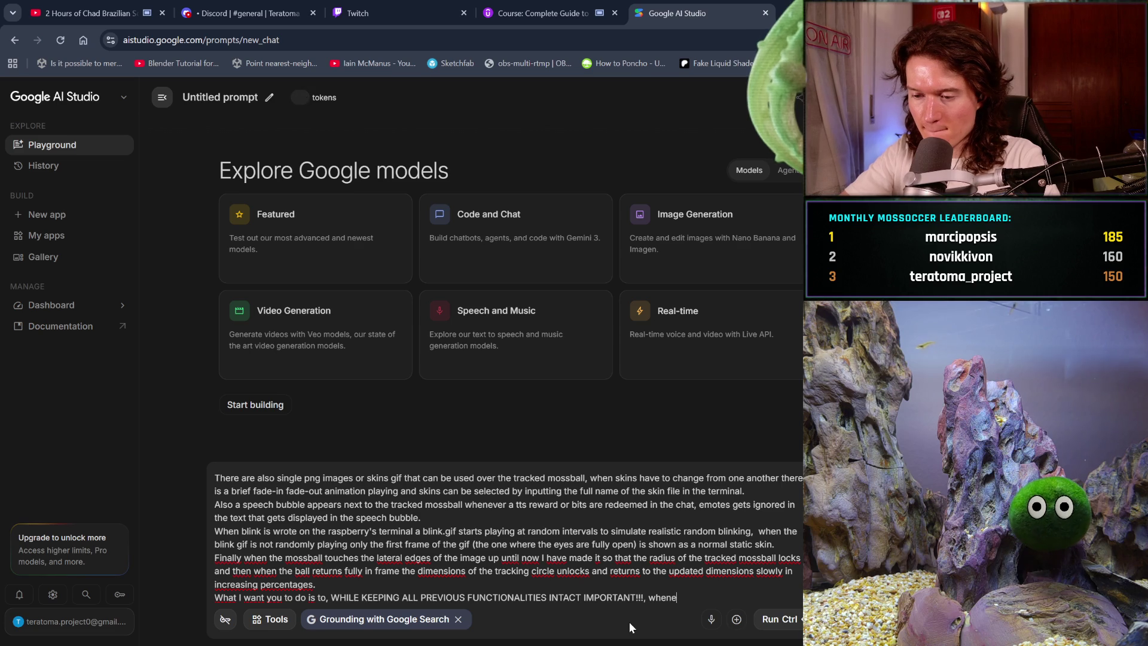
pyautogui.write('ver po')
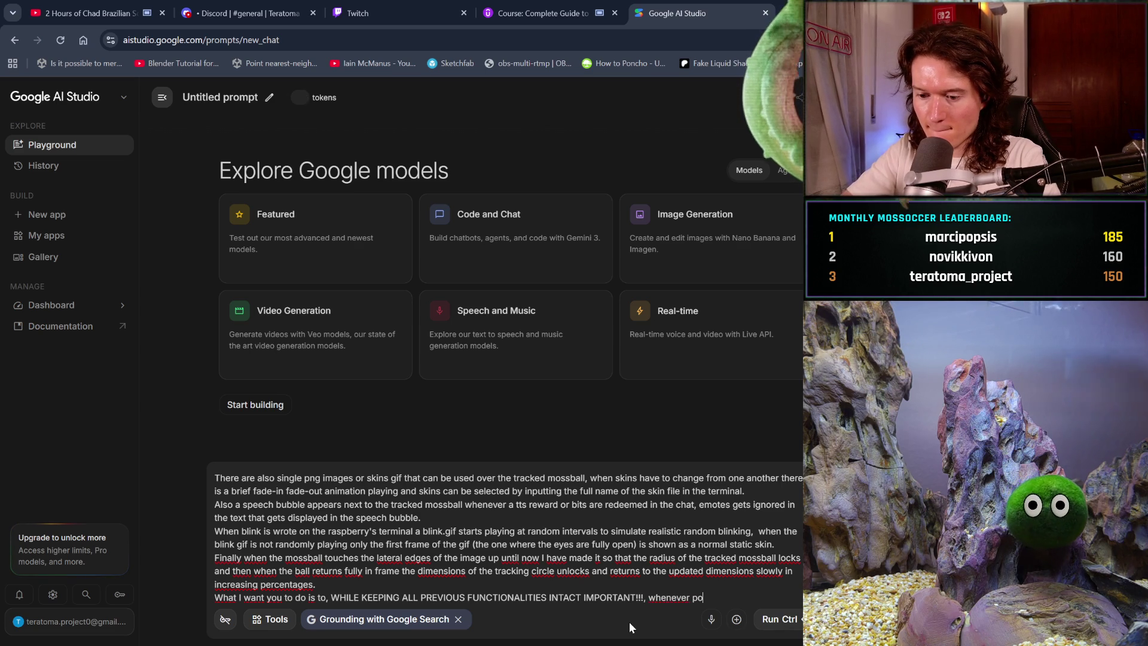
pyautogui.write('ints shou')
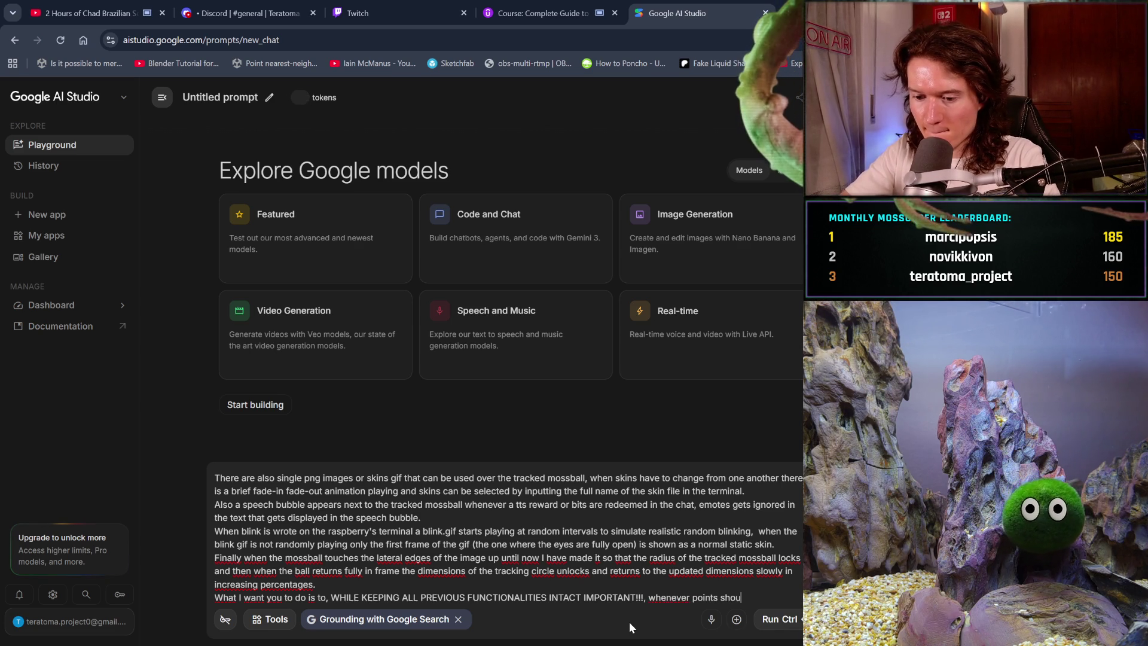
pyautogui.write('ld be awa')
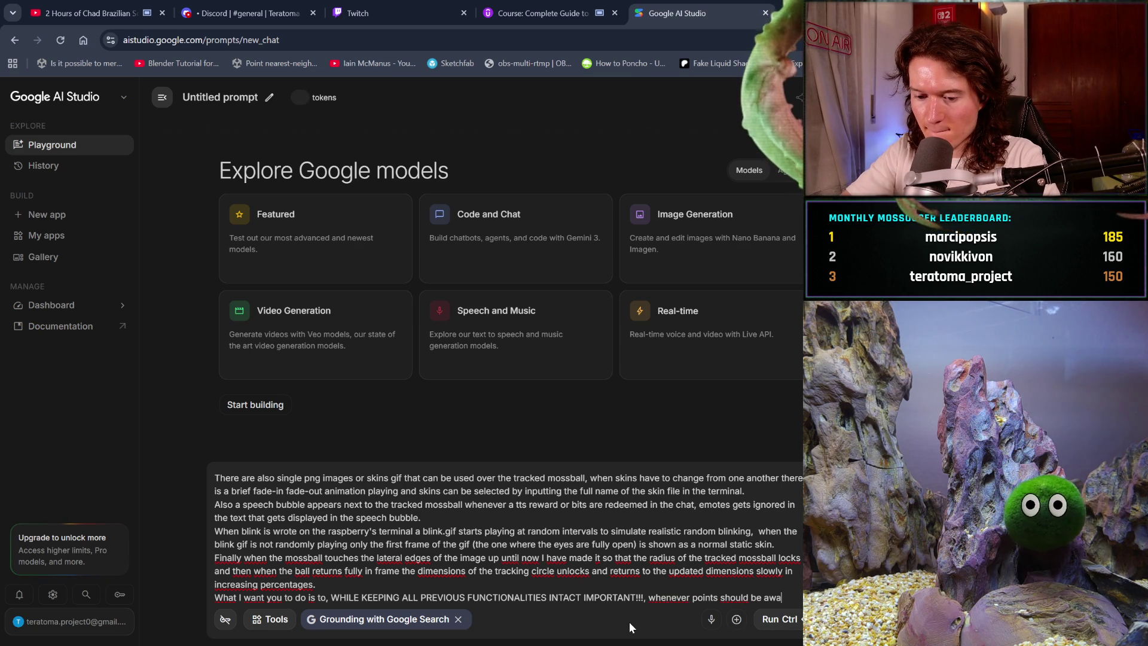
pyautogui.write('rded to')
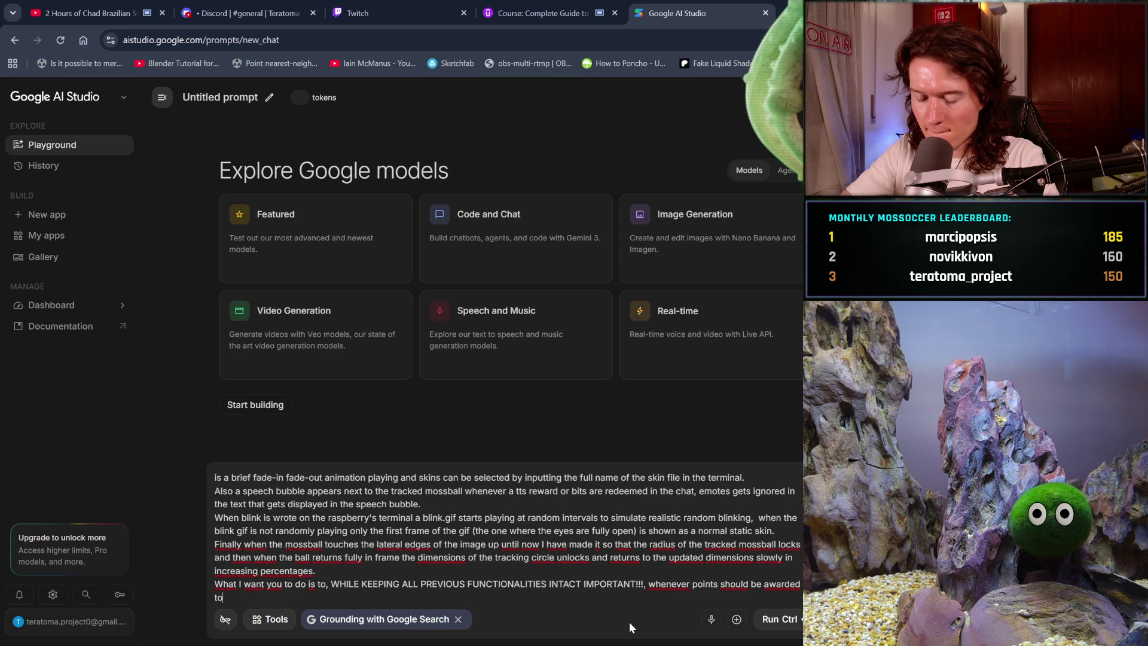
pyautogui.write(' the p')
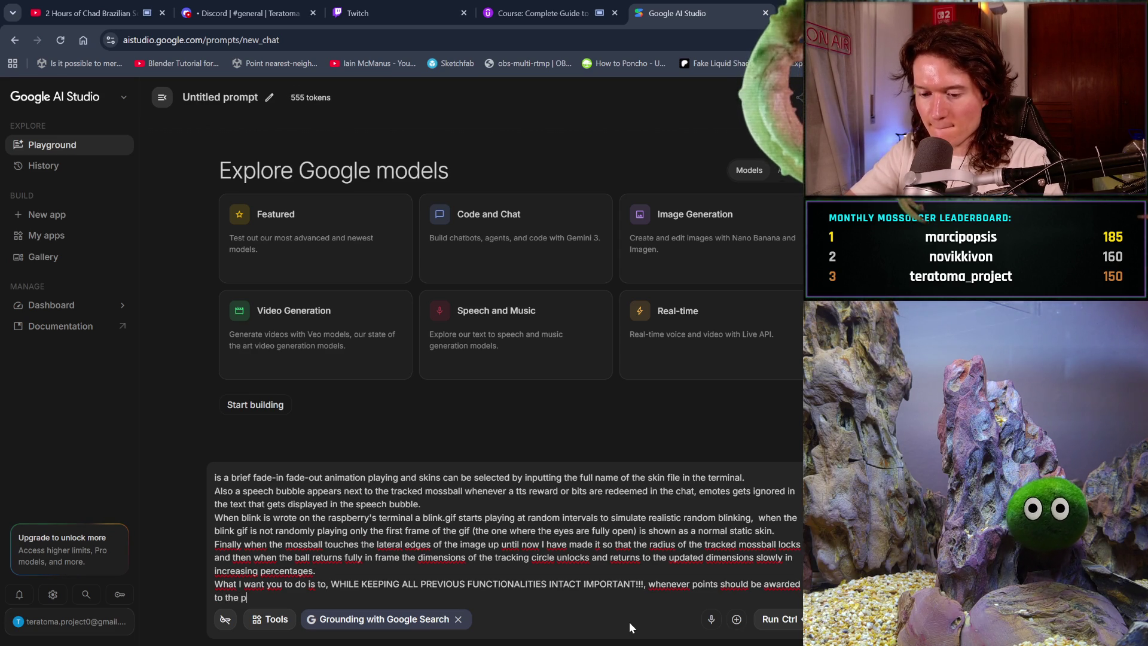
# Step: Correct typos in the reward request and rephrase it as 'if the user is named'
pyautogui.press('BackSpace')
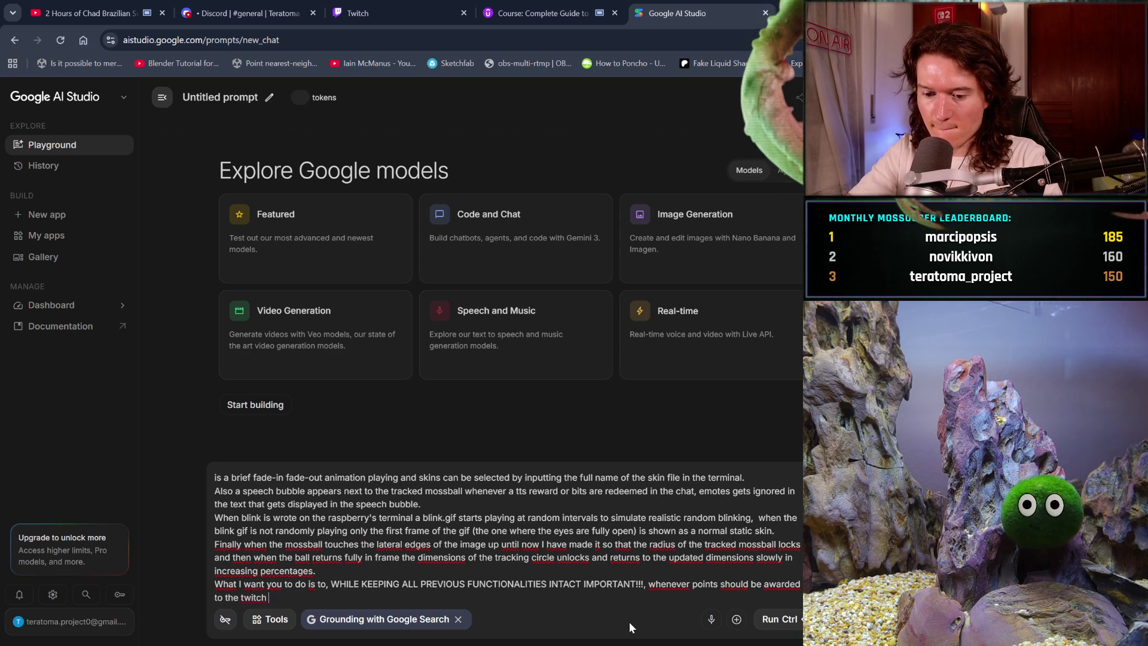
pyautogui.write('twitch viewer who')
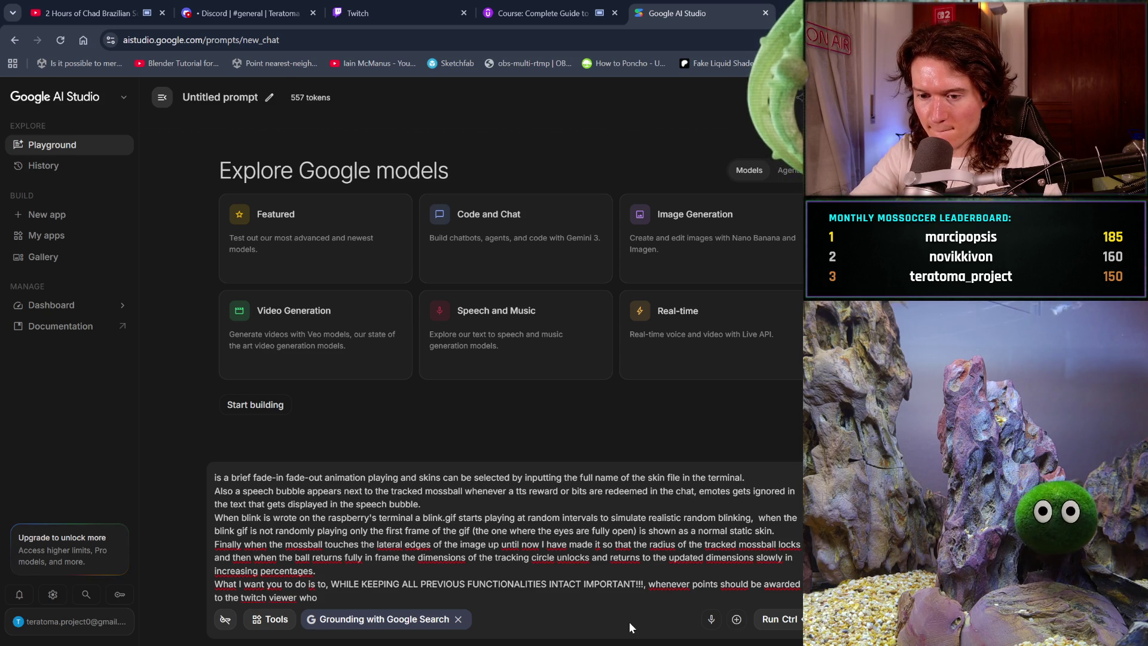
pyautogui.write(' redeemed ')
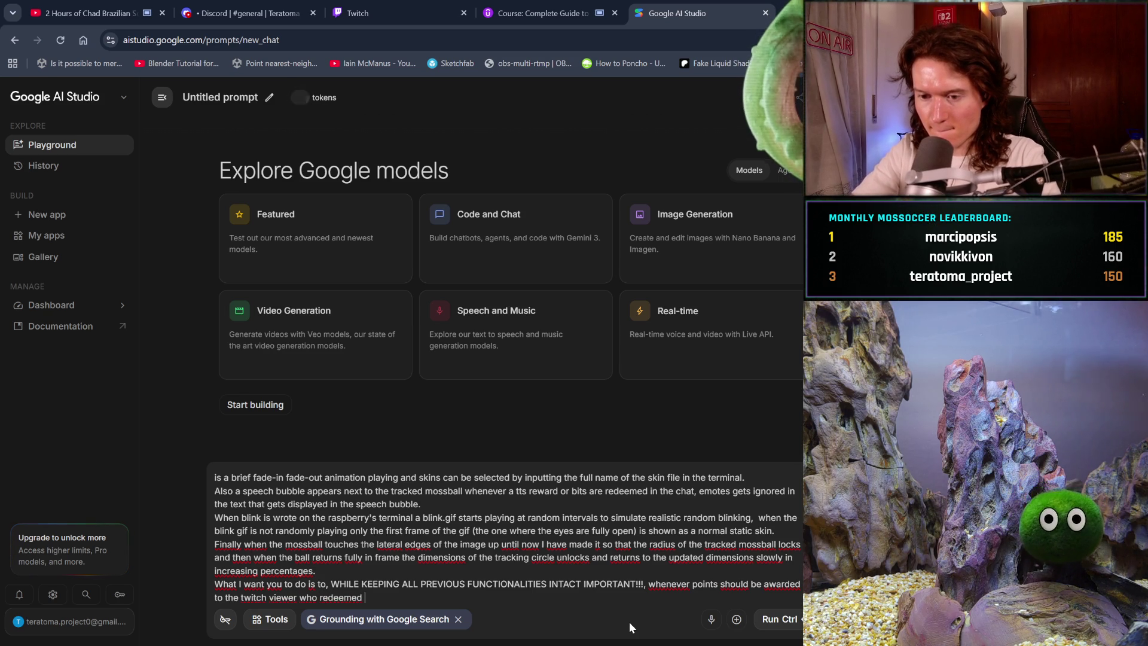
pyautogui.write('the push t')
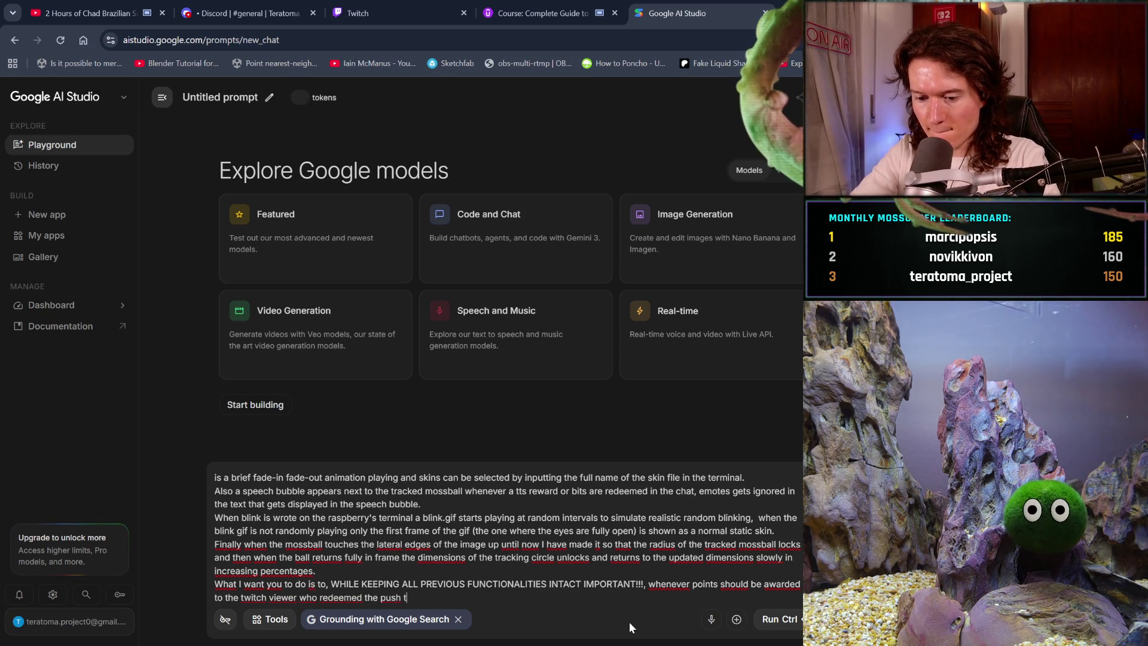
pyautogui.write('he mossball ')
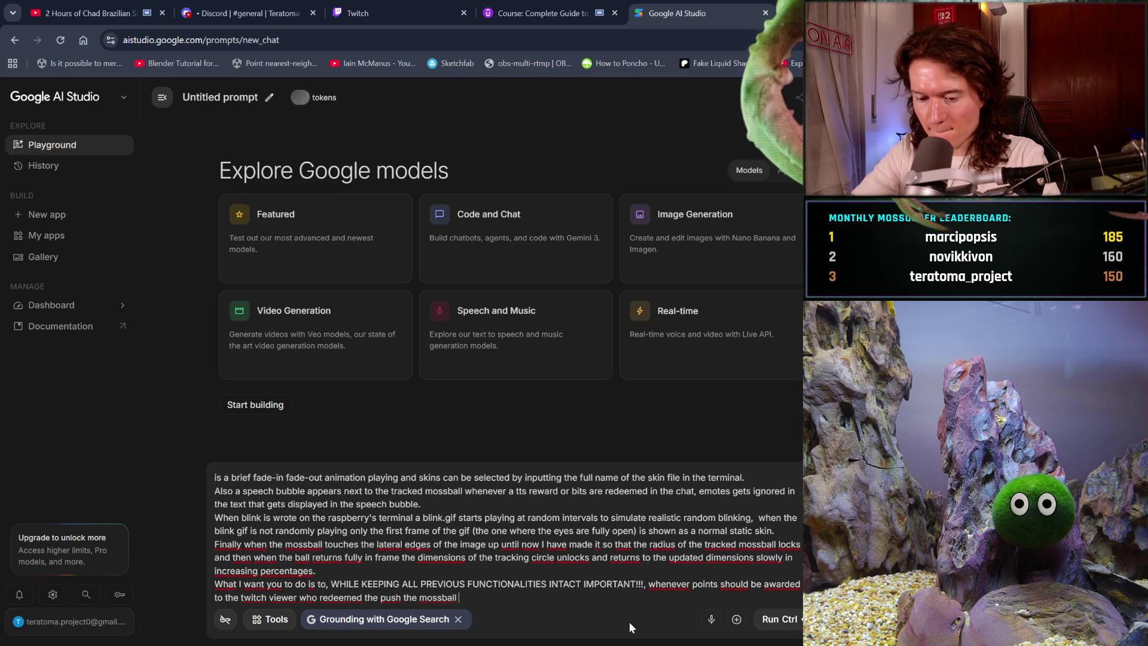
pyautogui.write('rewA')
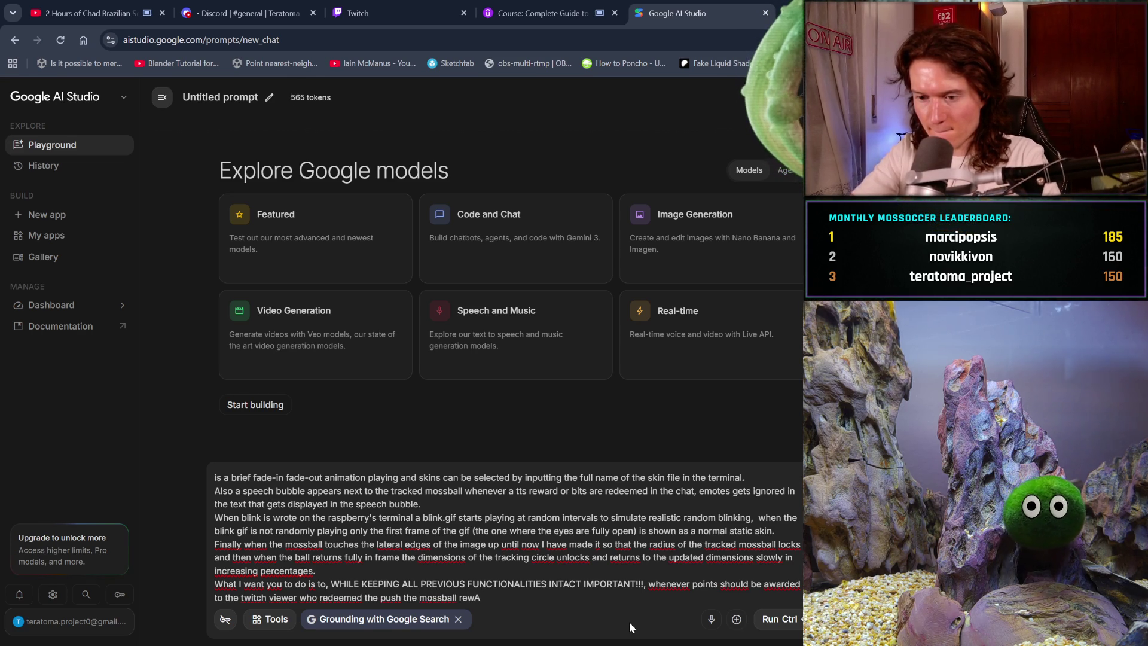
pyautogui.press('BackSpace')
pyautogui.write('ard')
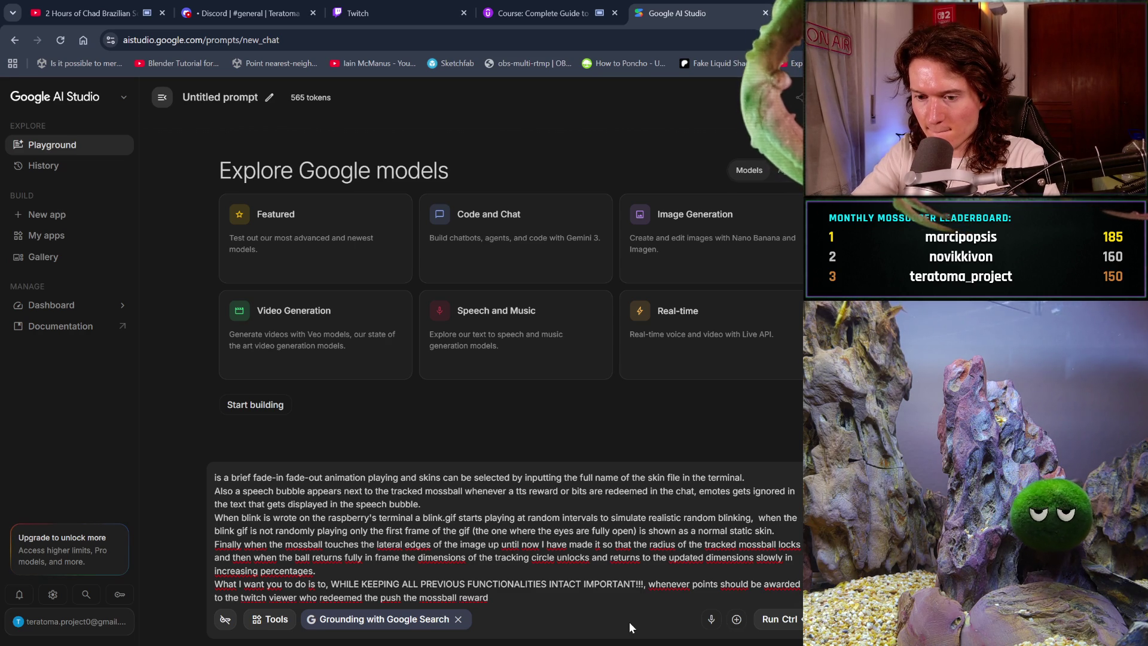
pyautogui.write('to che')
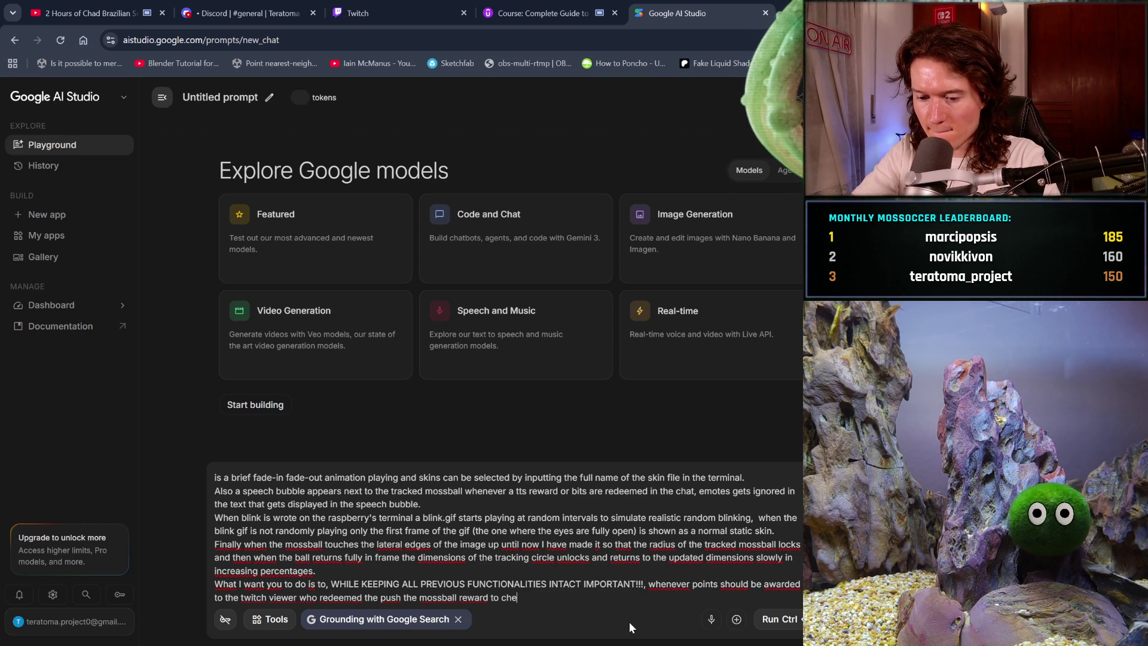
pyautogui.write('ck that the us')
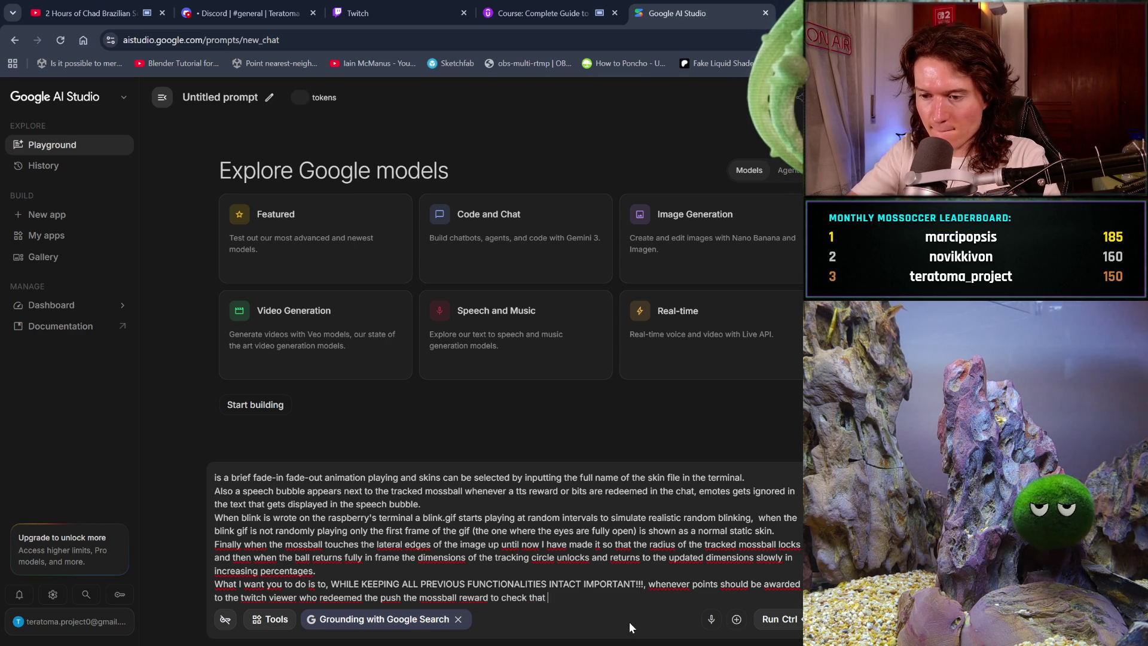
pyautogui.write('er')
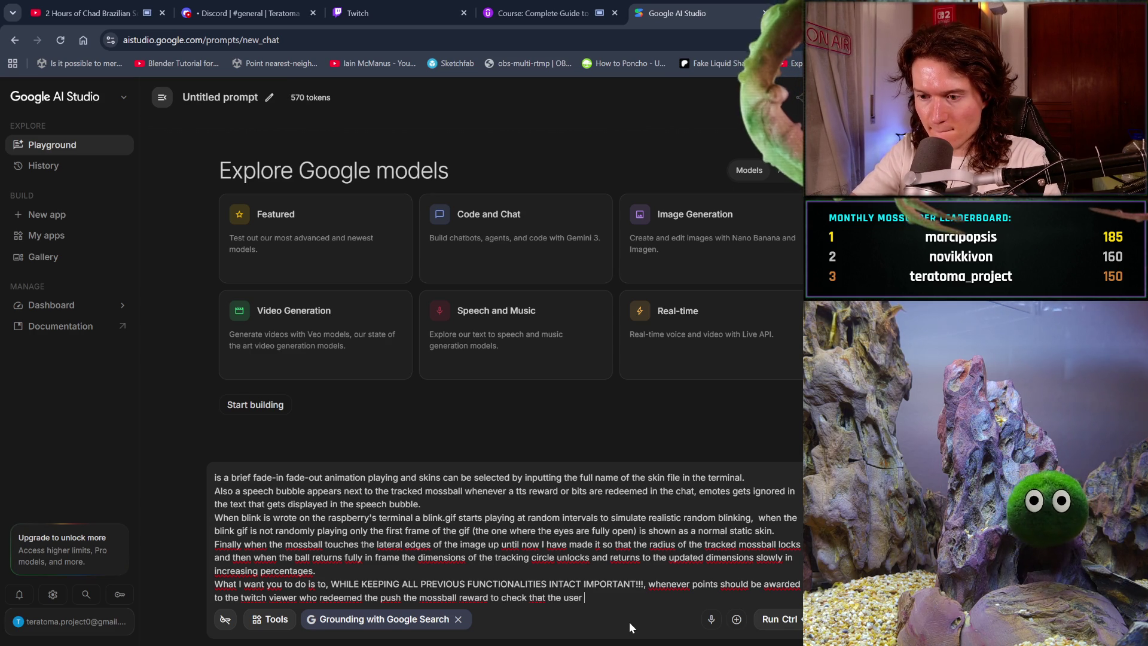
pyautogui.press('BackSpace')
pyautogui.press('BackSpace')
pyautogui.press('BackSpace')
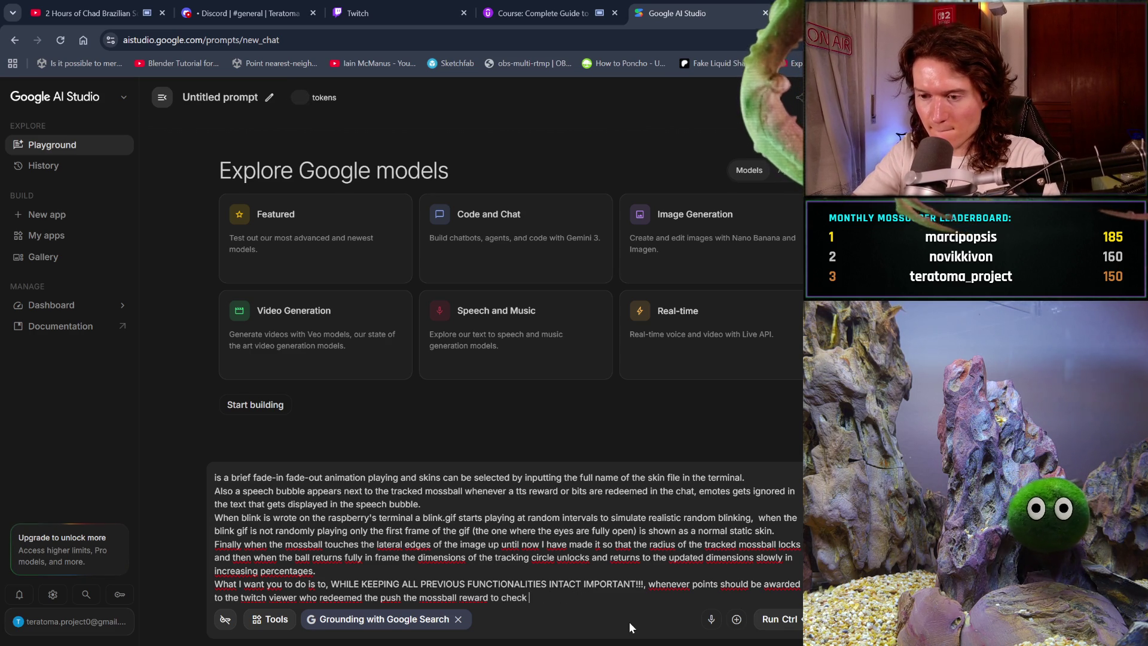
pyautogui.write('if the us')
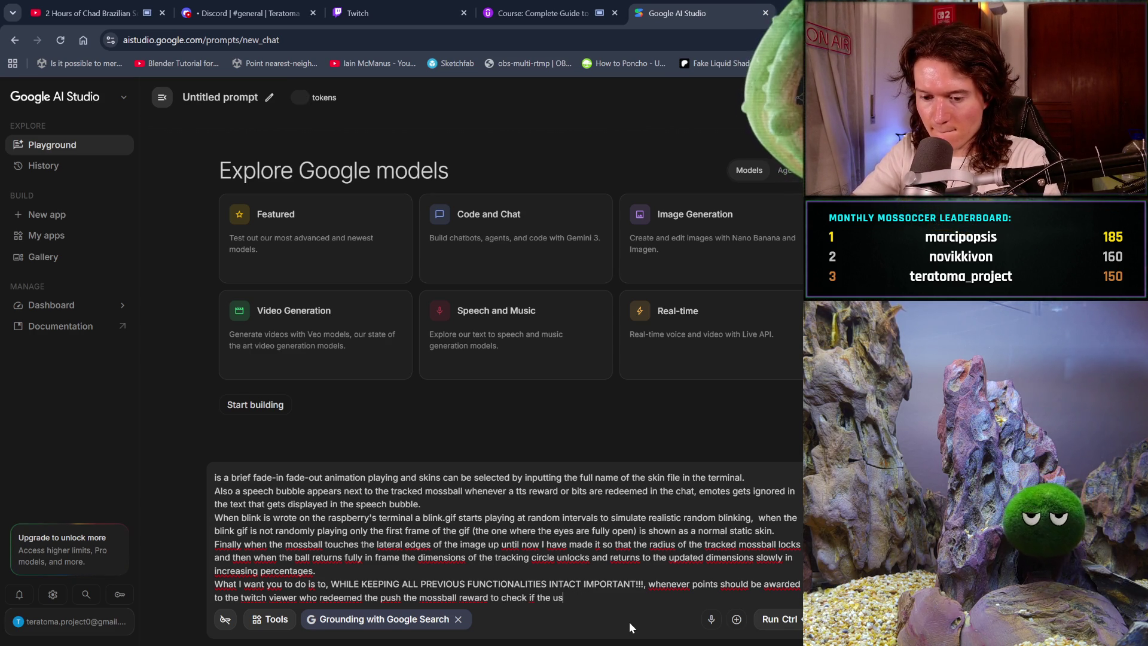
pyautogui.write('er is')
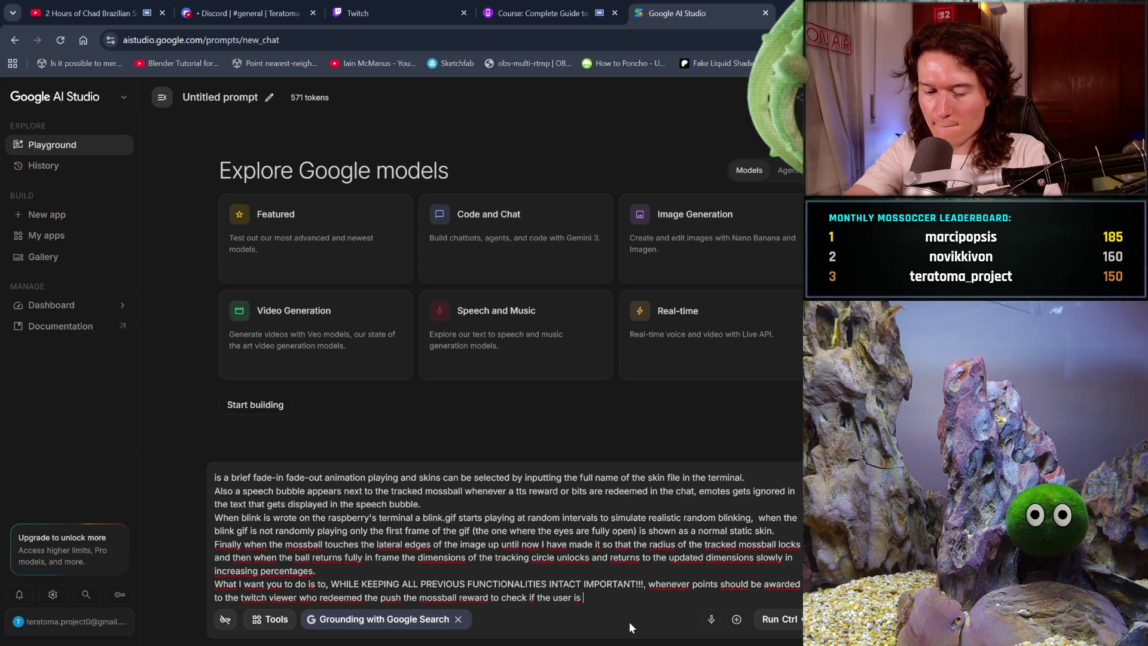
pyautogui.write(' ""')
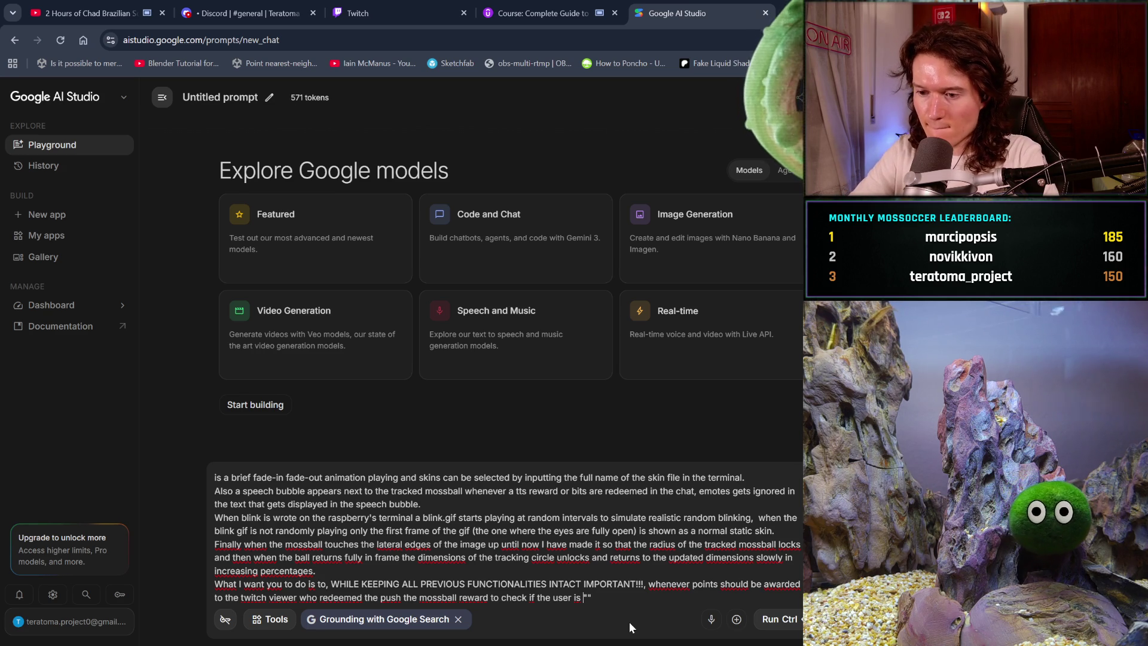
pyautogui.write('named')
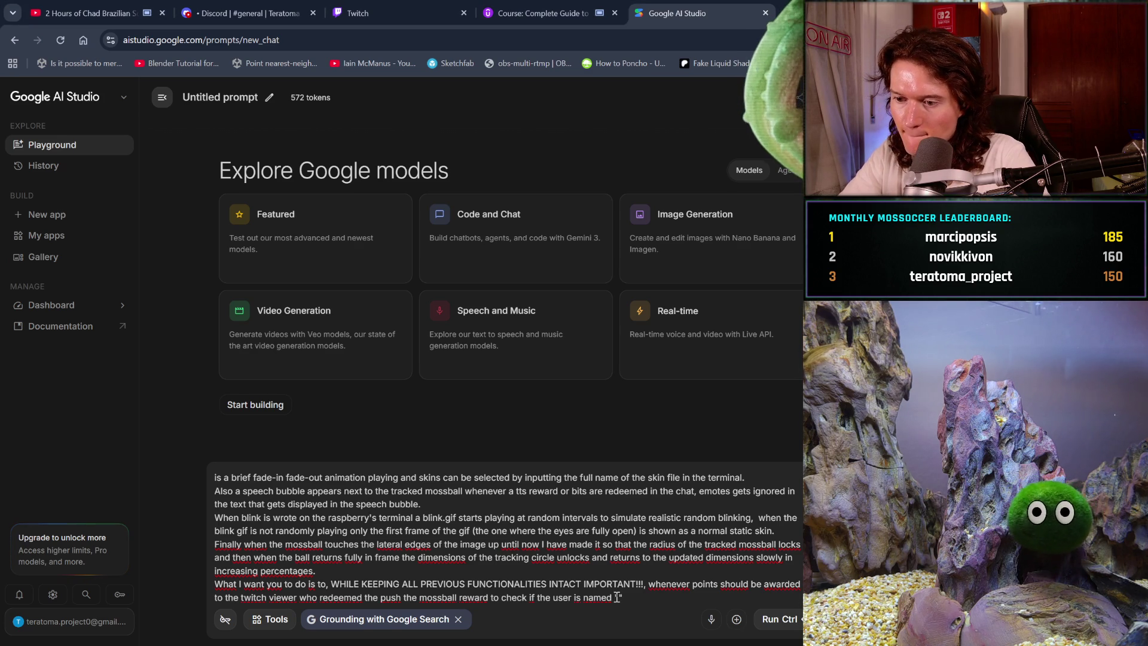
pyautogui.write('teratoma_project"')
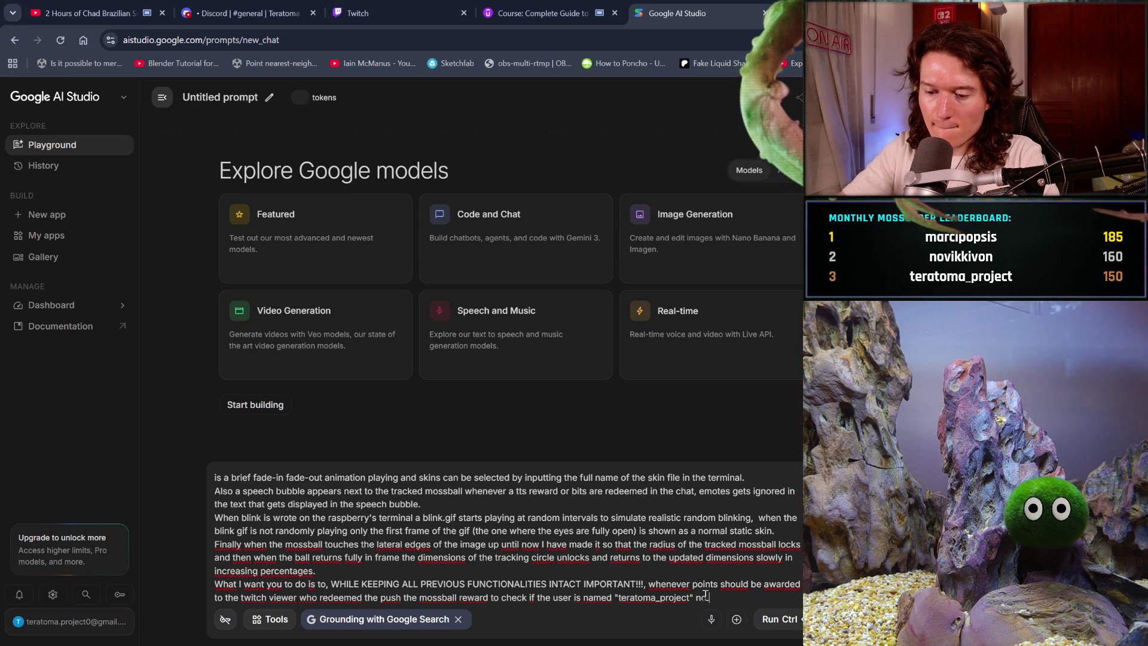
pyautogui.write(' no points')
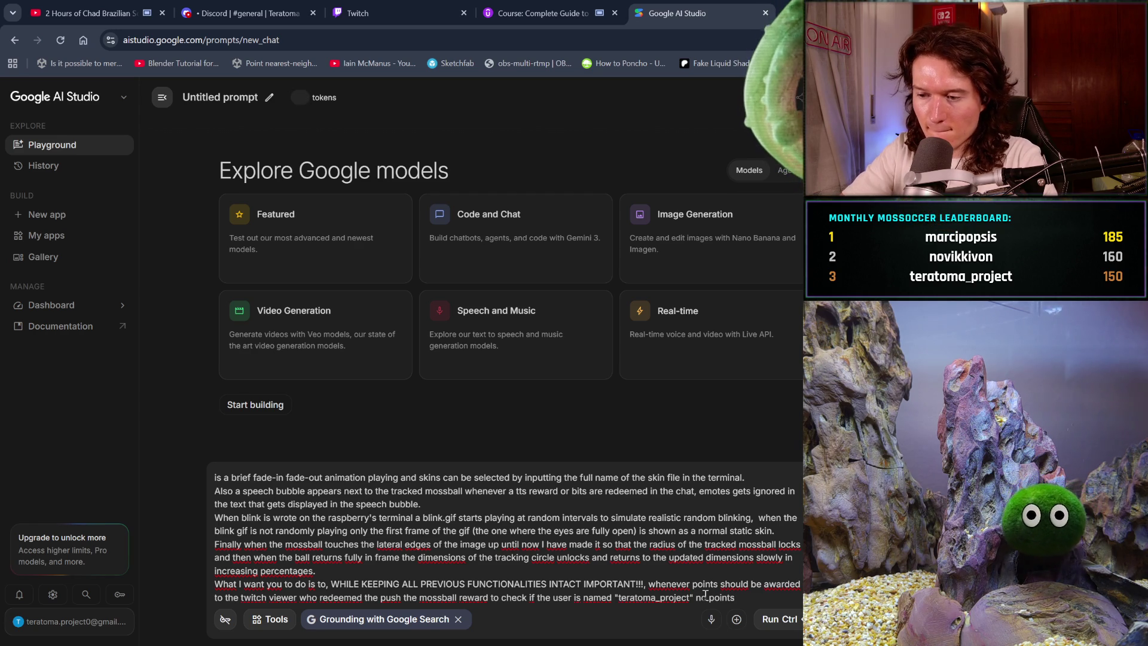
pyautogui.write(' should be')
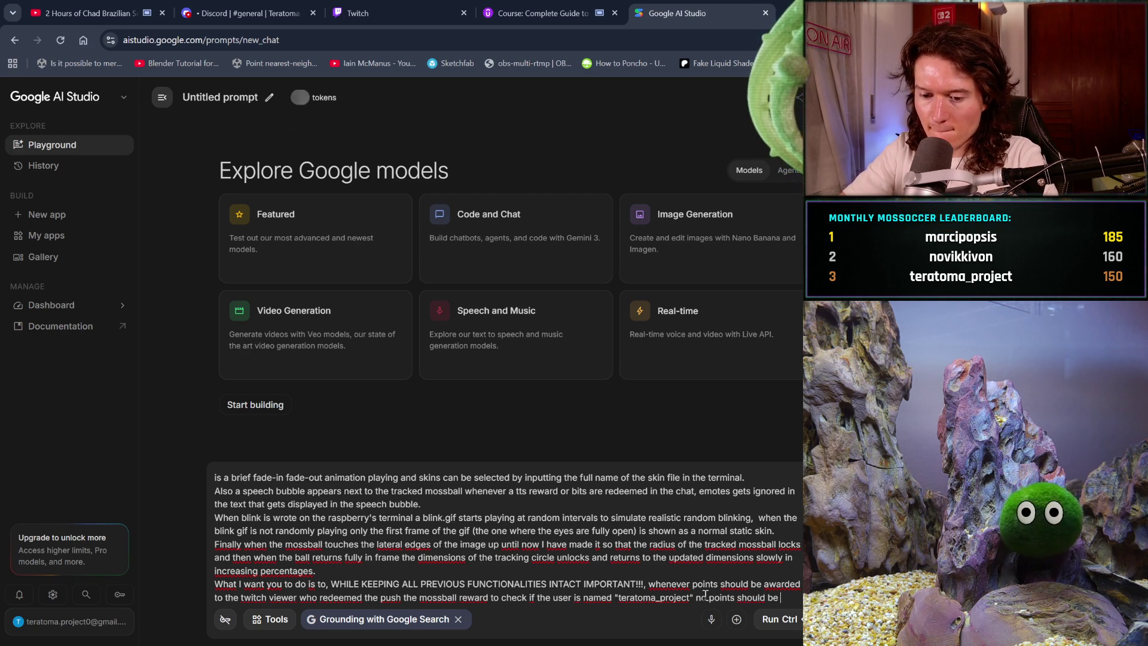
pyautogui.write('awarded to')
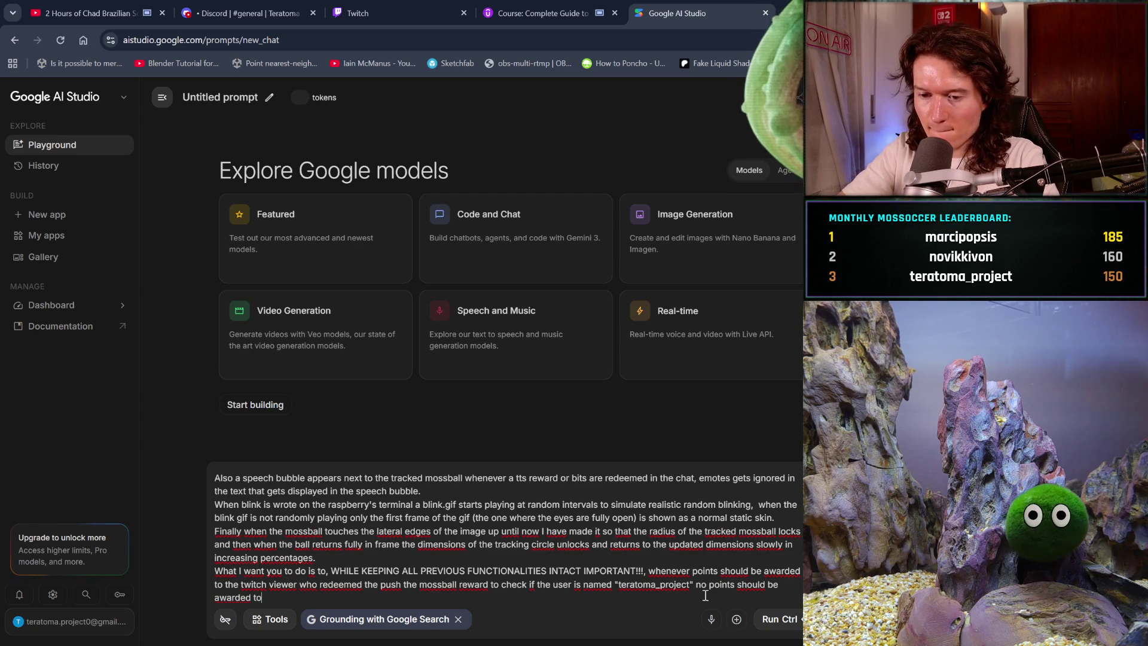
pyautogui.write(' him')
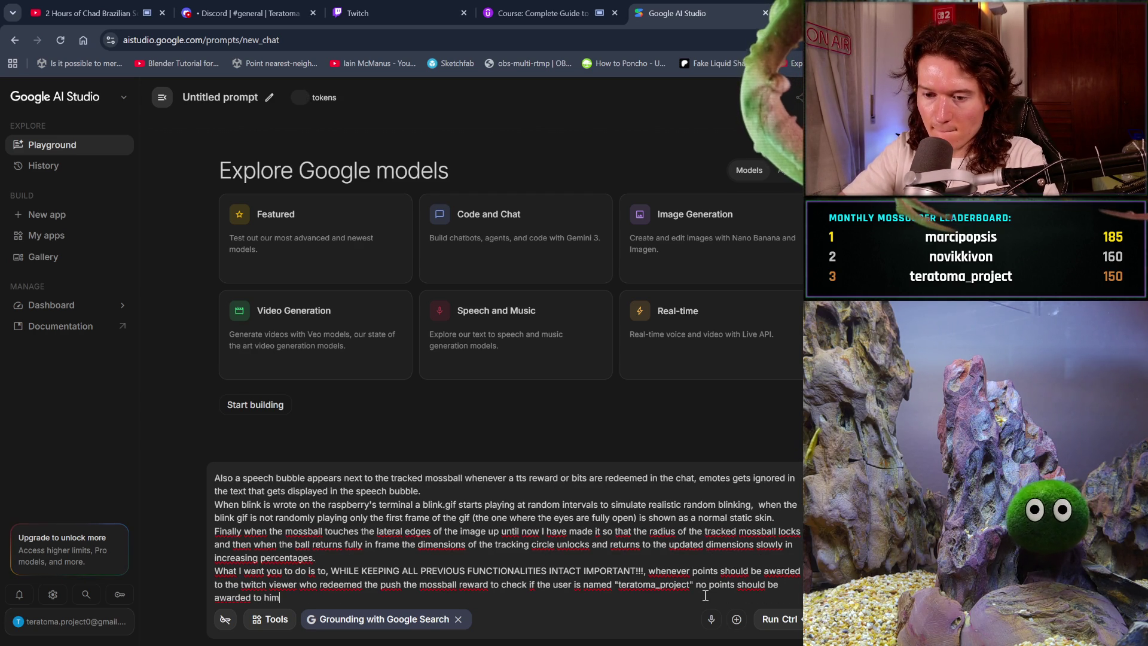
pyautogui.write(' as that is my own account and I')
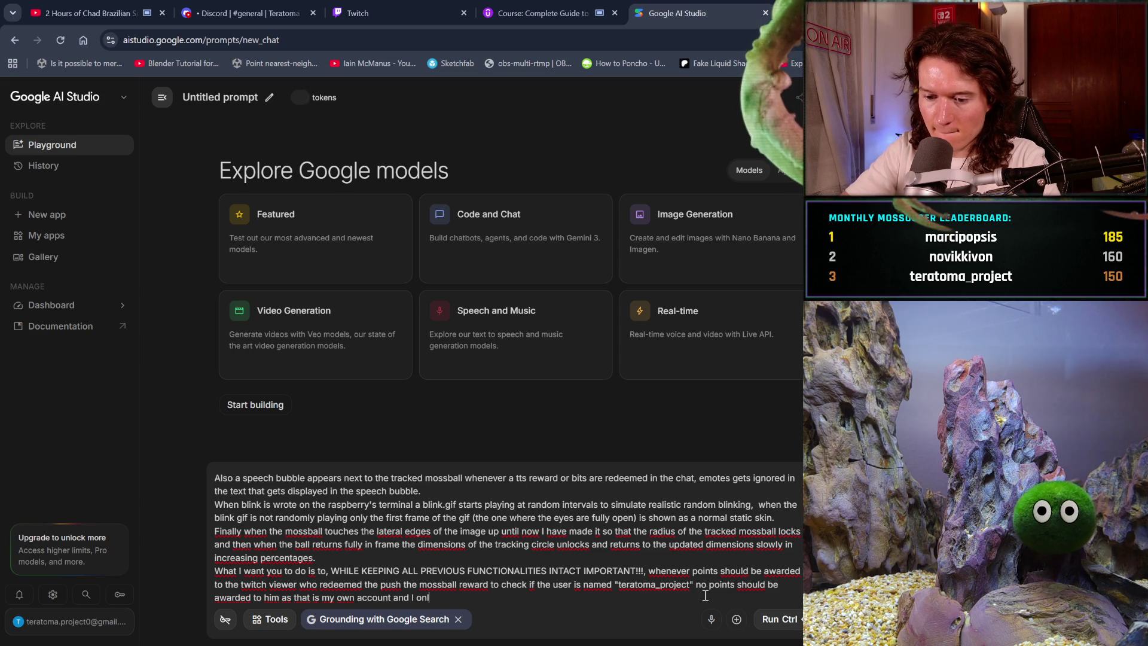
pyautogui.write('only redeem t')
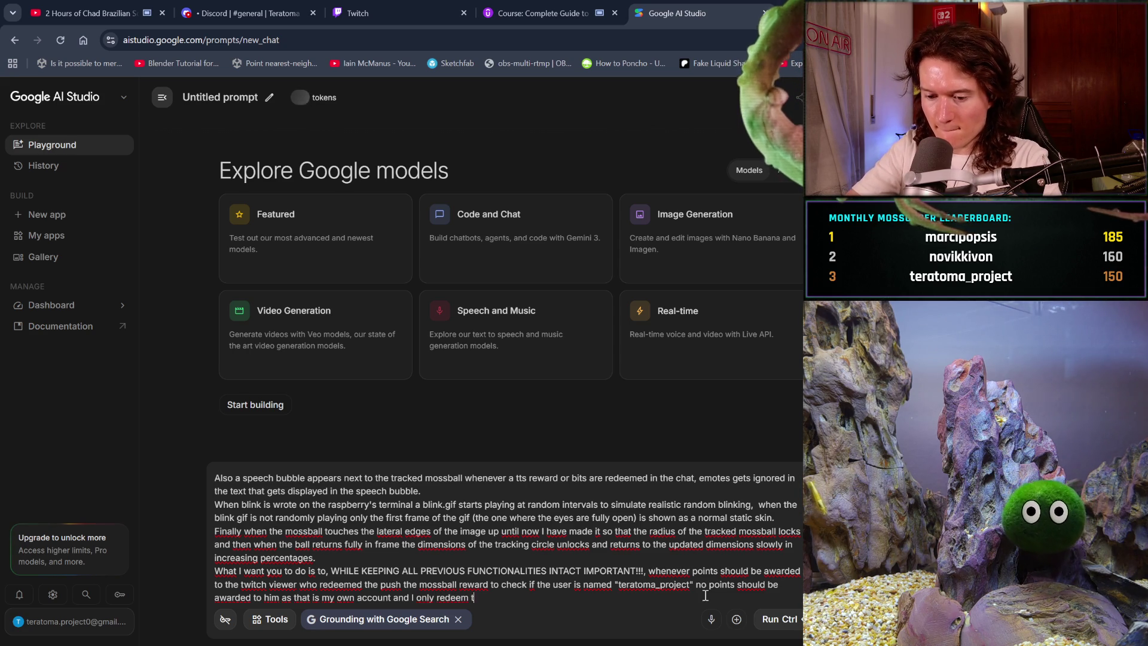
pyautogui.write('he reaw')
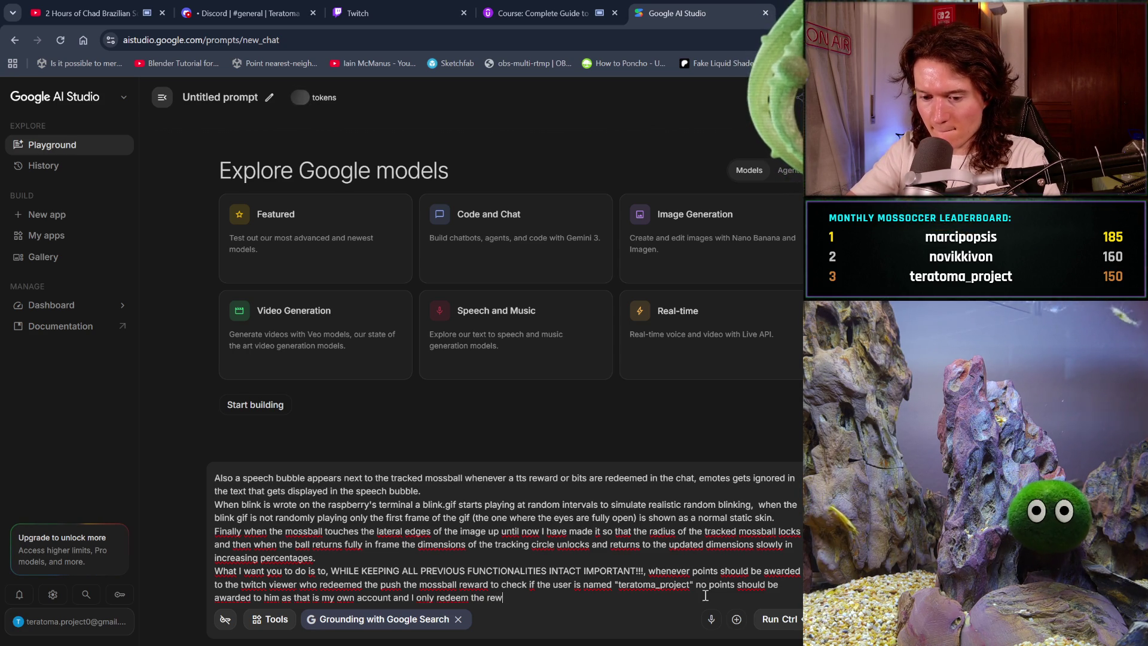
pyautogui.write('ward for t')
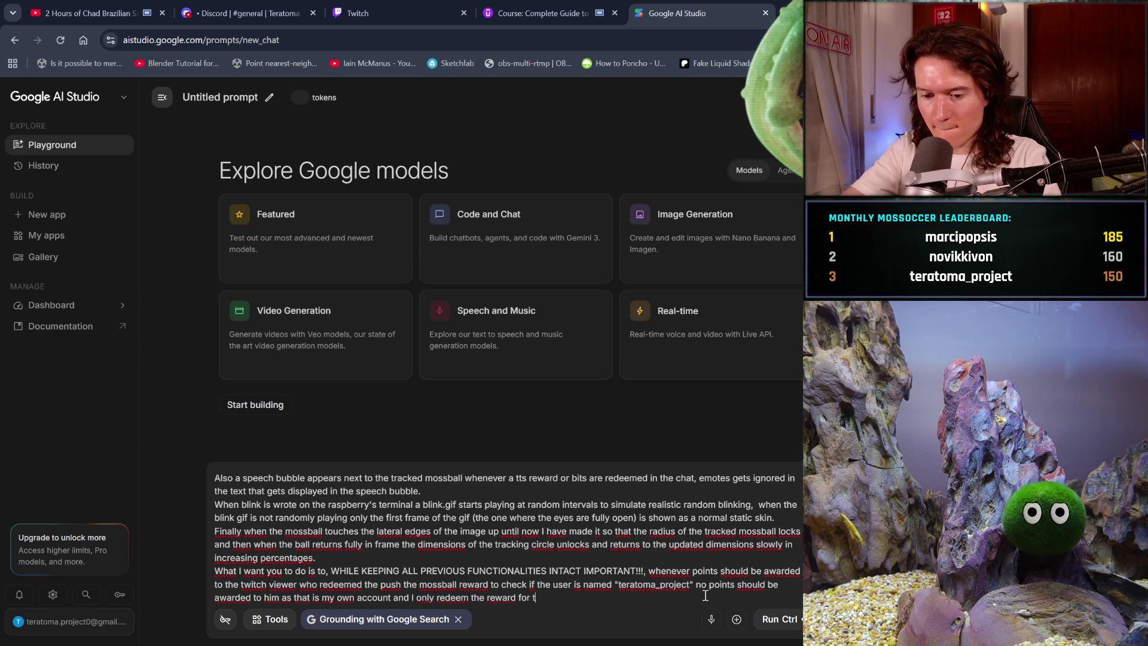
pyautogui.write('ng.')
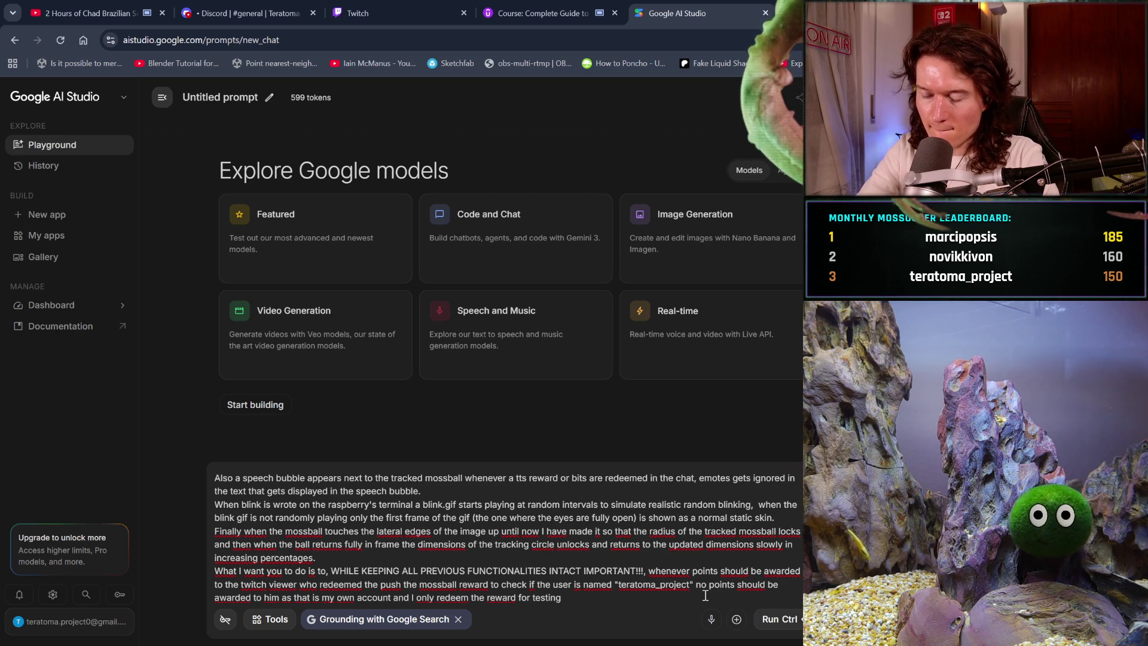
# Step: Finish the sentence excluding the streamer's own test account from mossball-push points
pyautogui.hotkey('shift', 'Return')
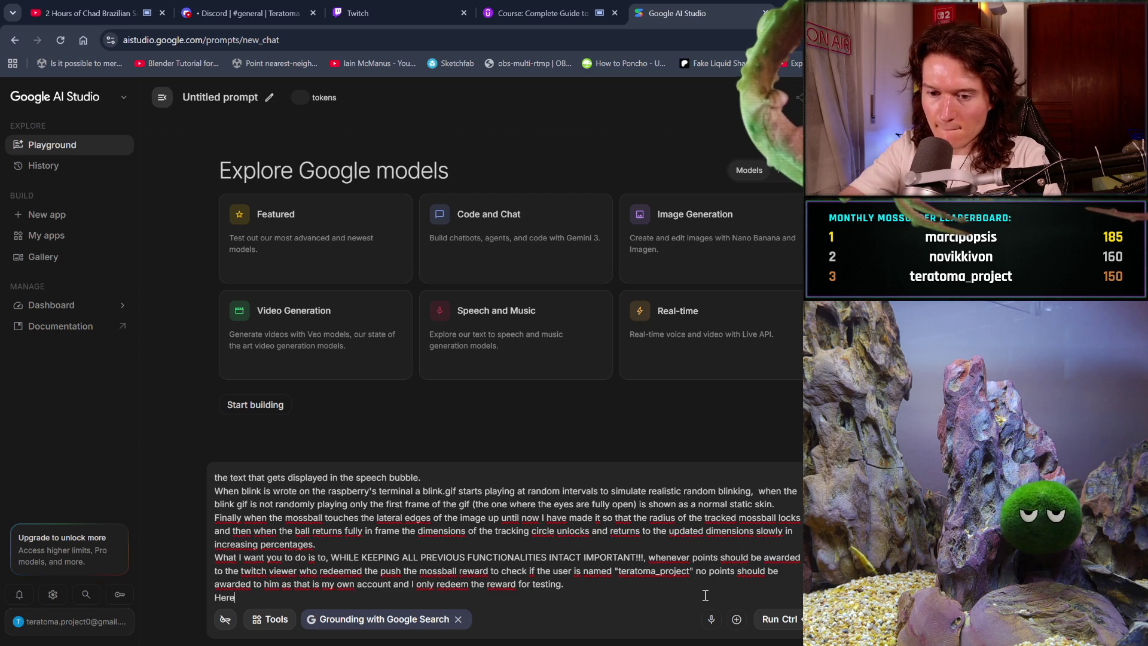
pyautogui.write('Here are my scripts:')
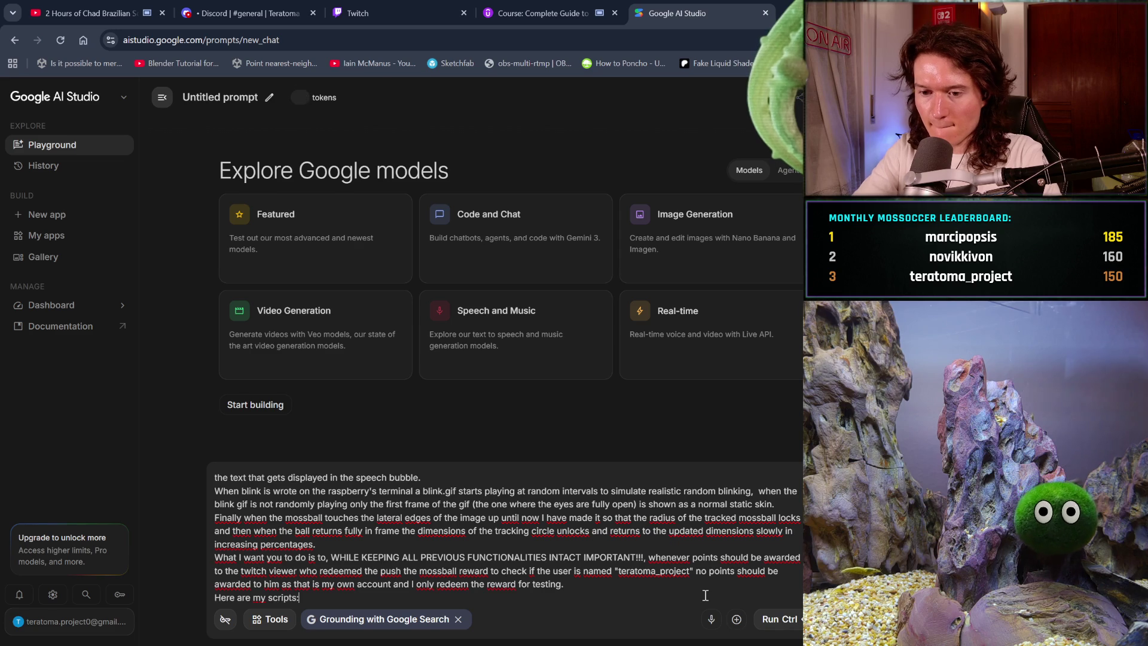
# Step: Add 'Here are my scripts:' and 'main.py:' labels, then paste the main.py code as plain text
pyautogui.hotkey('shift', 'Return')
pyautogui.write('main.')
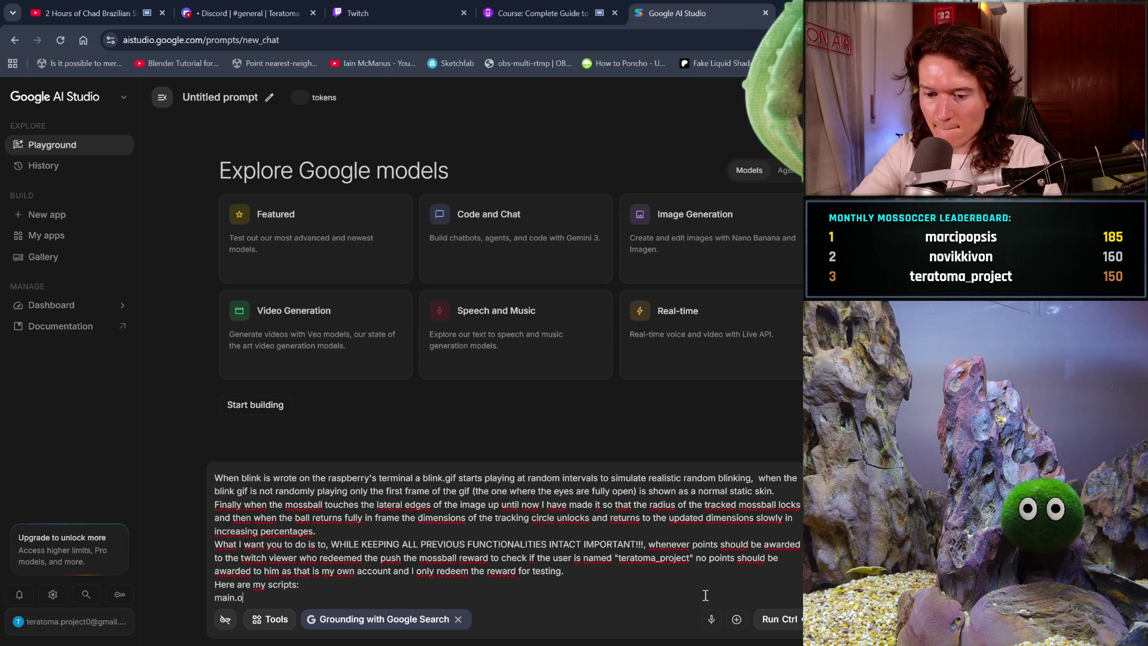
pyautogui.write('py:')
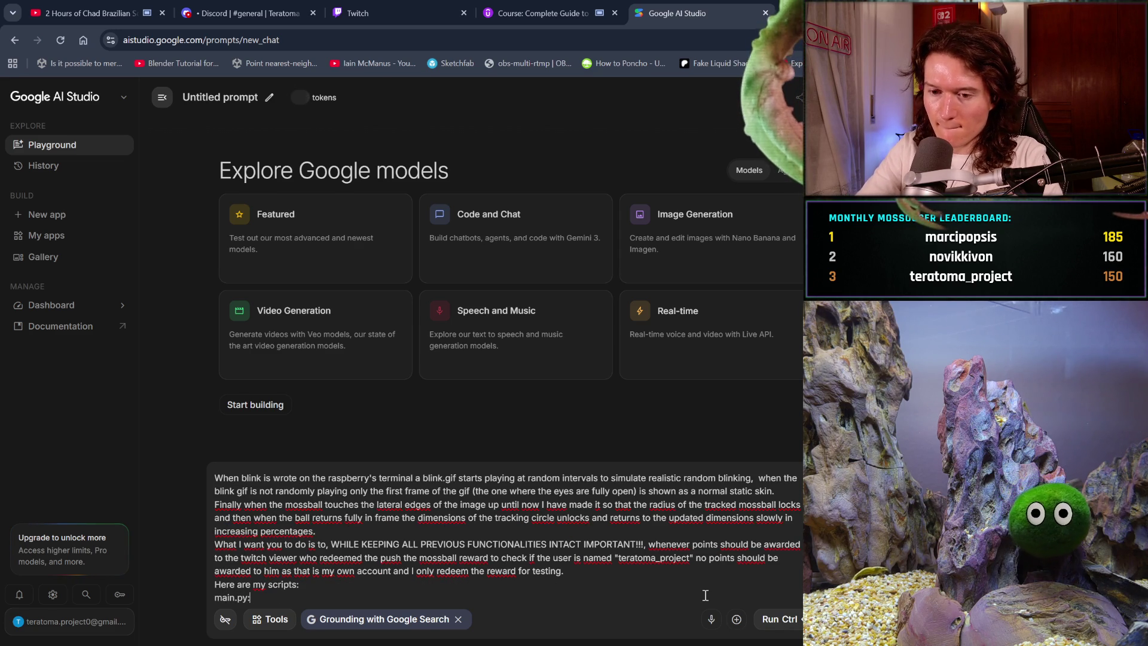
pyautogui.hotkey('shift', 'Return')
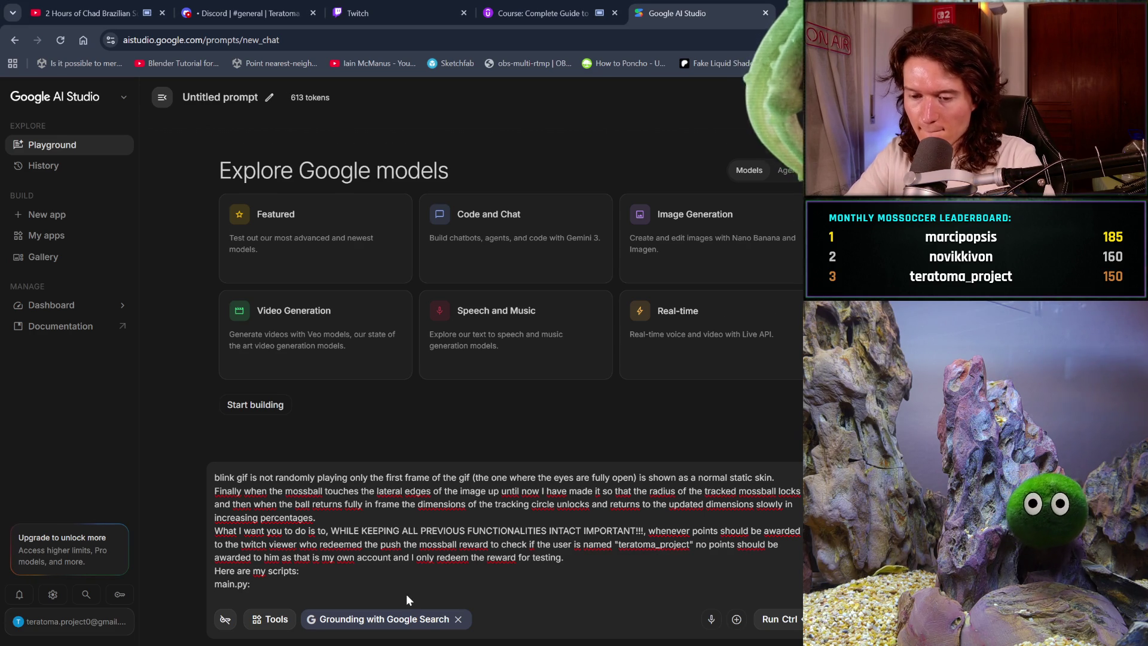
pyautogui.hotkey('ctrl', 'v')
pyautogui.click(354, 583)
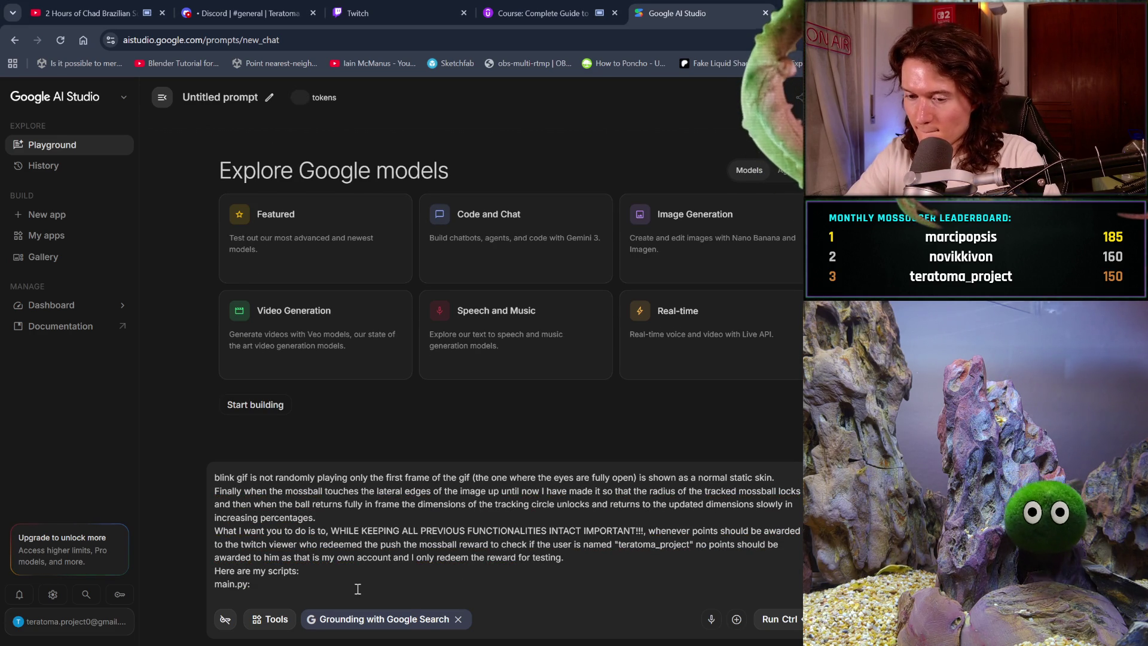
pyautogui.hotkey('ctrl', 'shift', 'v')
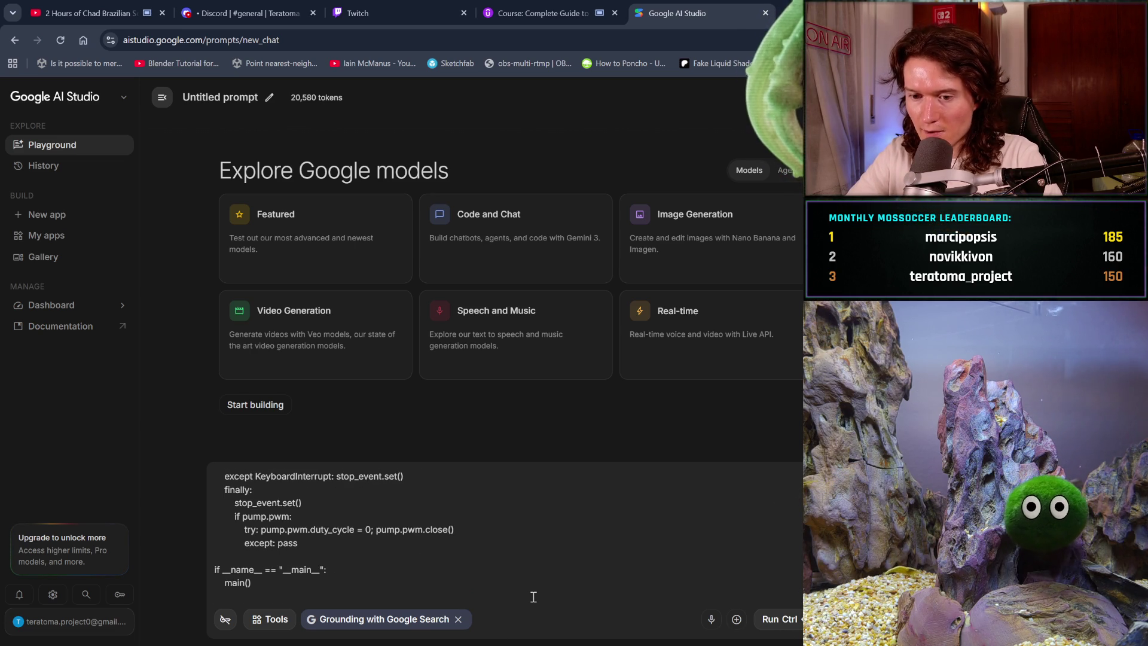
pyautogui.press('Return')
pyautogui.press('Return')
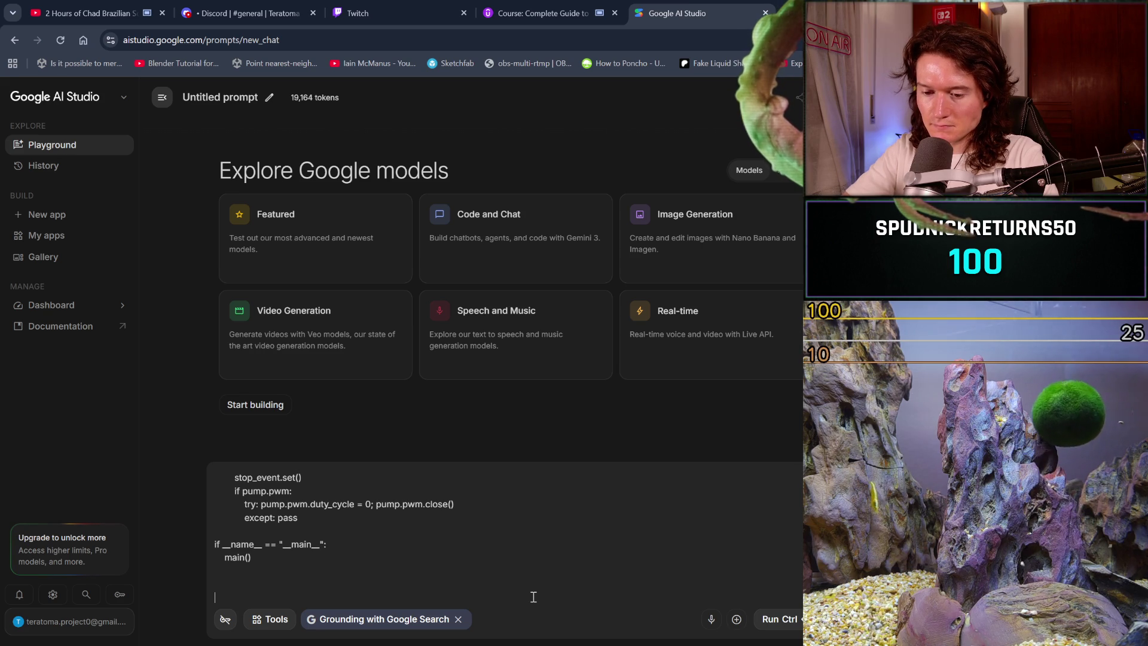
pyautogui.write('twitch_h')
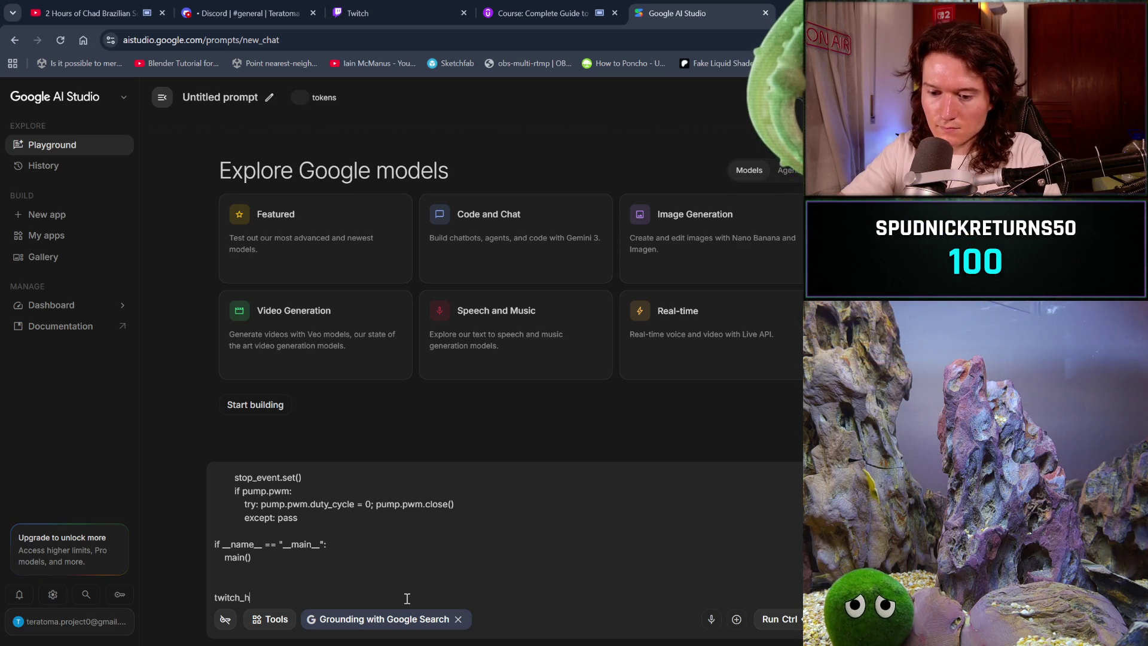
pyautogui.write('andler')
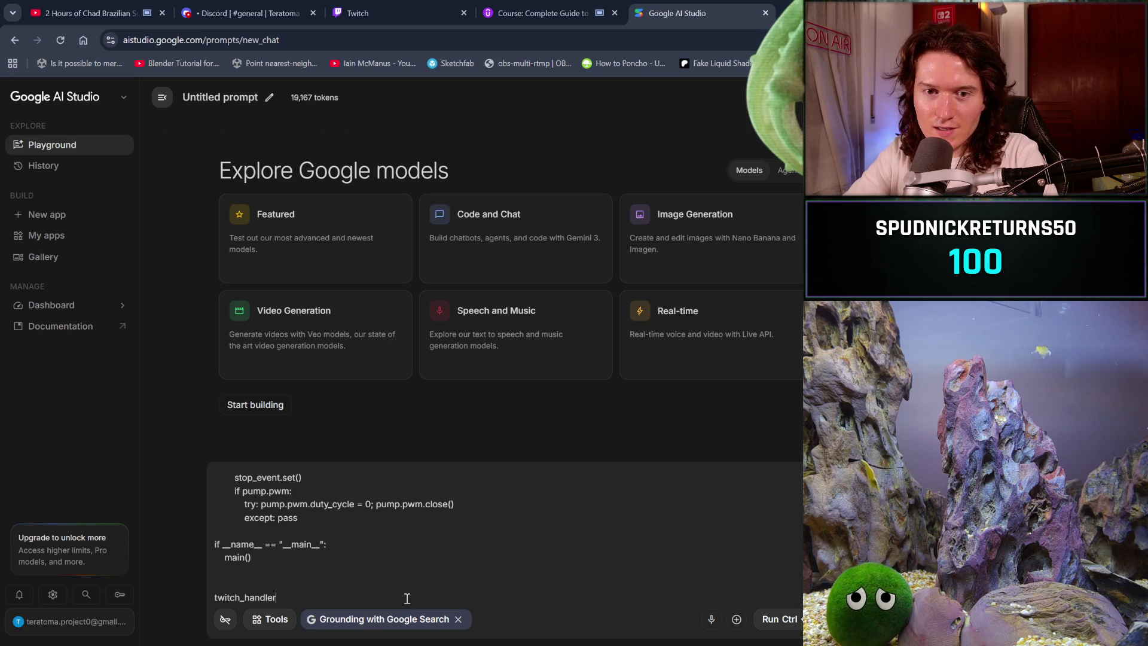
pyautogui.write('.')
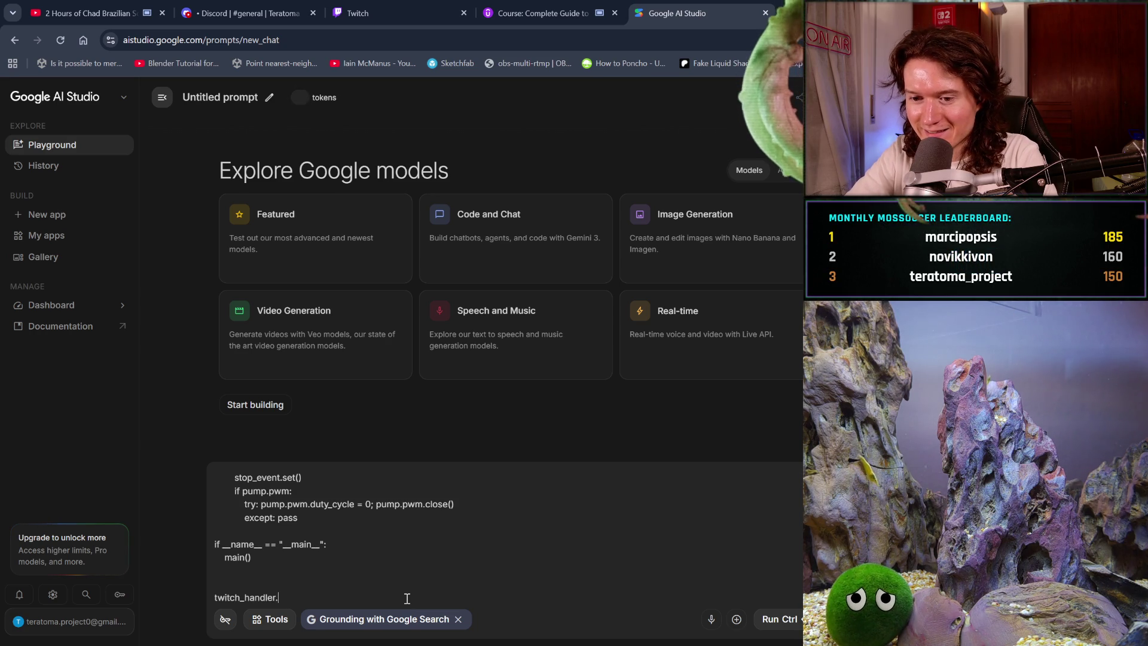
pyautogui.write('py:')
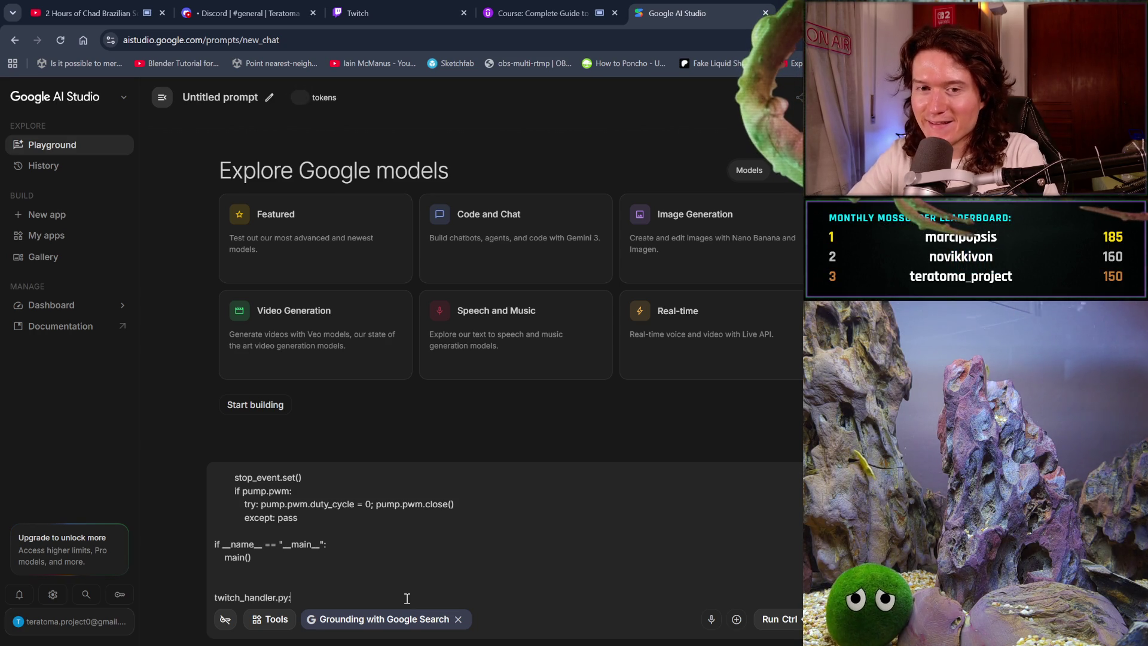
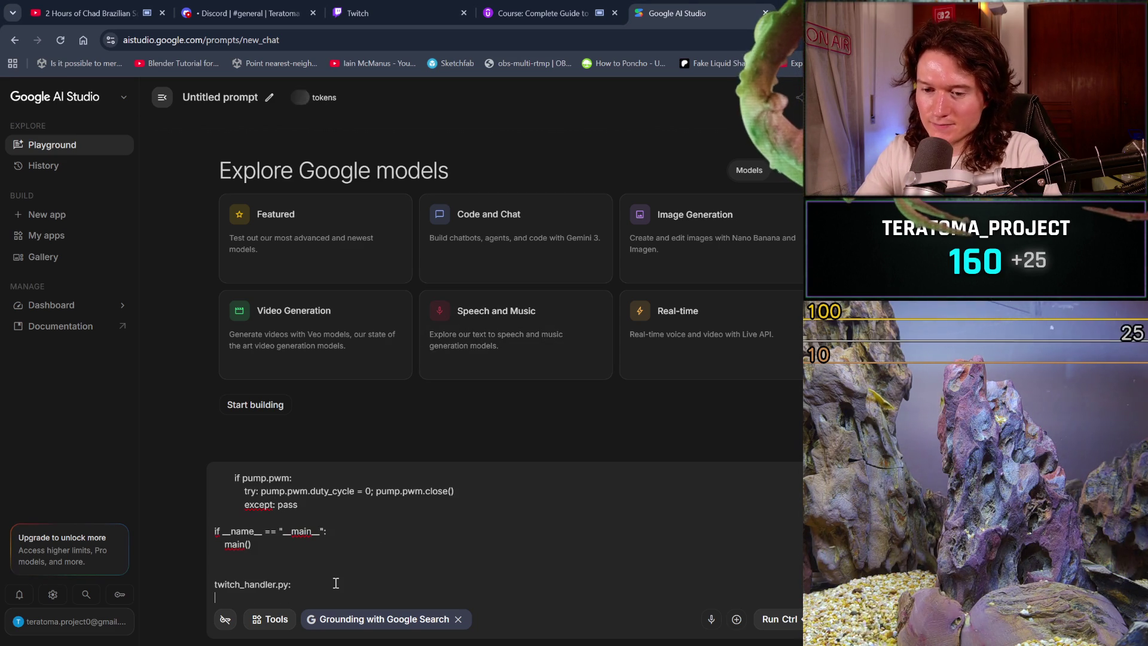
# Step: Paste twitch_handler.py code, then pump_controller.py code under its file-name label
pyautogui.hotkey('ctrl', 'v')
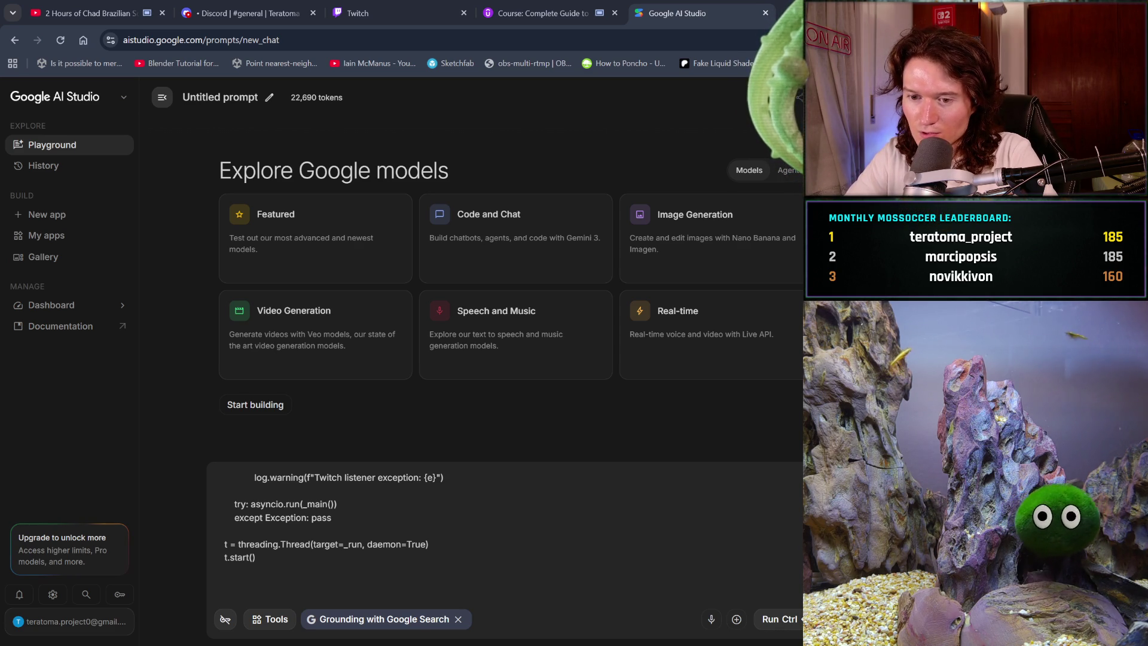
pyautogui.click(418, 593)
pyautogui.write('pu')
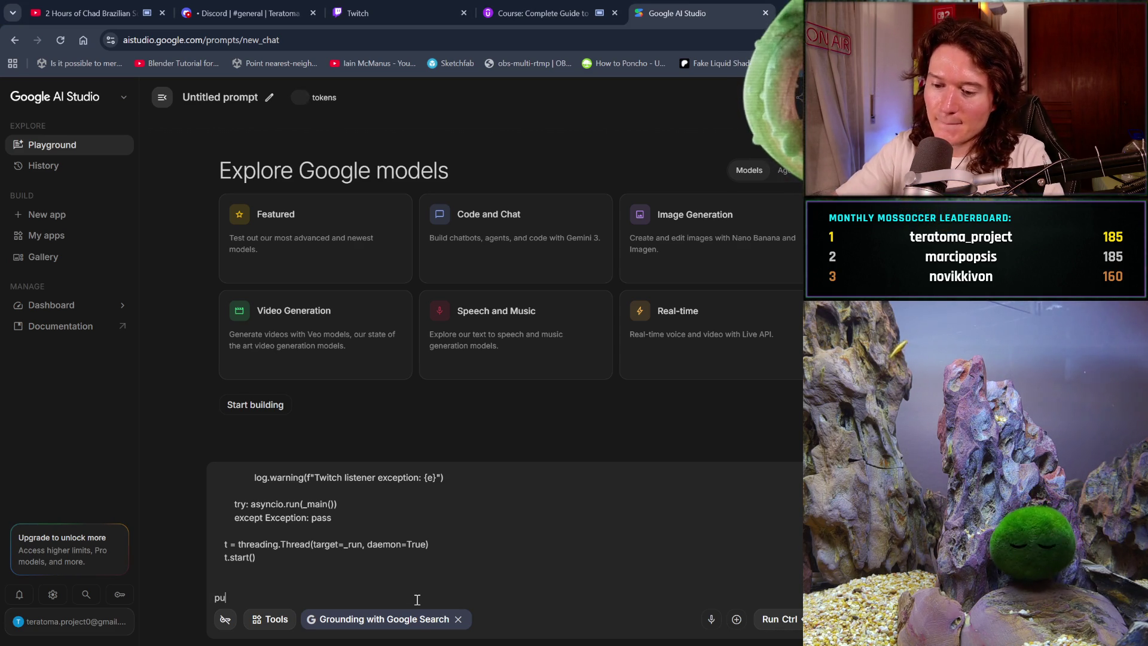
pyautogui.write('_')
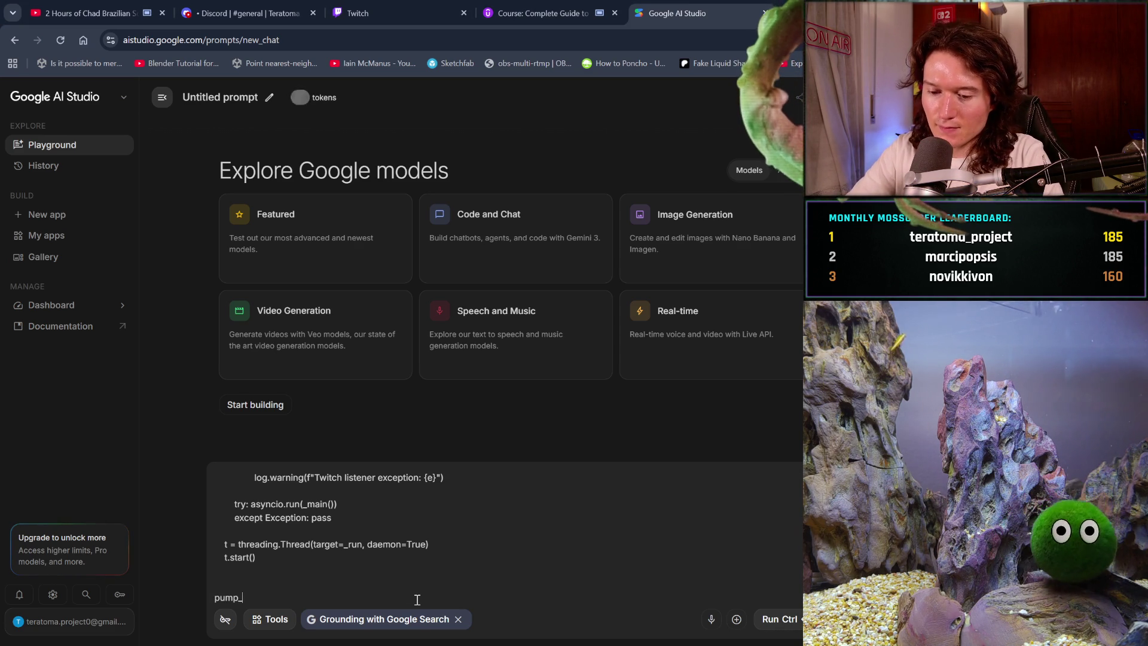
pyautogui.write('controller.py:')
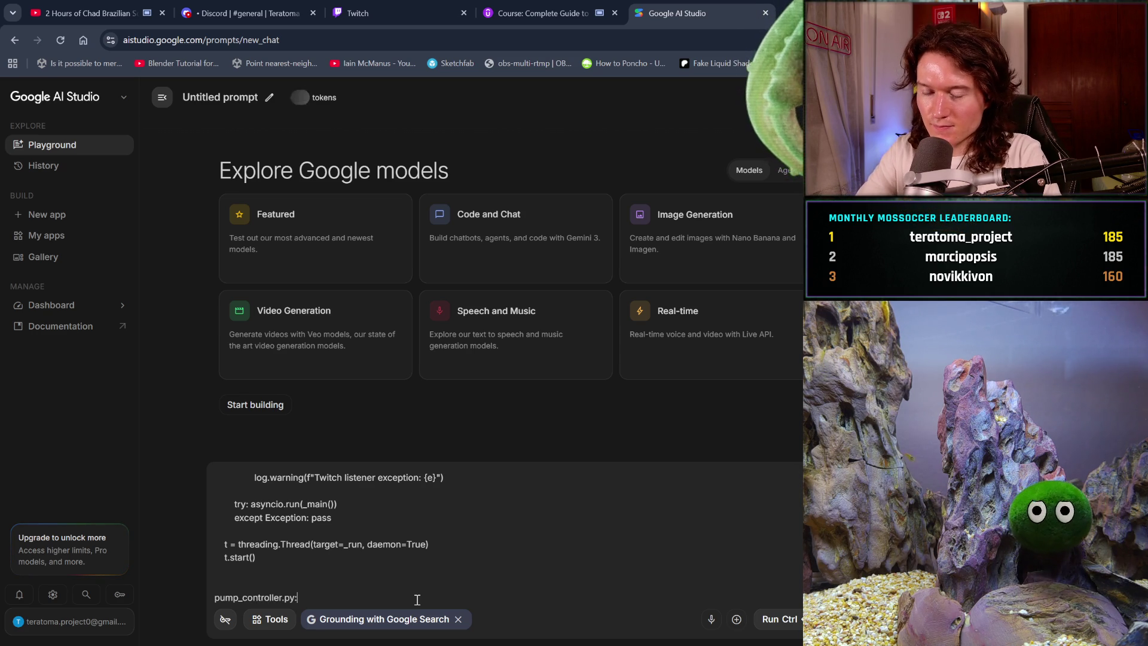
pyautogui.press('Return')
pyautogui.hotkey('ctrl', 'v')
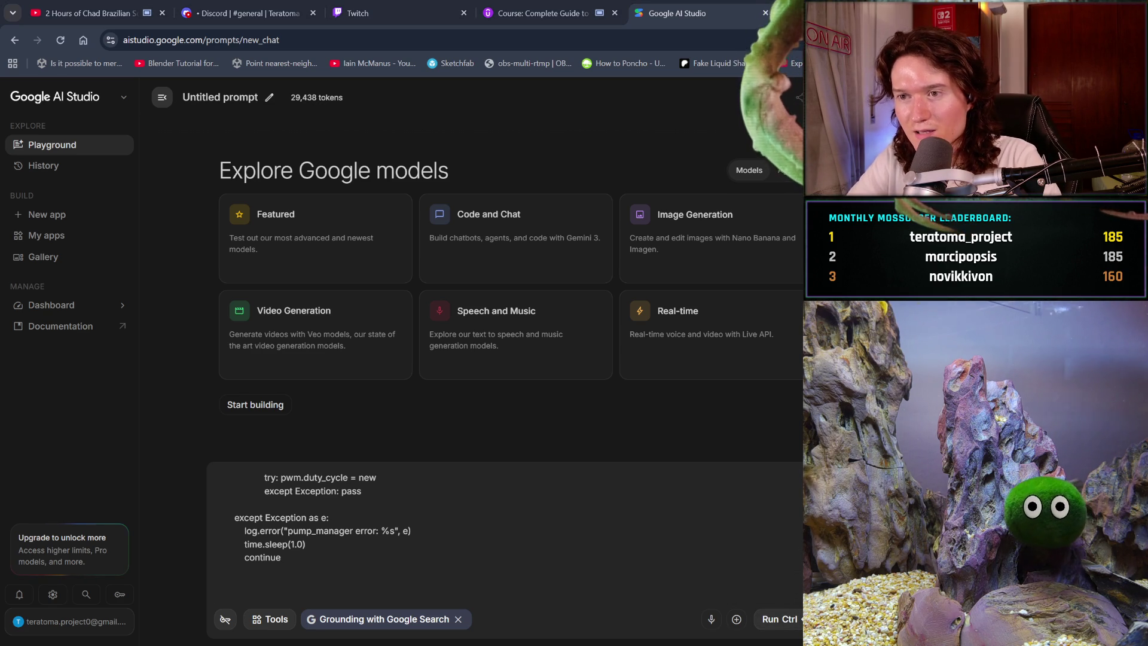
pyautogui.write('sco')
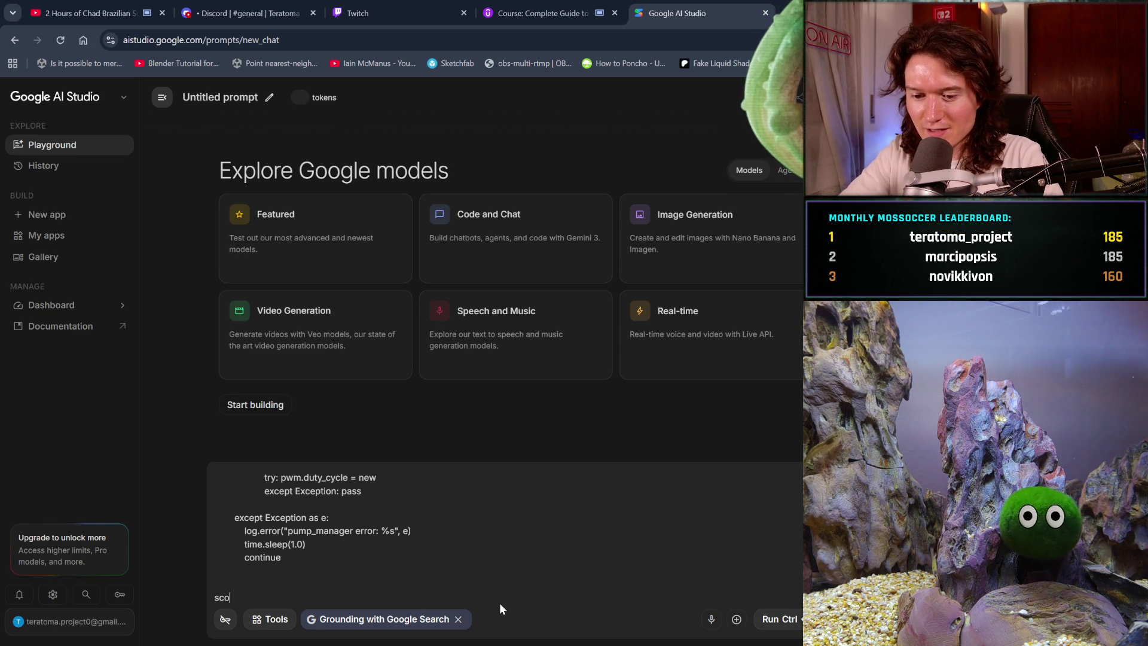
pyautogui.write('_manager.py')
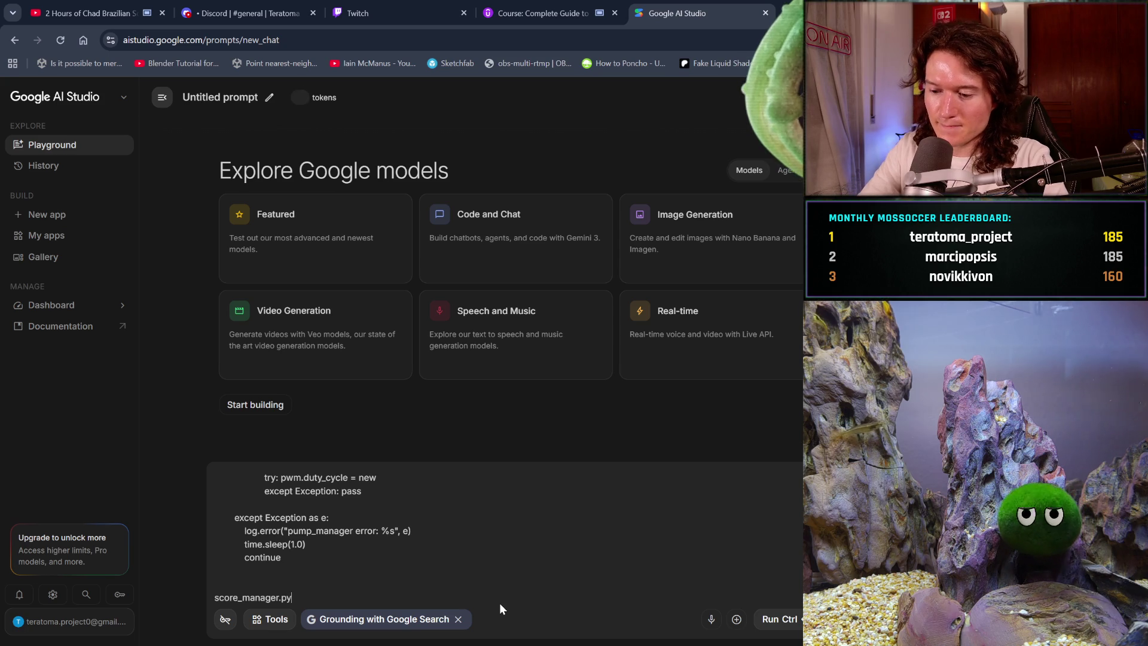
# Step: Paste the score_manager.py code under its label with blank lines after it
pyautogui.hotkey('ctrl', 'BackSpace')
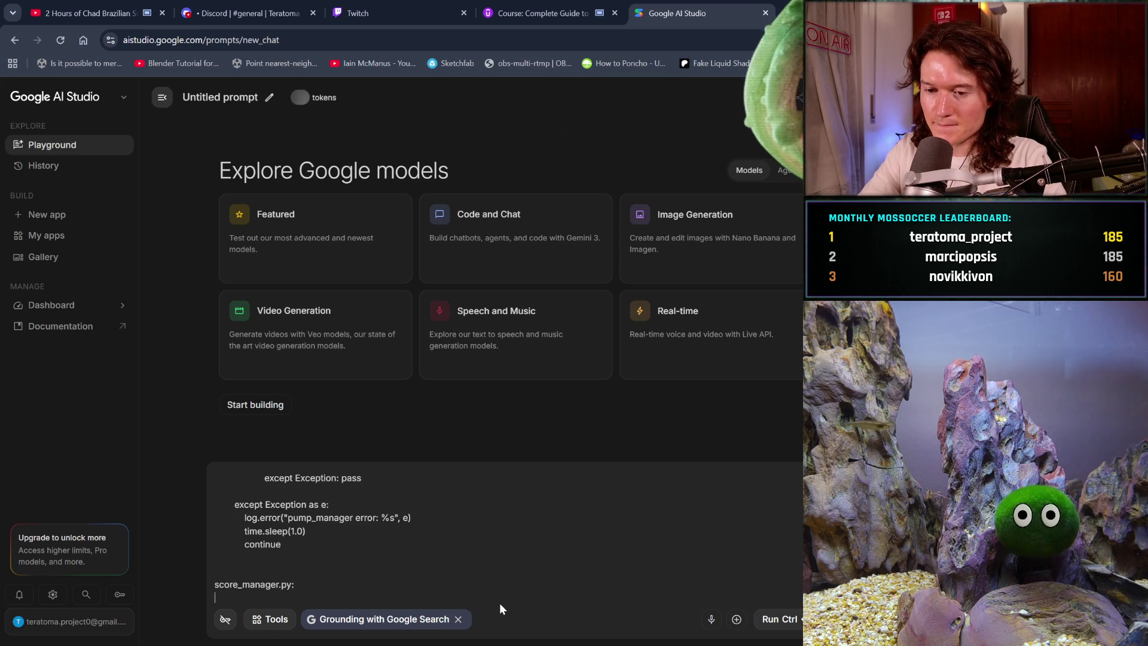
pyautogui.hotkey('shift', 'Return')
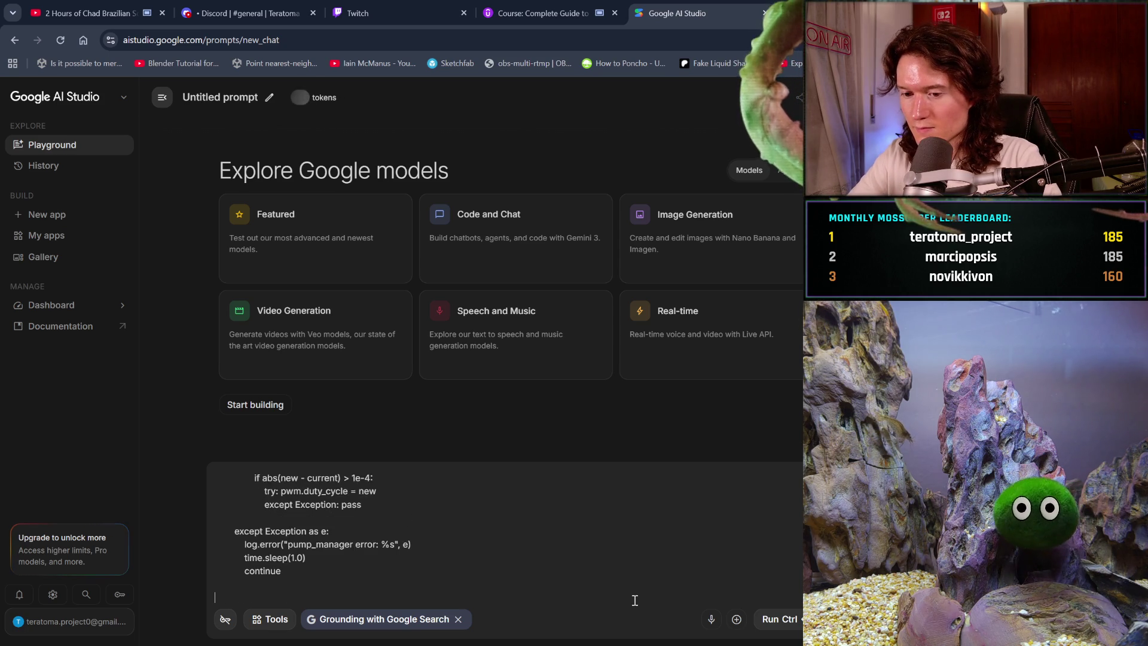
pyautogui.hotkey('shift', 'Return')
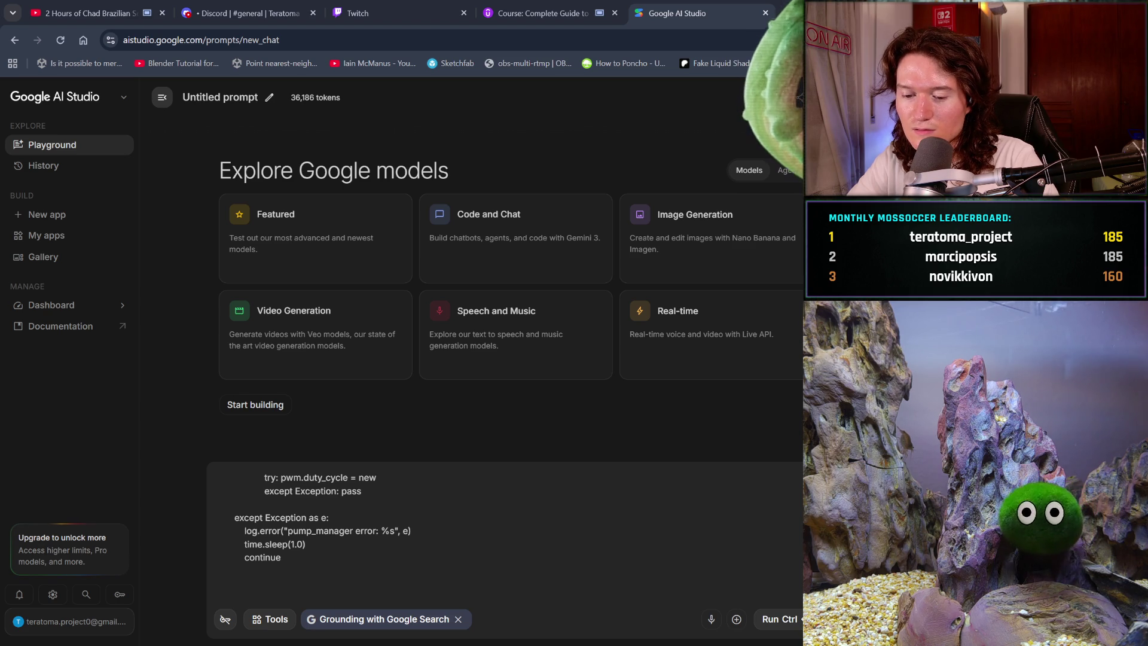
pyautogui.click(539, 583)
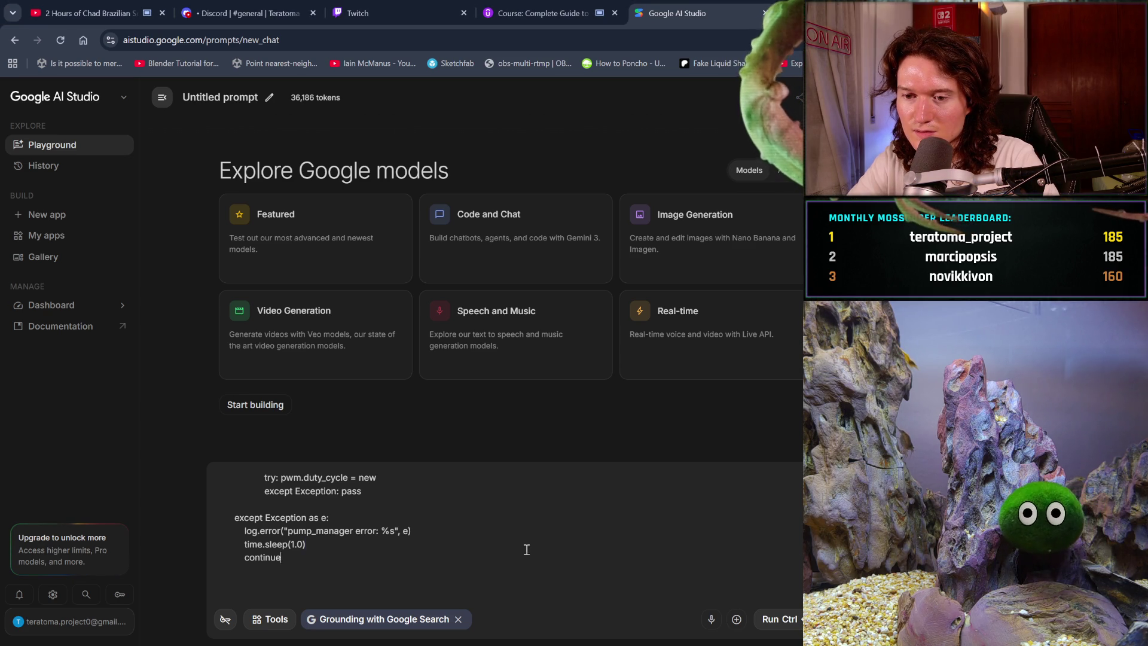
# Step: Select the pasted pump-manager code upward from the bottom of the prompt
pyautogui.moveTo(527, 549)
pyautogui.mouseDown()
pyautogui.moveTo(503, 629)
pyautogui.moveTo(537, 550)
pyautogui.moveTo(541, 472)
pyautogui.moveTo(543, 601)
pyautogui.mouseUp()
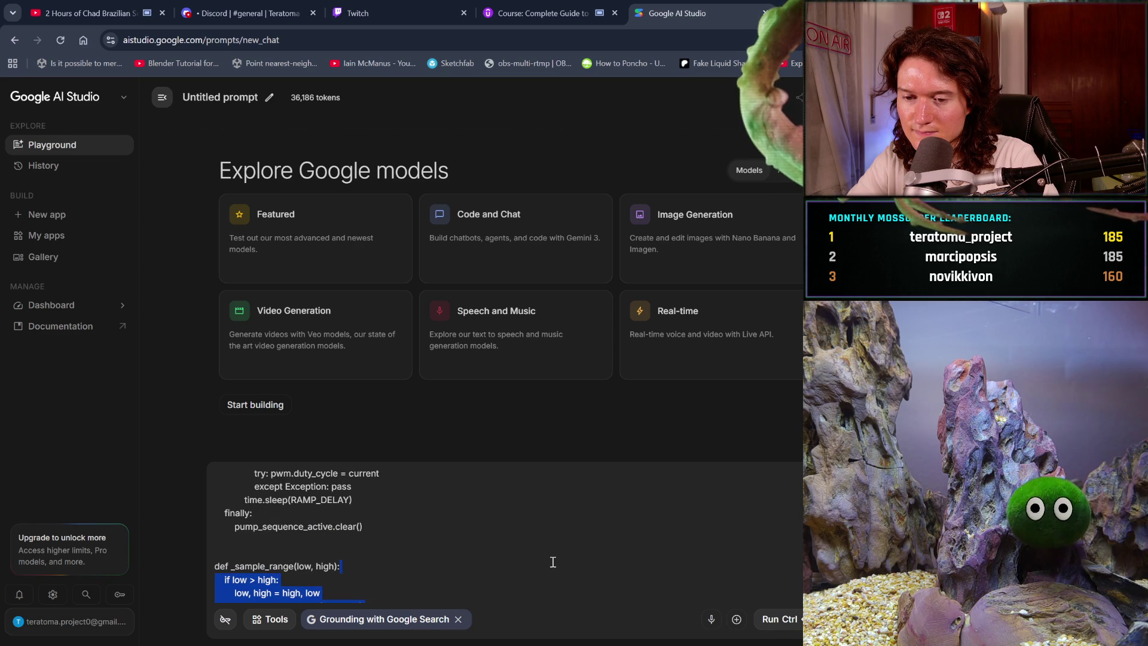
pyautogui.moveTo(533, 466); pyautogui.dragTo(529, 470)
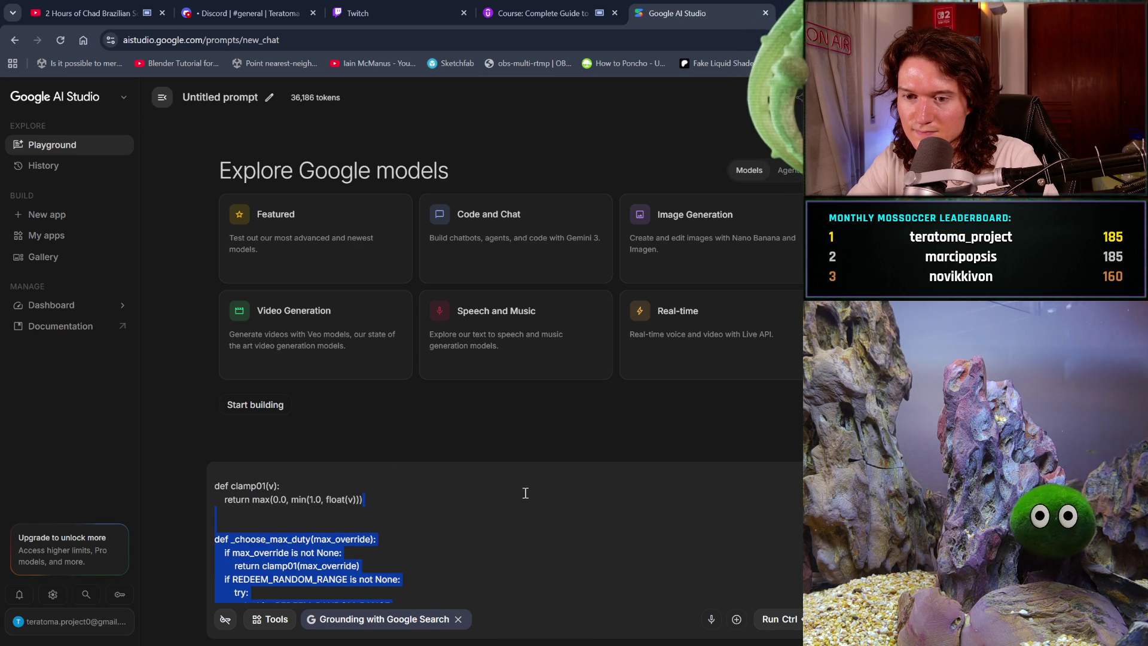
pyautogui.moveTo(528, 476); pyautogui.dragTo(538, 617)
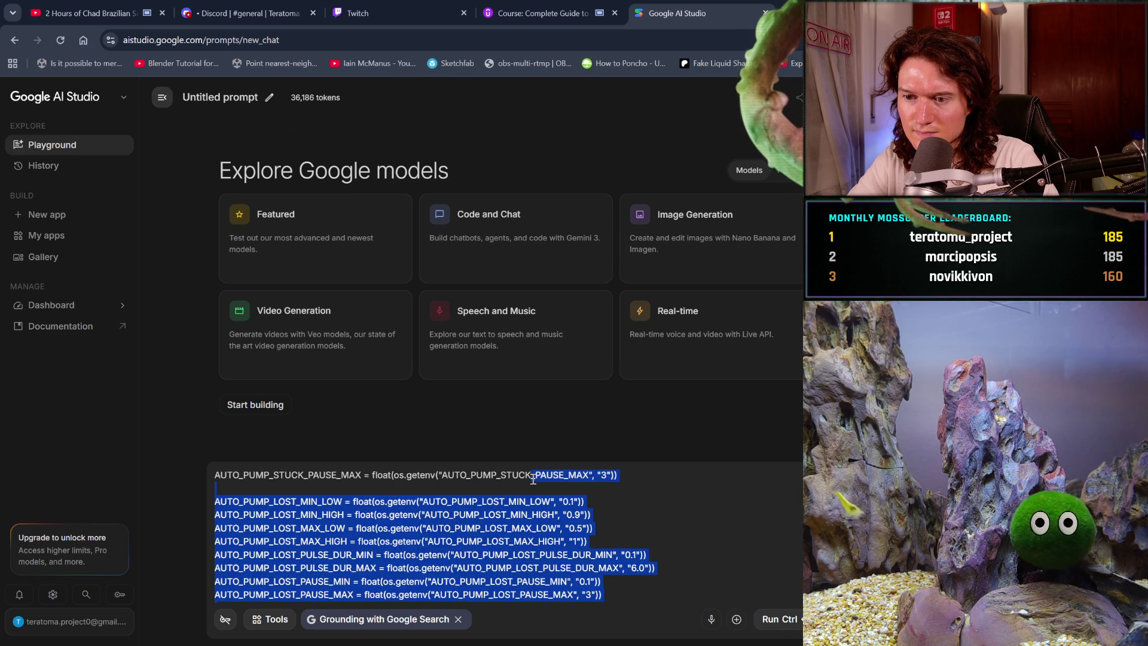
pyautogui.scroll(-8, 539, 538)
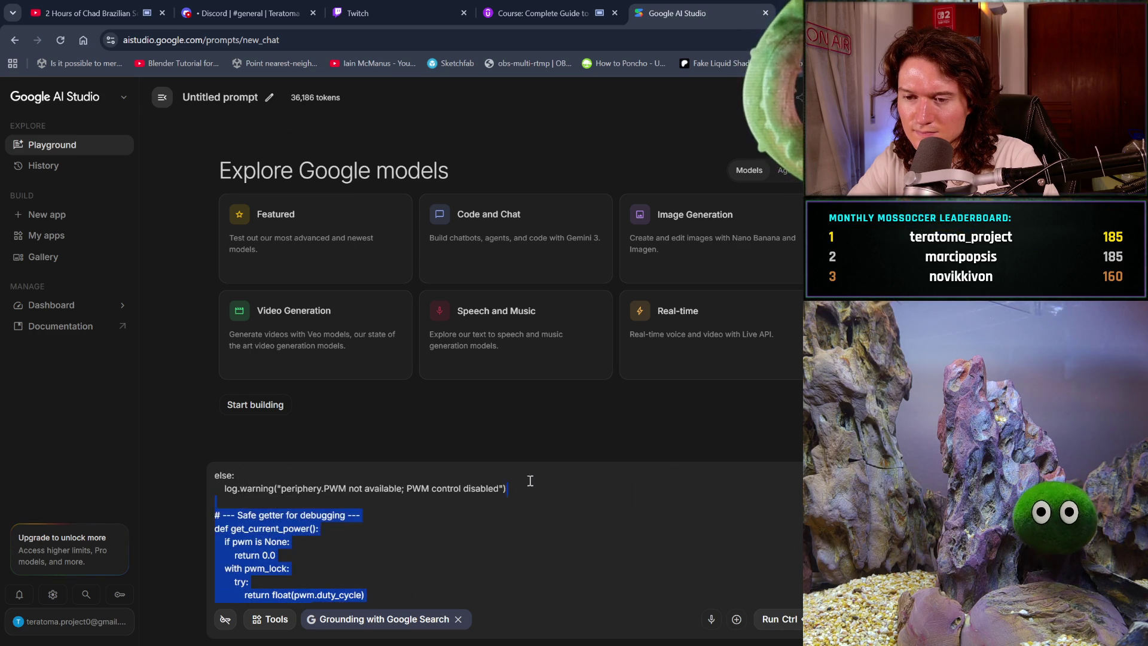
pyautogui.scroll(-5, 539, 538)
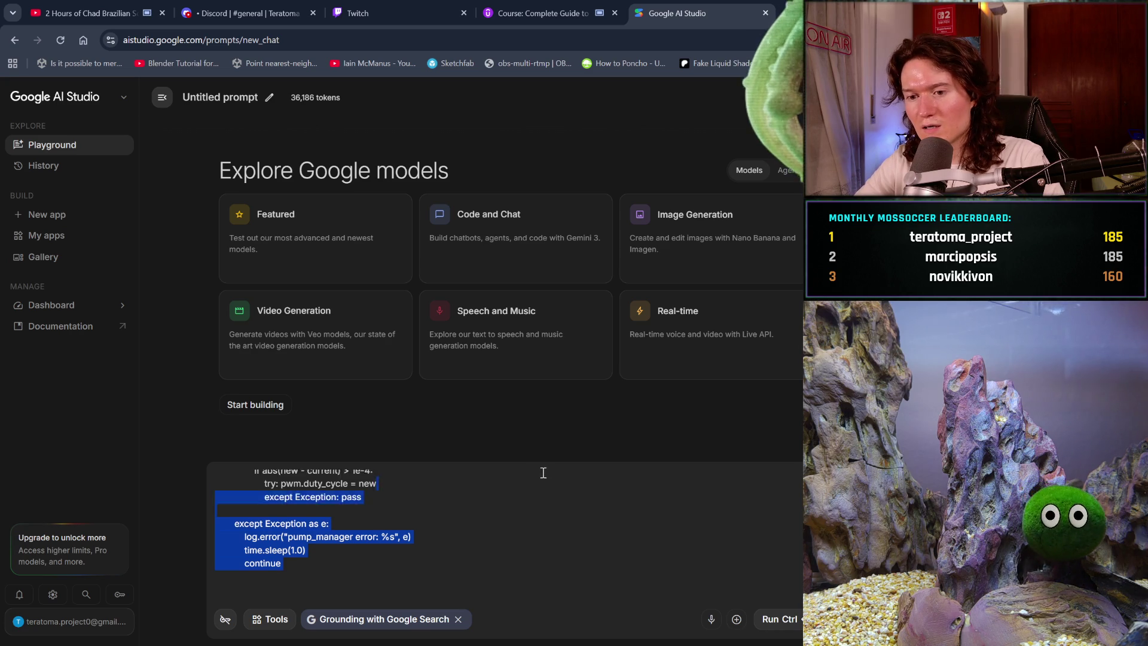
pyautogui.scroll(6, 534, 503)
pyautogui.scroll(4, 535, 485)
pyautogui.scroll(4, 535, 470)
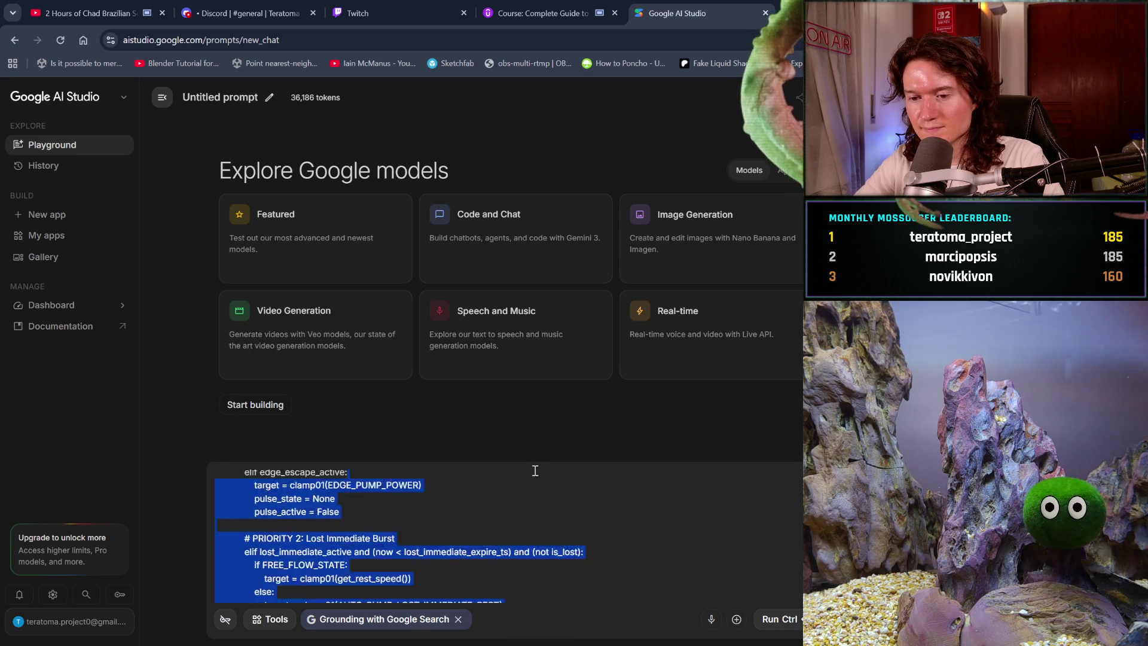
pyautogui.scroll(4, 535, 471)
pyautogui.scroll(4, 535, 470)
pyautogui.scroll(2, 535, 472)
pyautogui.scroll(4, 535, 470)
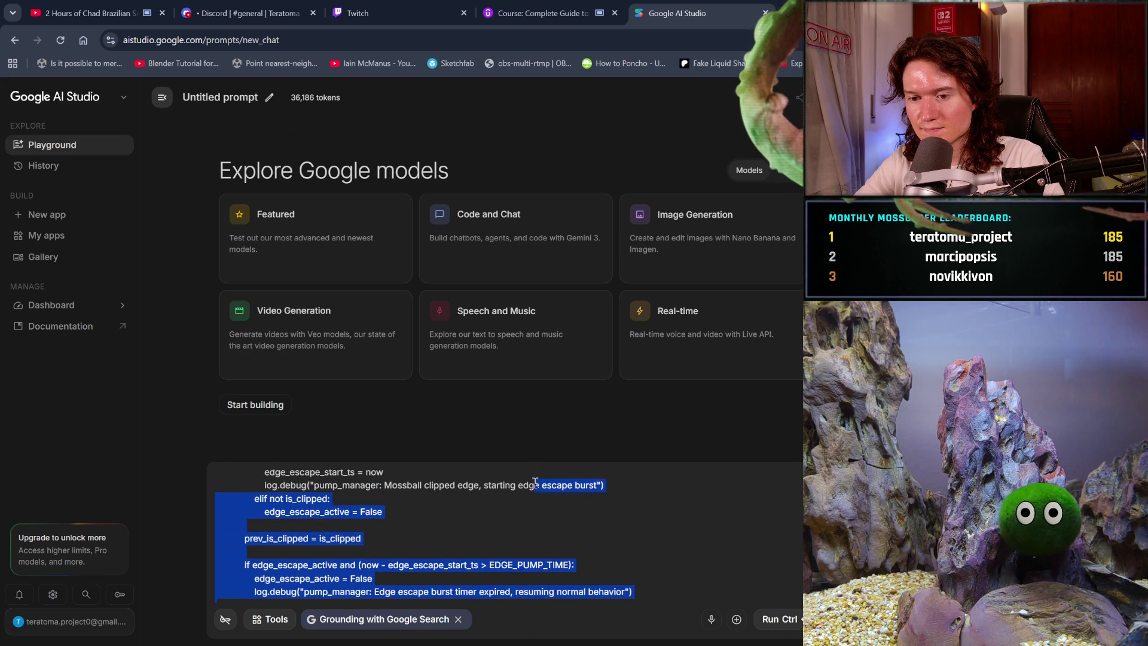
pyautogui.scroll(4, 535, 471)
pyautogui.scroll(4, 534, 471)
pyautogui.scroll(3, 538, 473)
pyautogui.scroll(4, 536, 473)
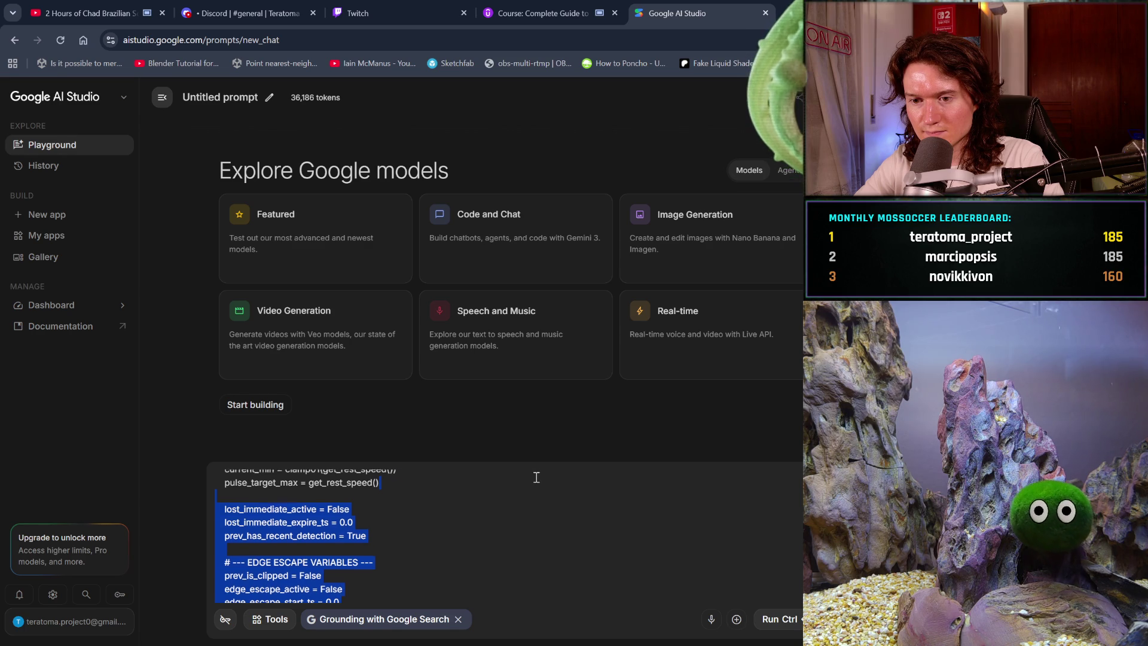
pyautogui.scroll(4, 538, 473)
pyautogui.scroll(-2, 538, 472)
pyautogui.scroll(-3, 538, 473)
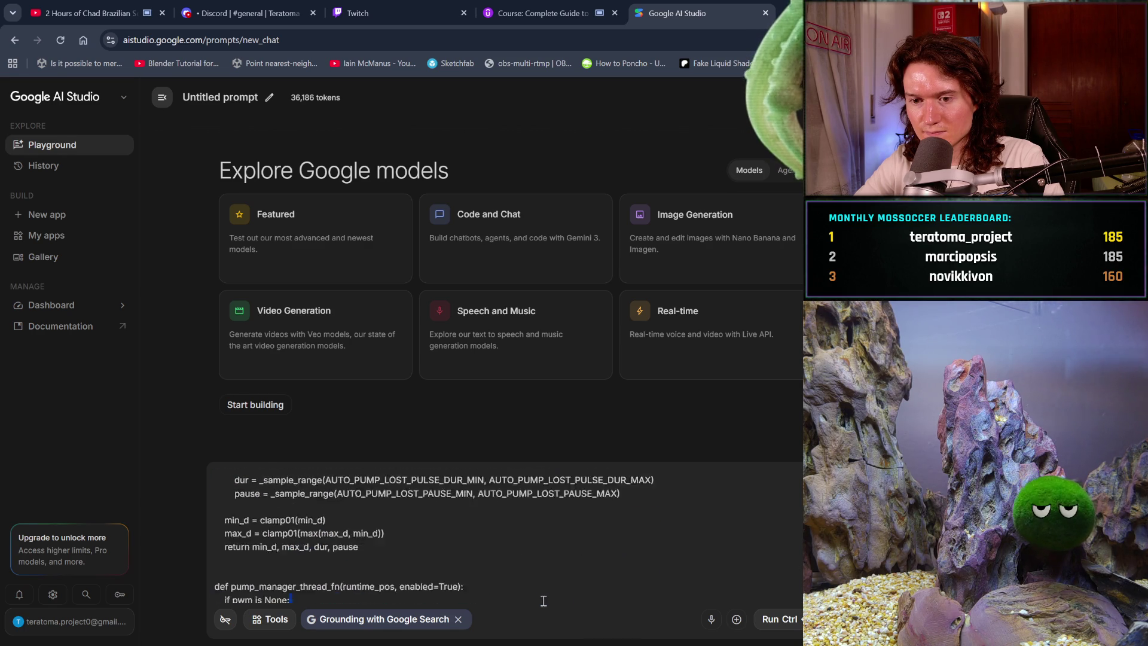
pyautogui.scroll(-2, 548, 520)
pyautogui.scroll(-4, 554, 475)
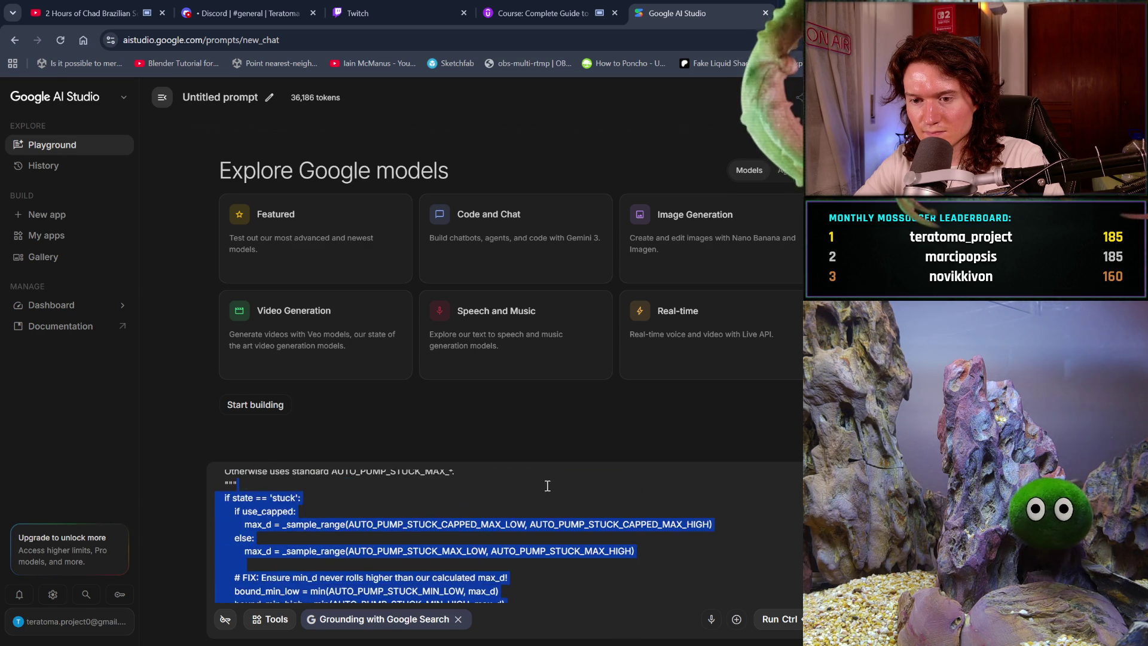
pyautogui.scroll(-2, 549, 474)
pyautogui.scroll(4, 547, 475)
pyautogui.scroll(-4, 547, 476)
pyautogui.scroll(-3, 546, 476)
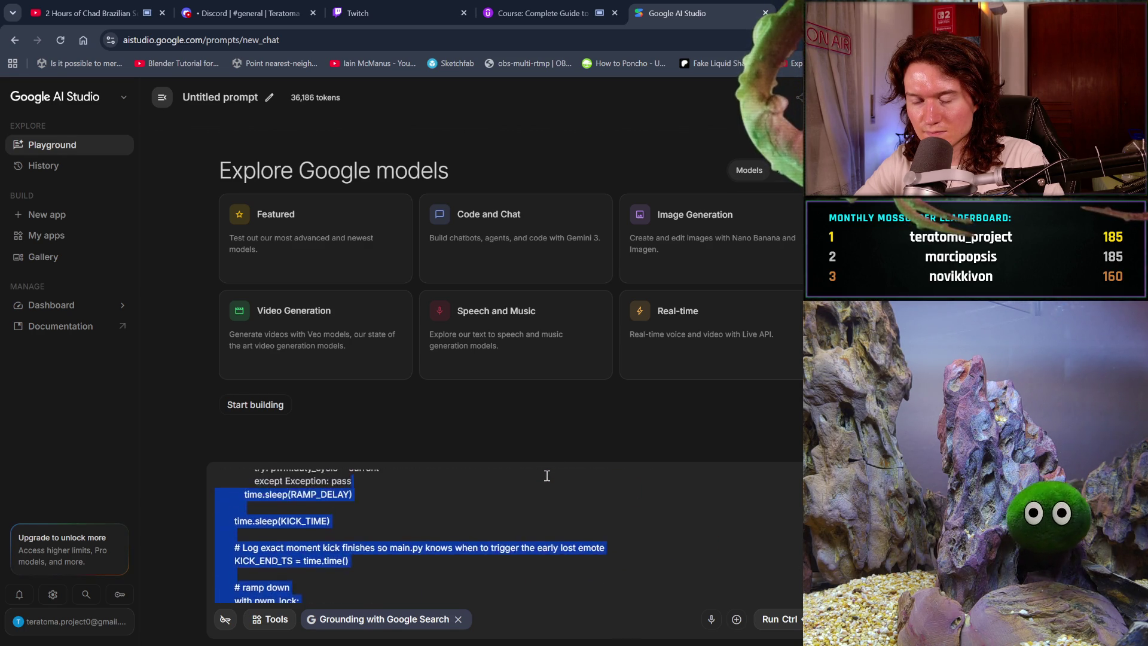
pyautogui.scroll(3, 546, 475)
pyautogui.scroll(3, 546, 476)
pyautogui.scroll(3, 547, 475)
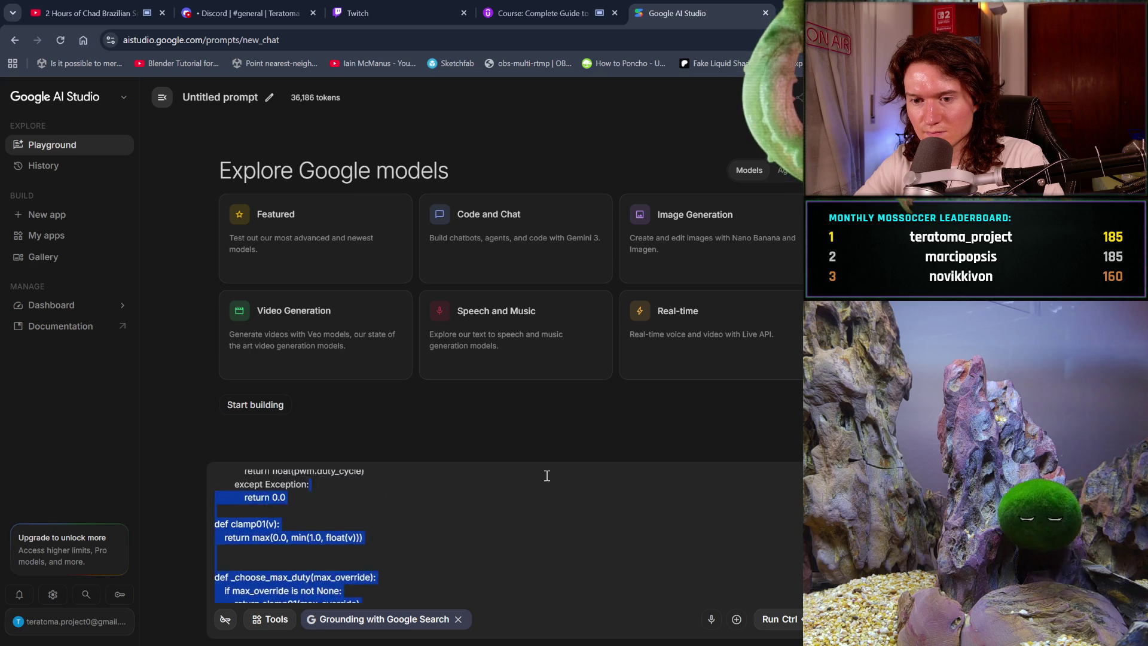
pyautogui.scroll(3, 546, 476)
pyautogui.scroll(3, 546, 476)
pyautogui.scroll(3, 547, 475)
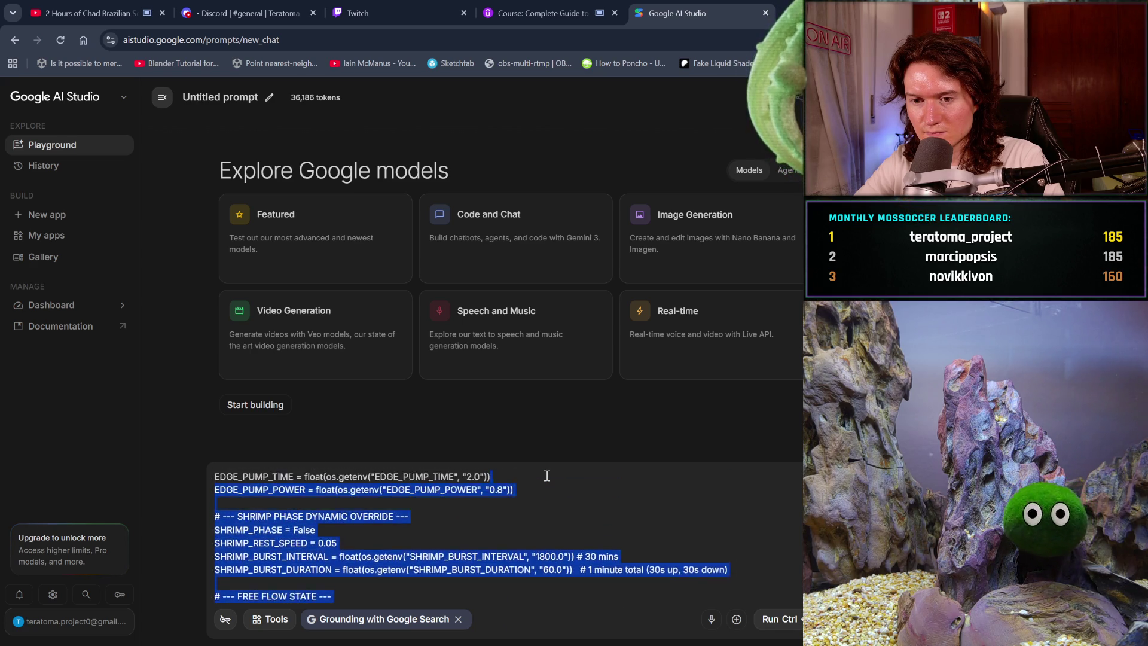
pyautogui.scroll(3, 547, 475)
pyautogui.scroll(3, 546, 476)
pyautogui.scroll(3, 547, 475)
pyautogui.scroll(3, 546, 476)
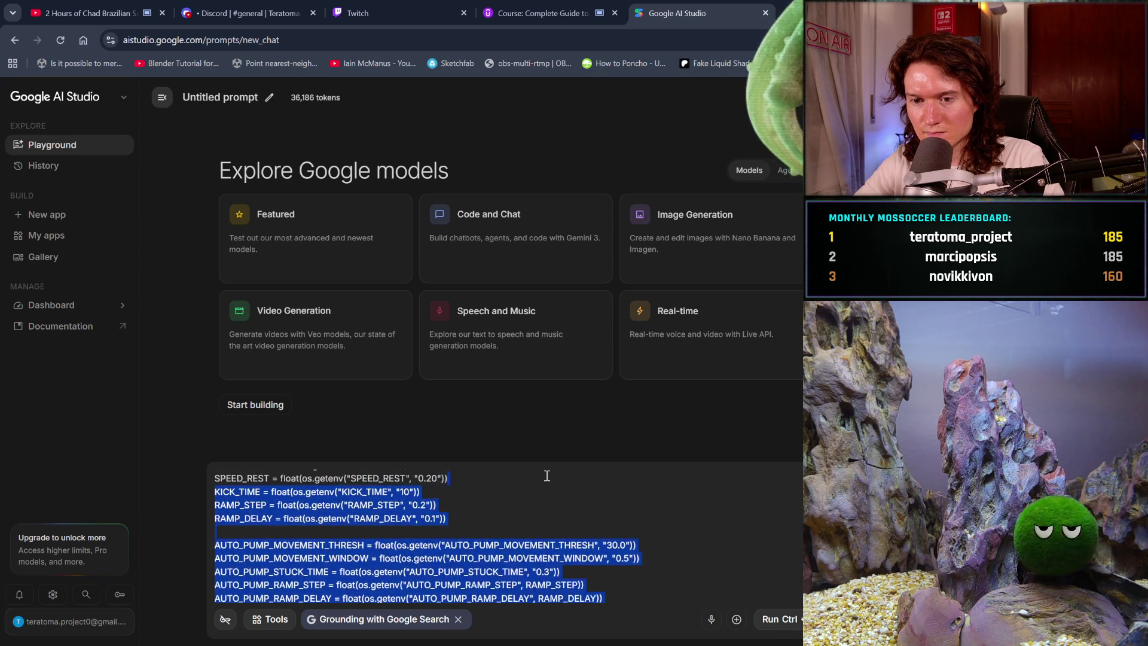
pyautogui.scroll(3, 547, 476)
pyautogui.scroll(3, 546, 476)
pyautogui.scroll(2, 546, 502)
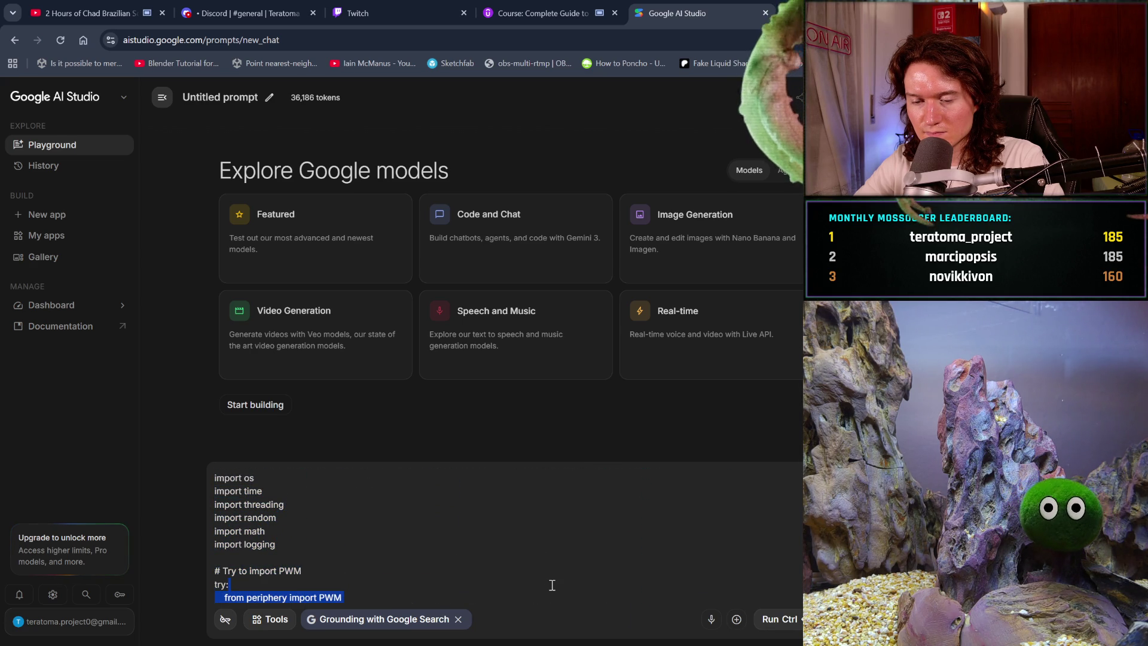
pyautogui.scroll(-3, 551, 575)
pyautogui.keyDown('shift'); pyautogui.moveTo(552, 557); pyautogui.dragTo(565, 493); pyautogui.keyUp('shift')
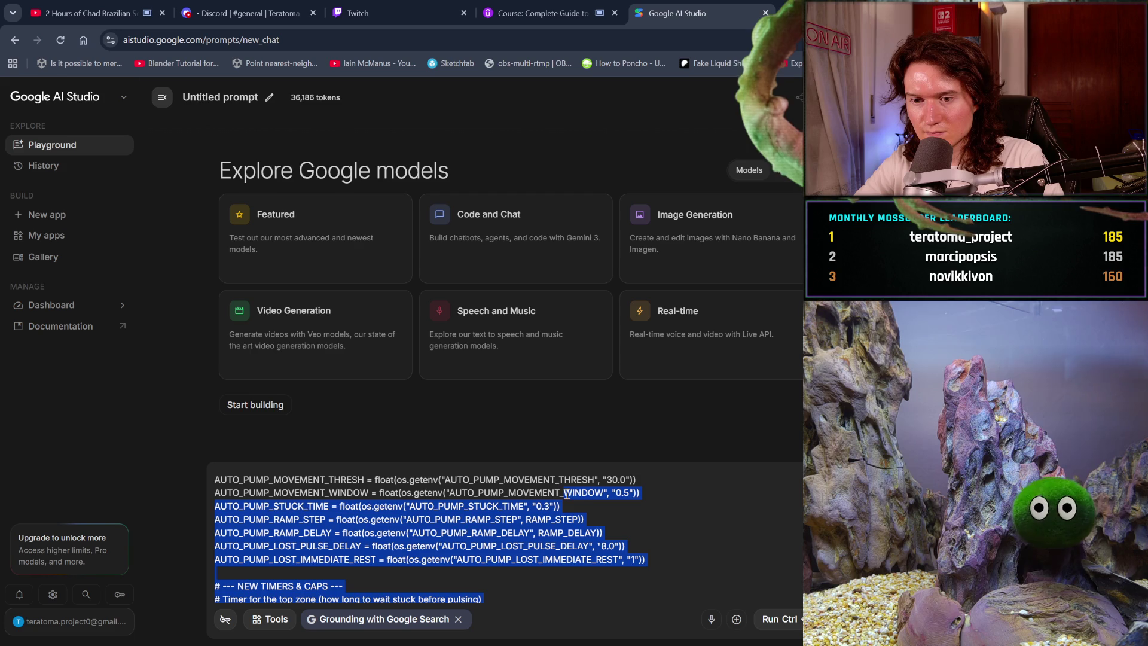
pyautogui.scroll(5, 579, 475)
pyautogui.scroll(2, 579, 476)
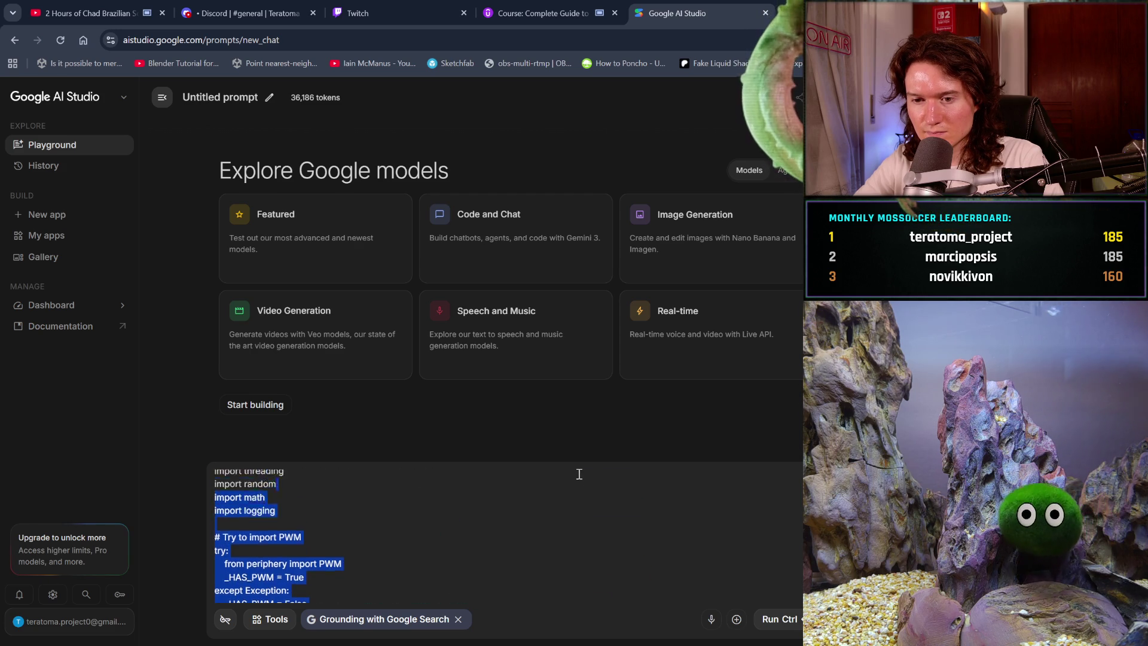
pyautogui.scroll(-5, 579, 474)
pyautogui.scroll(-5, 568, 493)
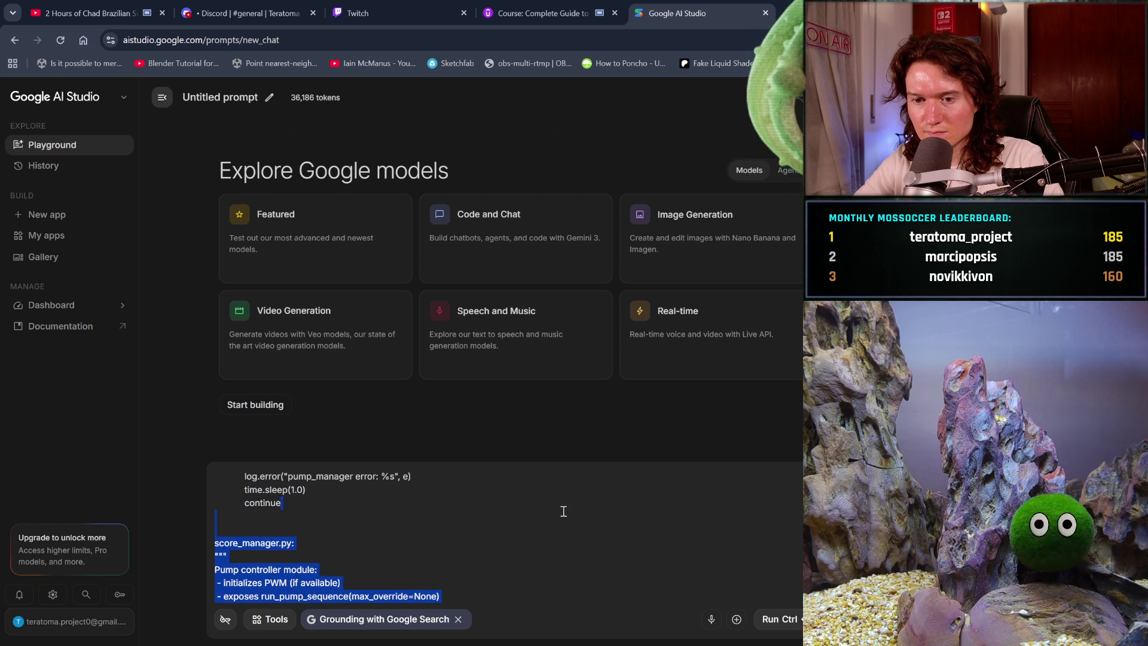
# Step: Replace the selected old pump code with the updated score_manager.py code
pyautogui.keyDown('shift'); pyautogui.click(487, 565); pyautogui.keyUp('shift')
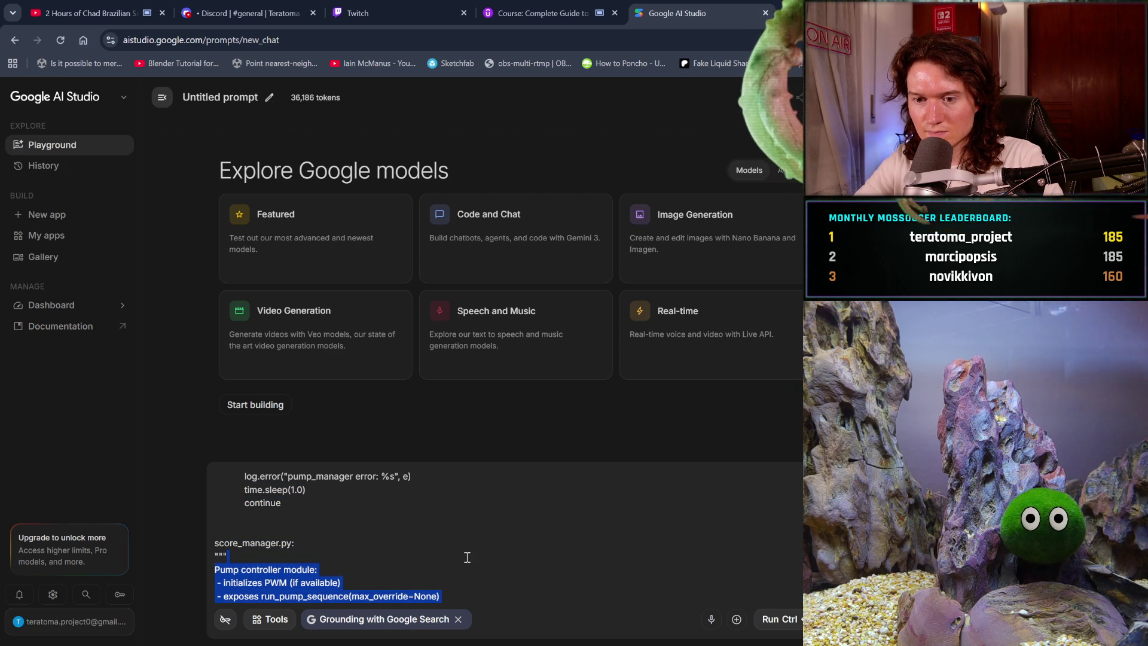
pyautogui.keyDown('shift'); pyautogui.click(261, 569); pyautogui.keyUp('shift')
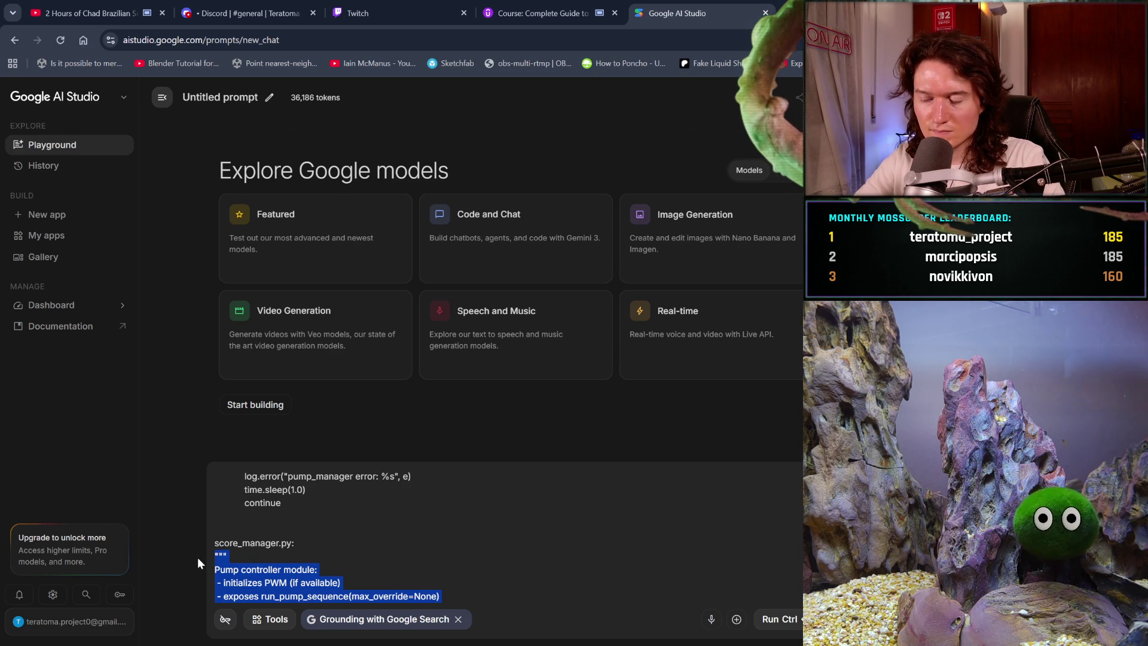
pyautogui.hotkey('ctrl', 'v')
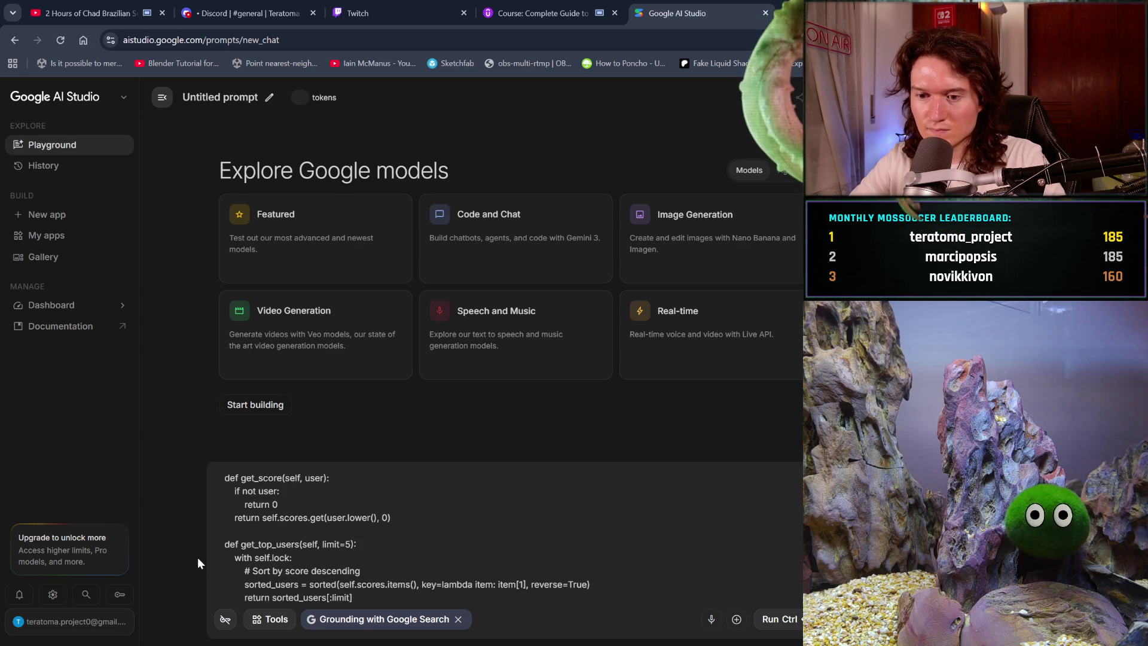
pyautogui.press('Return')
pyautogui.press('Return')
pyautogui.press('Return')
pyautogui.write('overlay_server.py:')
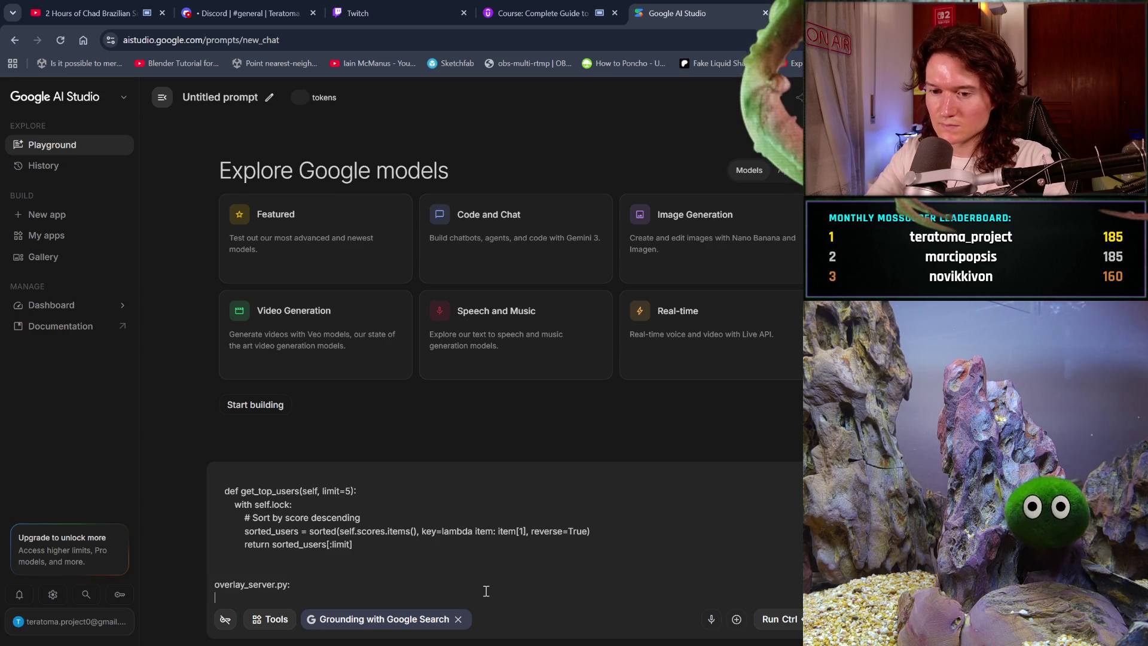
# Step: Paste overlay_server.py and overlay_manager.py code under their labels
pyautogui.hotkey('ctrl', 'v')
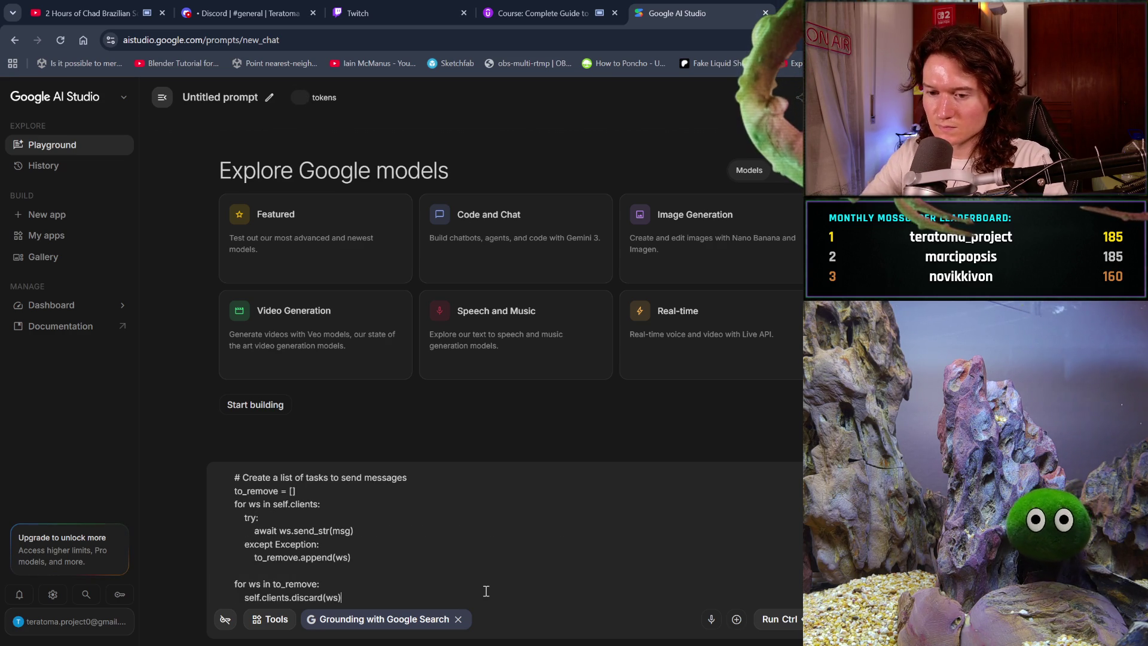
pyautogui.press('Return')
pyautogui.press('Return')
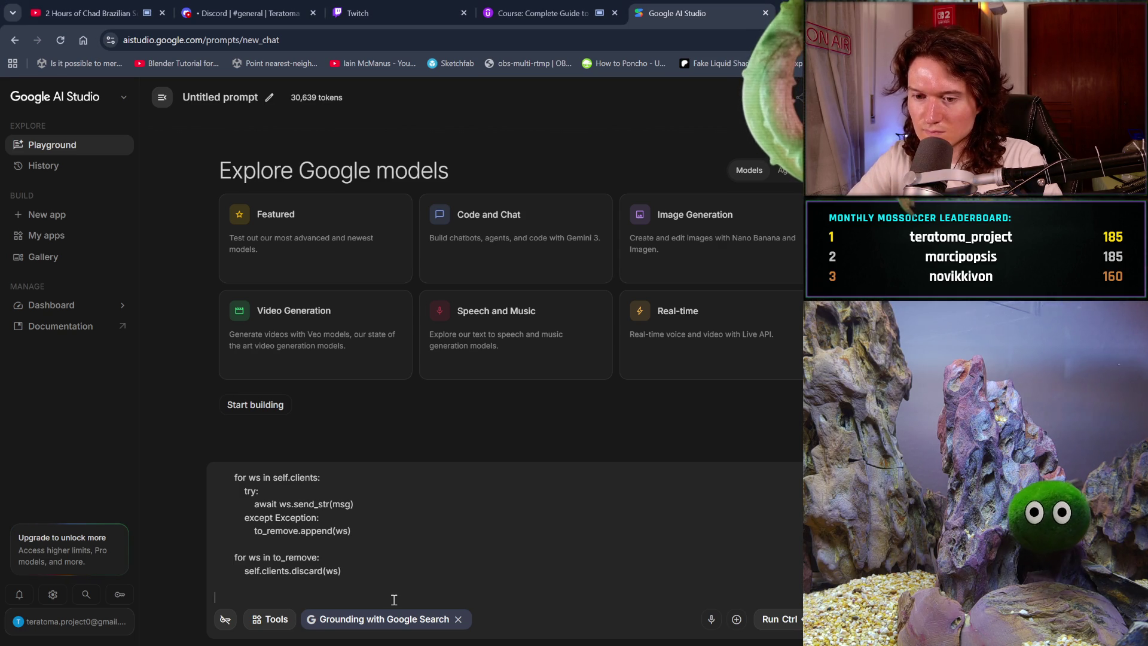
pyautogui.write('overlay_mana')
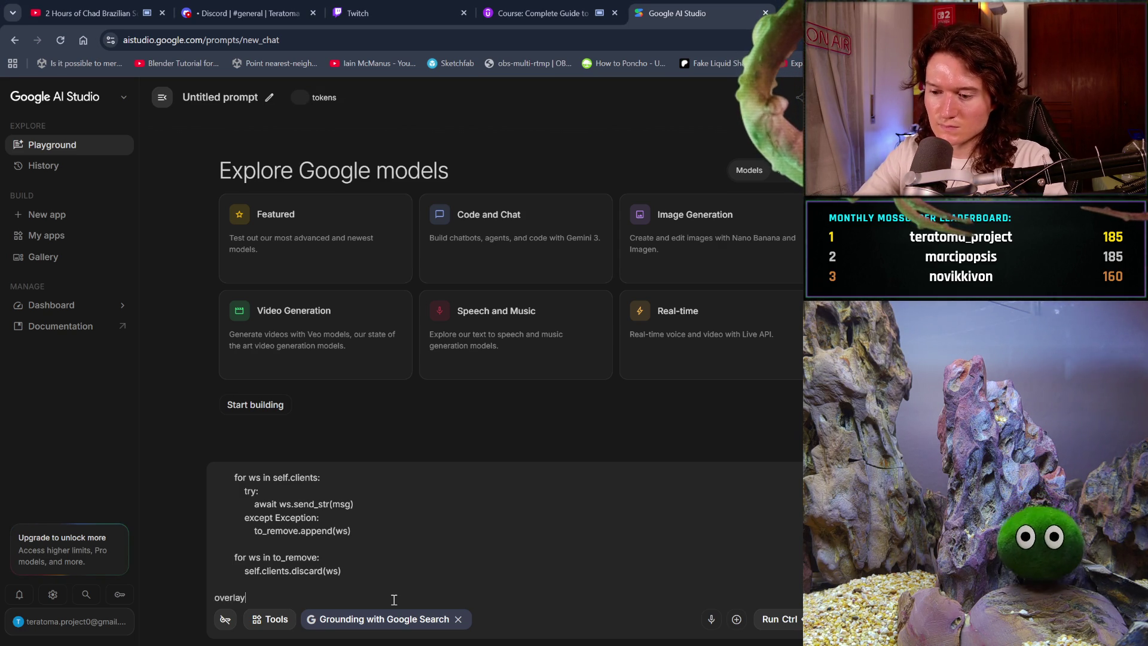
pyautogui.write('ger.py:')
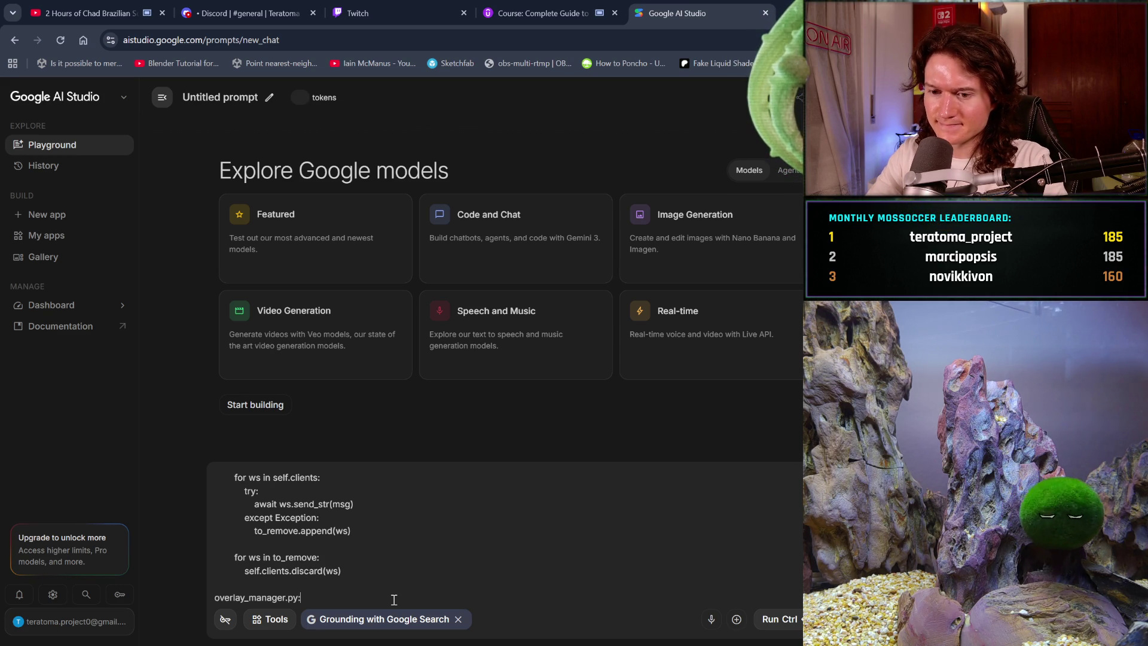
pyautogui.press('Return')
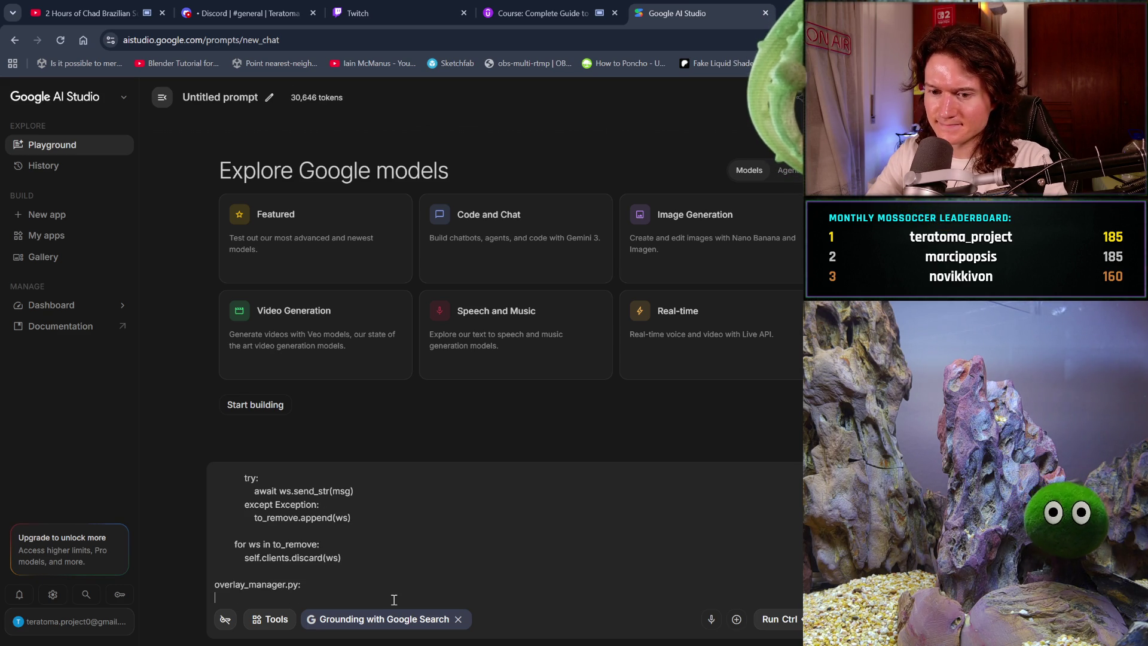
pyautogui.hotkey('ctrl', 'v')
pyautogui.press('Return')
pyautogui.press('Return')
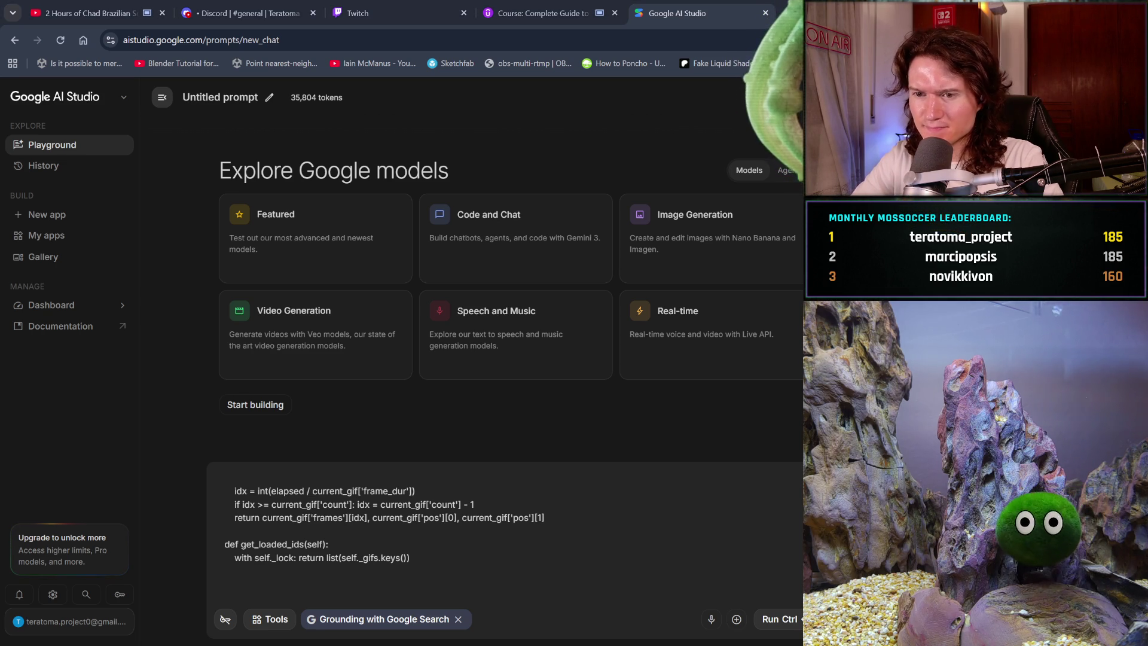
# Step: Paste speech_bubble.py code under its label and send the full prompt to the model
pyautogui.click(485, 603)
pyautogui.write('speech_bubble.py:')
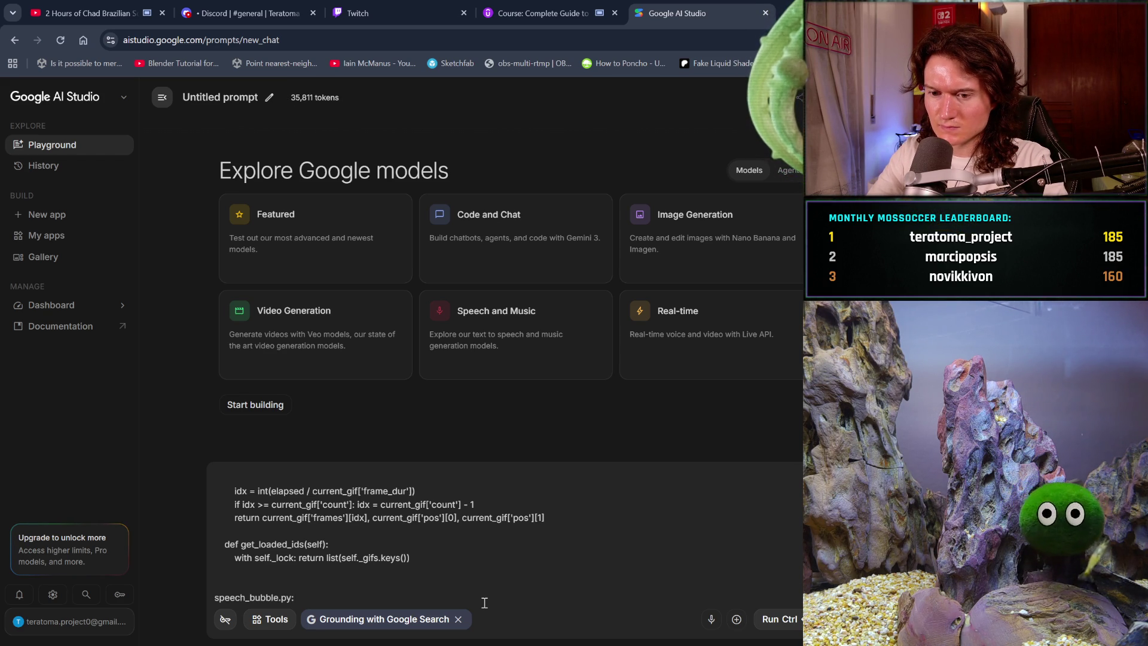
pyautogui.press('Return')
pyautogui.hotkey('ctrl', 'v')
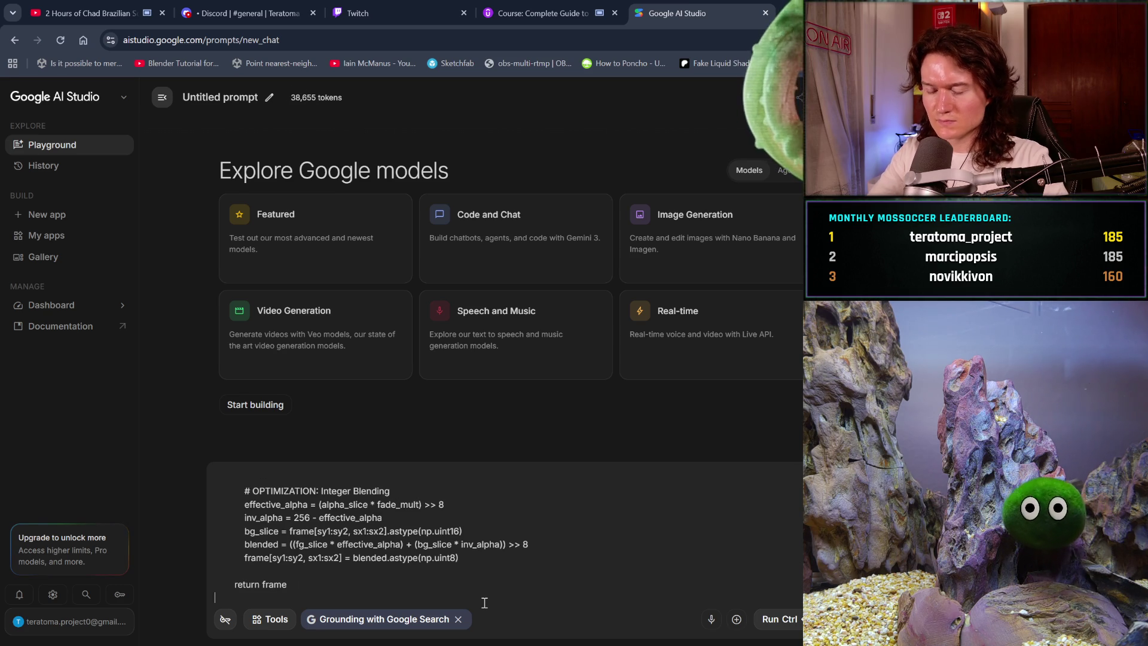
pyautogui.hotkey('ctrl', 'Return')
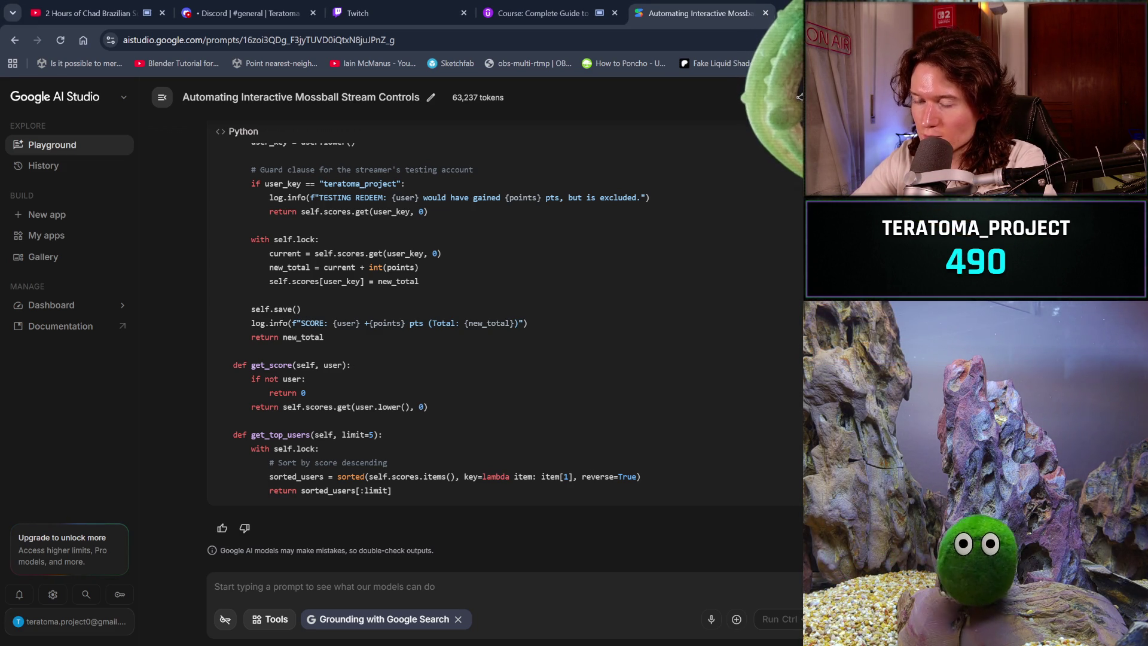
pyautogui.scroll(-10, 502, 341)
pyautogui.scroll(-5, 503, 341)
pyautogui.scroll(-10, 502, 340)
pyautogui.scroll(-10, 503, 341)
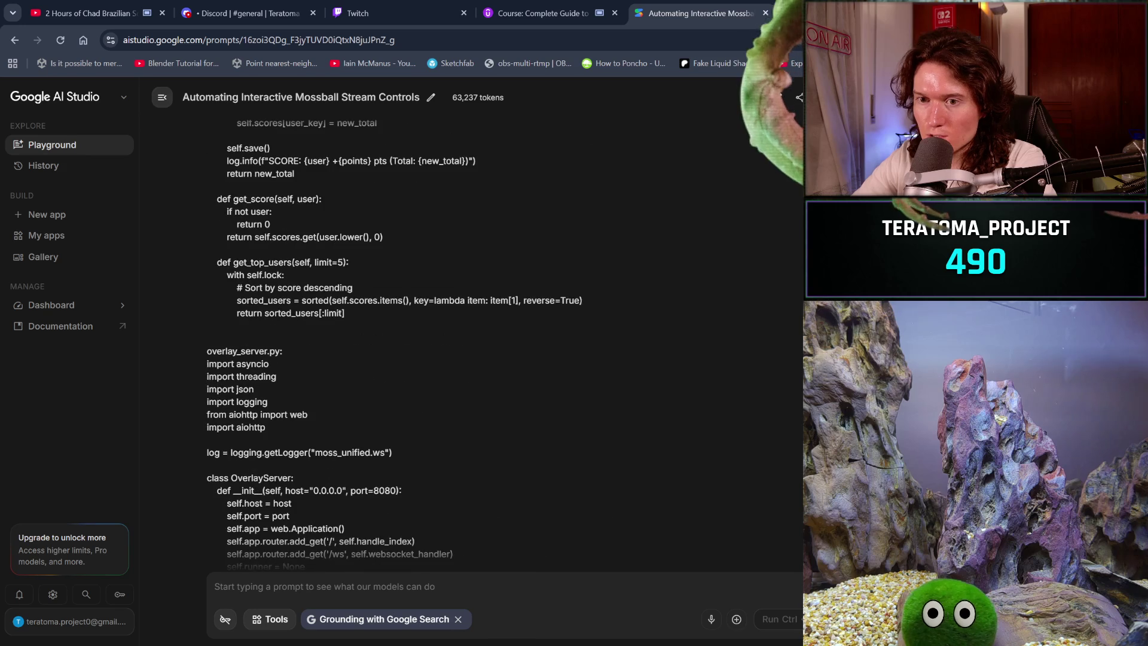
pyautogui.scroll(-5, 502, 341)
pyautogui.scroll(10, 503, 341)
pyautogui.scroll(10, 502, 341)
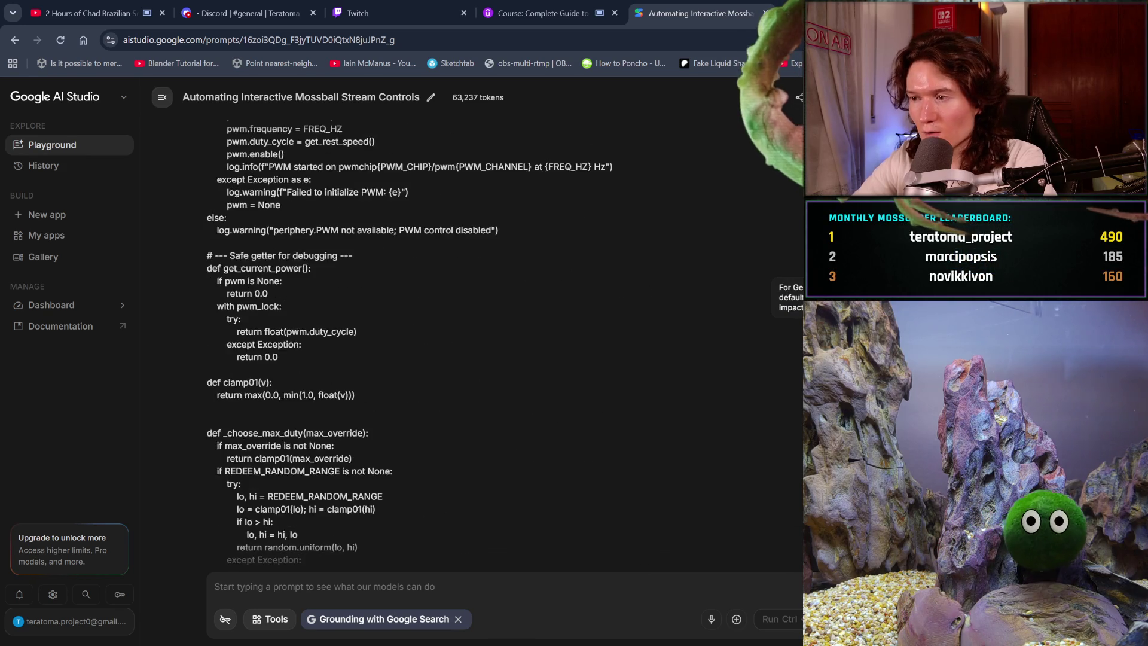
pyautogui.scroll(10, 502, 341)
pyautogui.scroll(8, 503, 341)
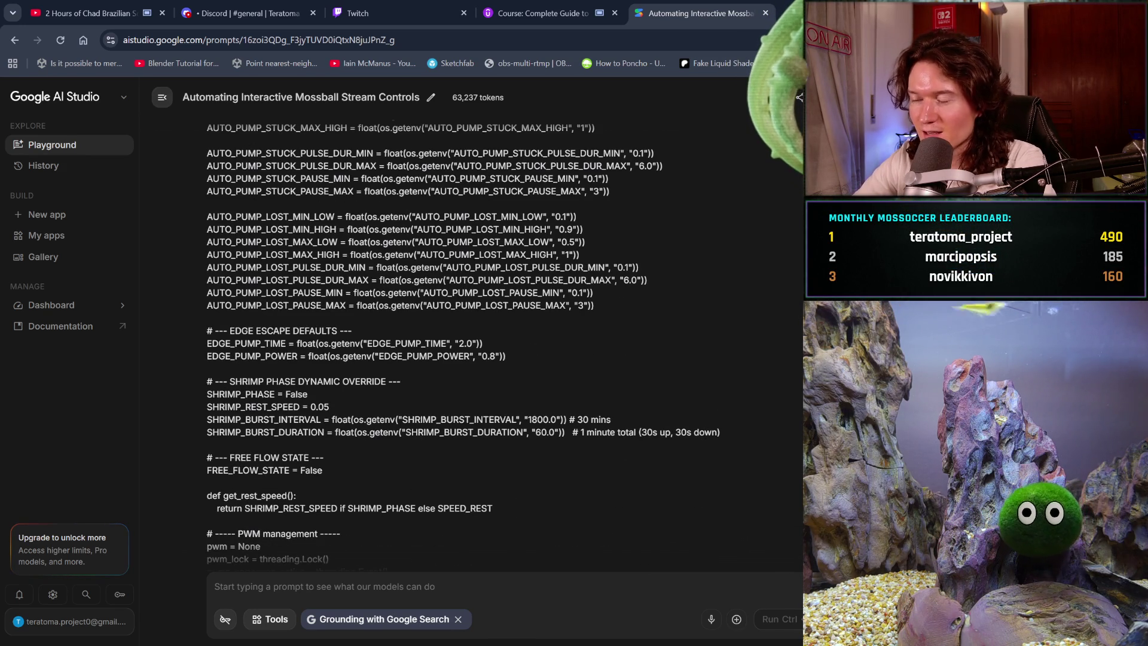
pyautogui.scroll(-10, 502, 342)
pyautogui.scroll(-10, 502, 340)
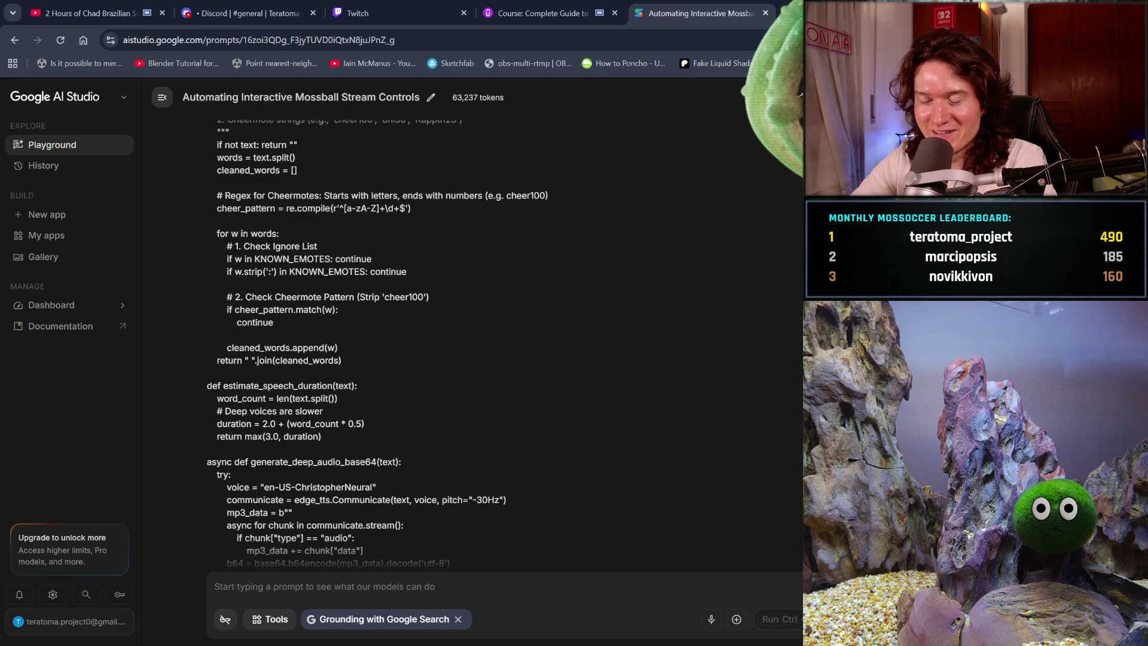
pyautogui.scroll(10, 502, 341)
pyautogui.scroll(5, 502, 340)
pyautogui.scroll(-10, 503, 341)
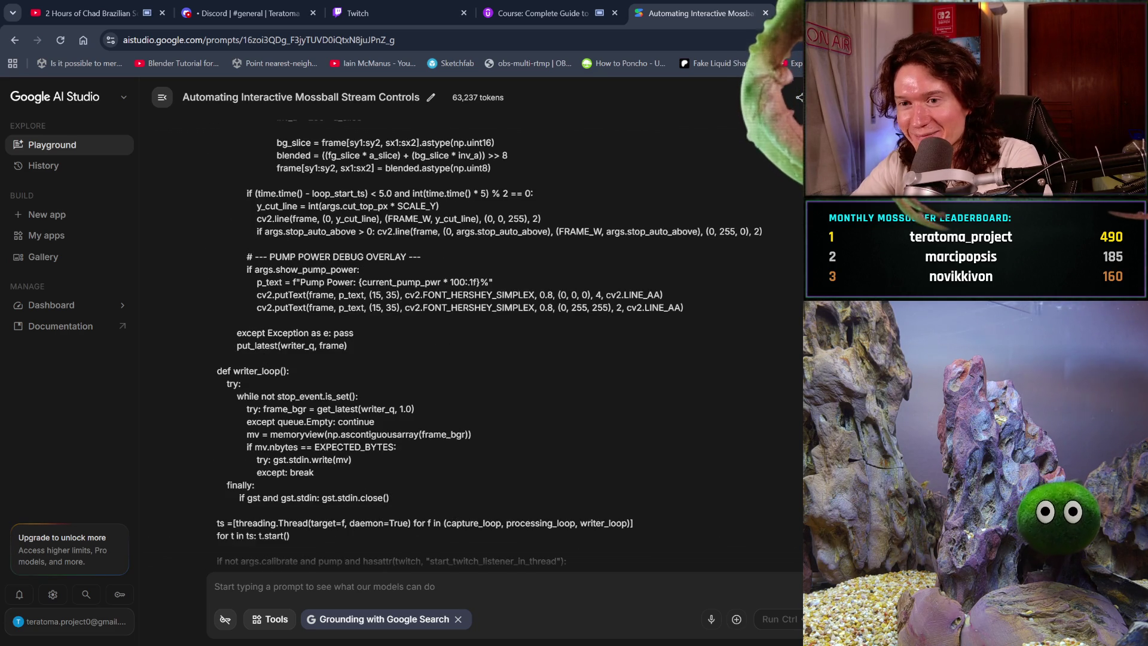
pyautogui.scroll(10, 503, 341)
pyautogui.scroll(3, 503, 340)
pyautogui.scroll(-12, 502, 341)
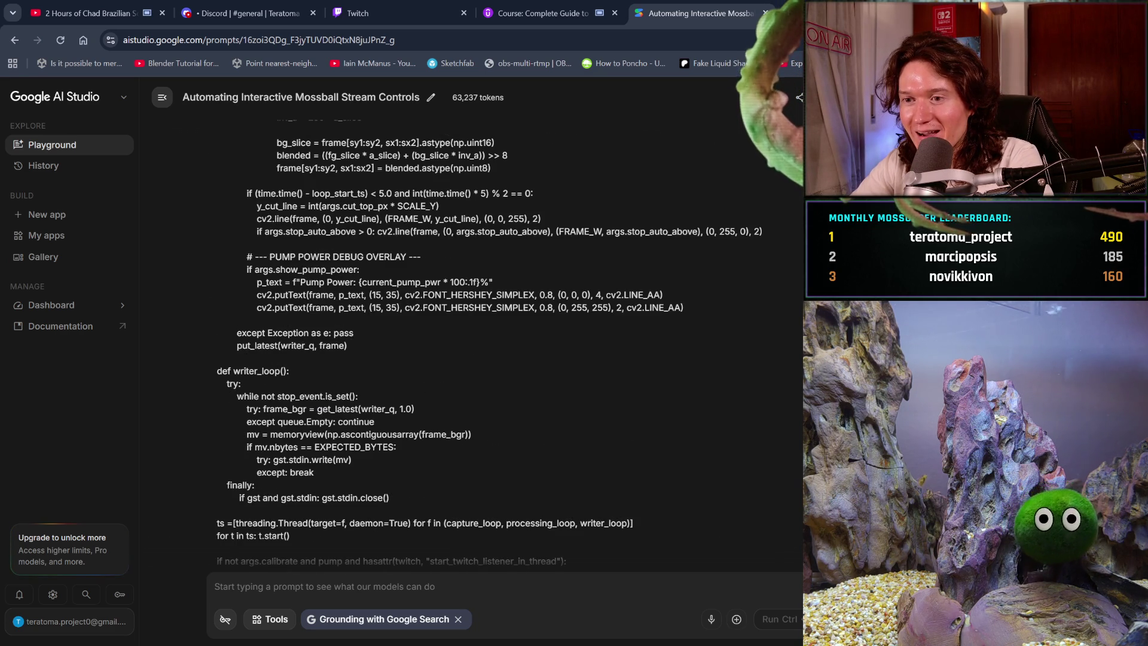
pyautogui.scroll(-10, 503, 341)
pyautogui.scroll(-10, 503, 341)
pyautogui.scroll(-10, 502, 341)
pyautogui.scroll(-10, 502, 341)
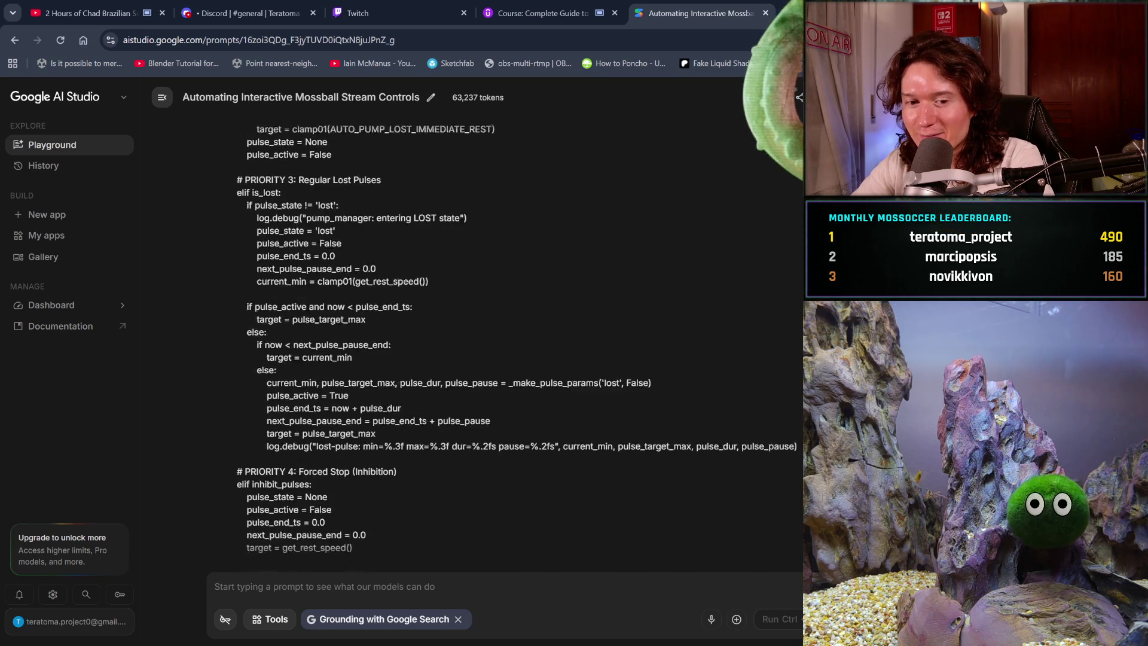
pyautogui.scroll(-2, 503, 341)
pyautogui.scroll(-10, 502, 341)
pyautogui.scroll(-10, 503, 341)
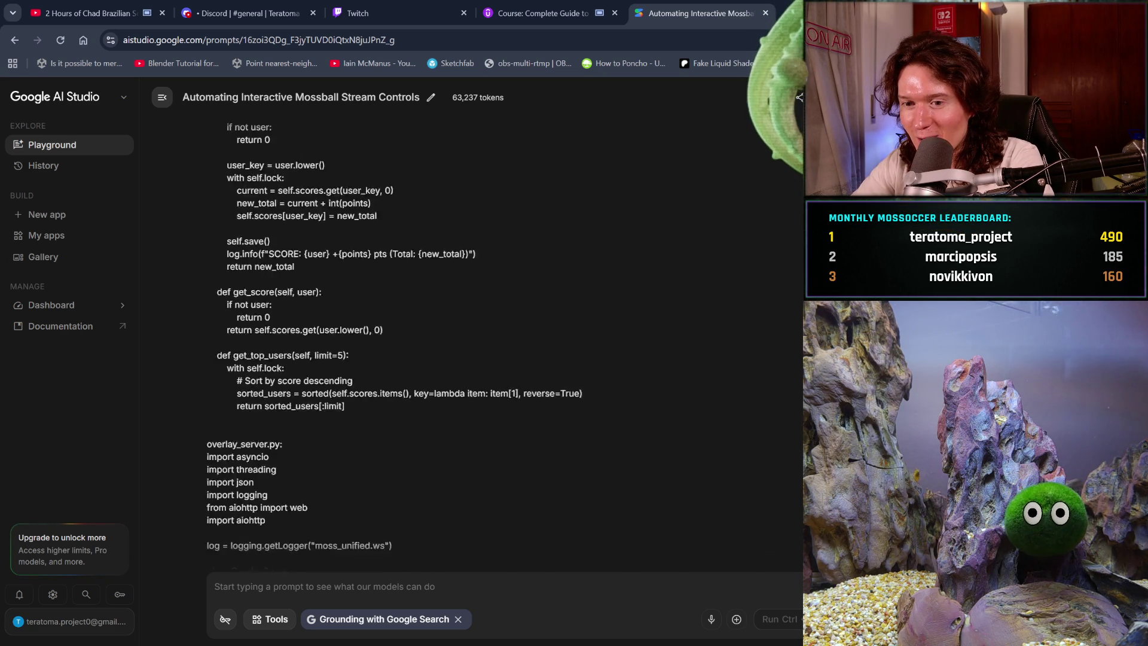
pyautogui.scroll(-10, 502, 341)
pyautogui.scroll(-10, 502, 341)
pyautogui.scroll(-10, 503, 341)
pyautogui.scroll(-10, 502, 341)
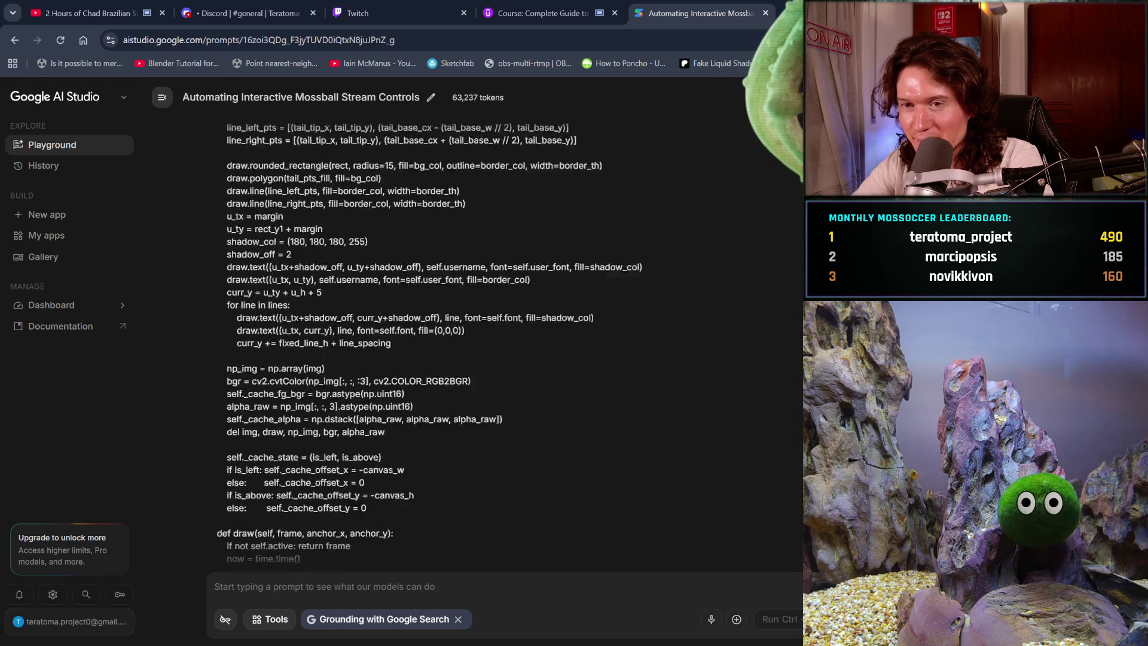
pyautogui.scroll(-10, 503, 341)
pyautogui.scroll(-10, 502, 342)
pyautogui.scroll(-10, 502, 341)
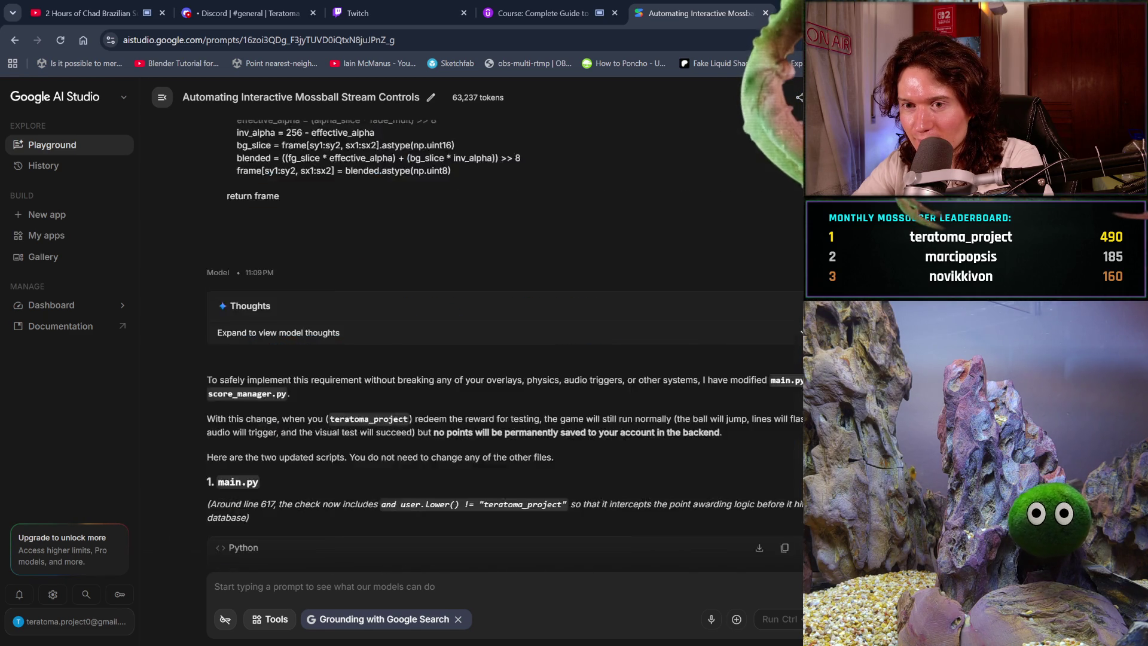
pyautogui.scroll(5, 502, 342)
pyautogui.scroll(-10, 502, 340)
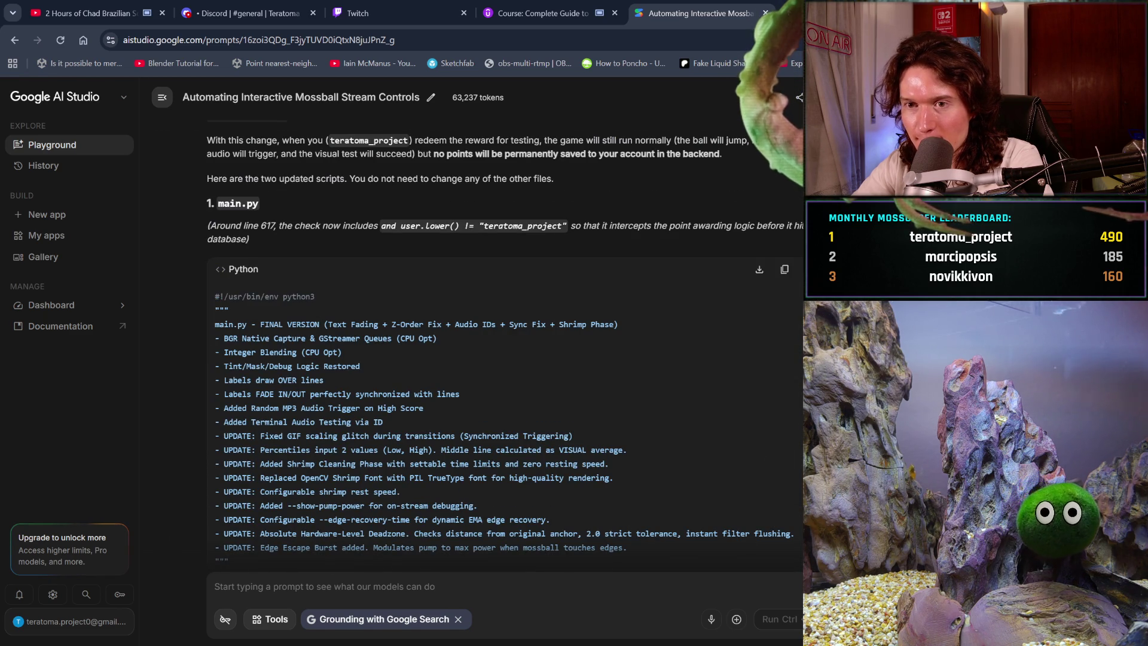
pyautogui.scroll(2, 688, 374)
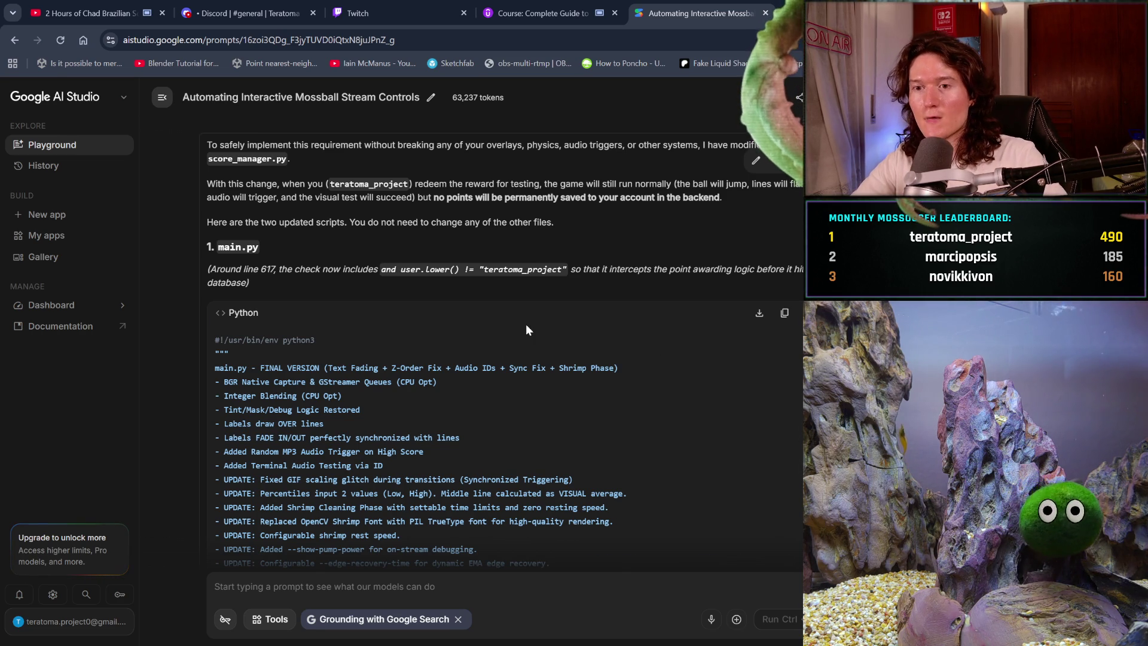
pyautogui.scroll(-1, 526, 330)
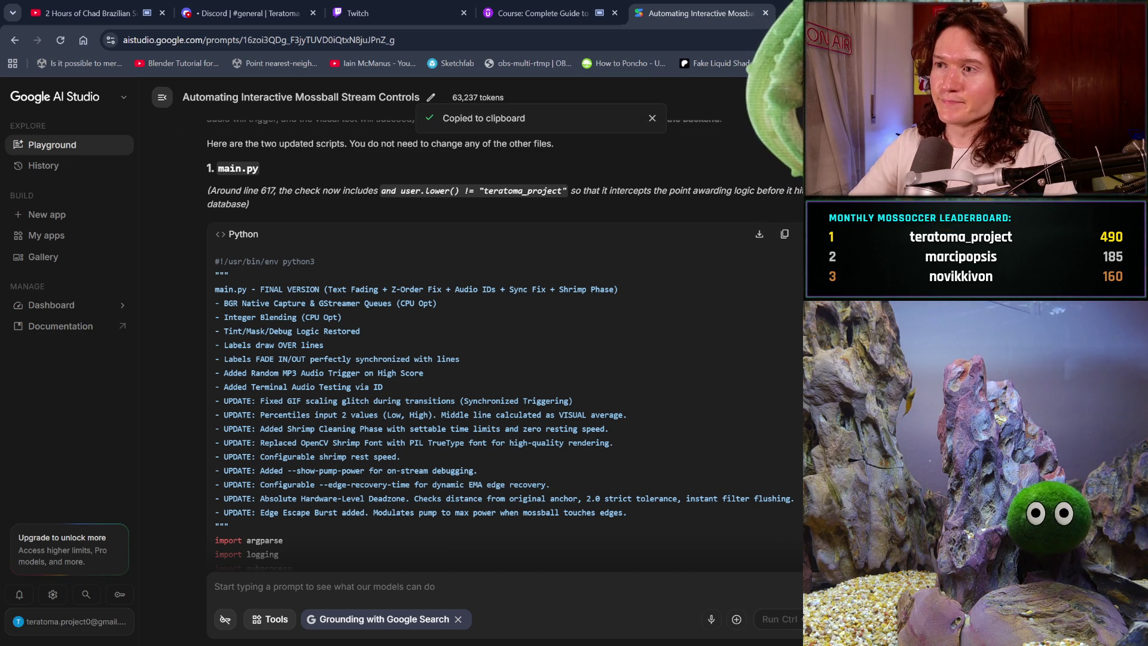
# Step: Start a fresh browser tab for the online clipboard
pyautogui.hotkey('ctrl', 't')
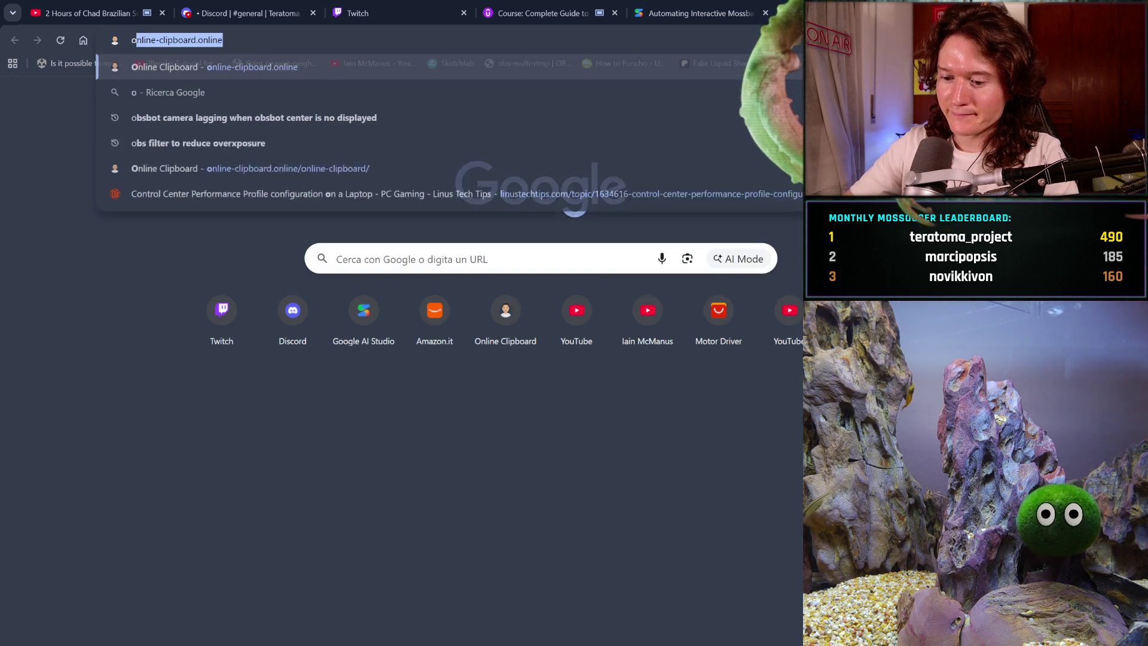
pyautogui.write('onlinr')
pyautogui.press('BackSpace')
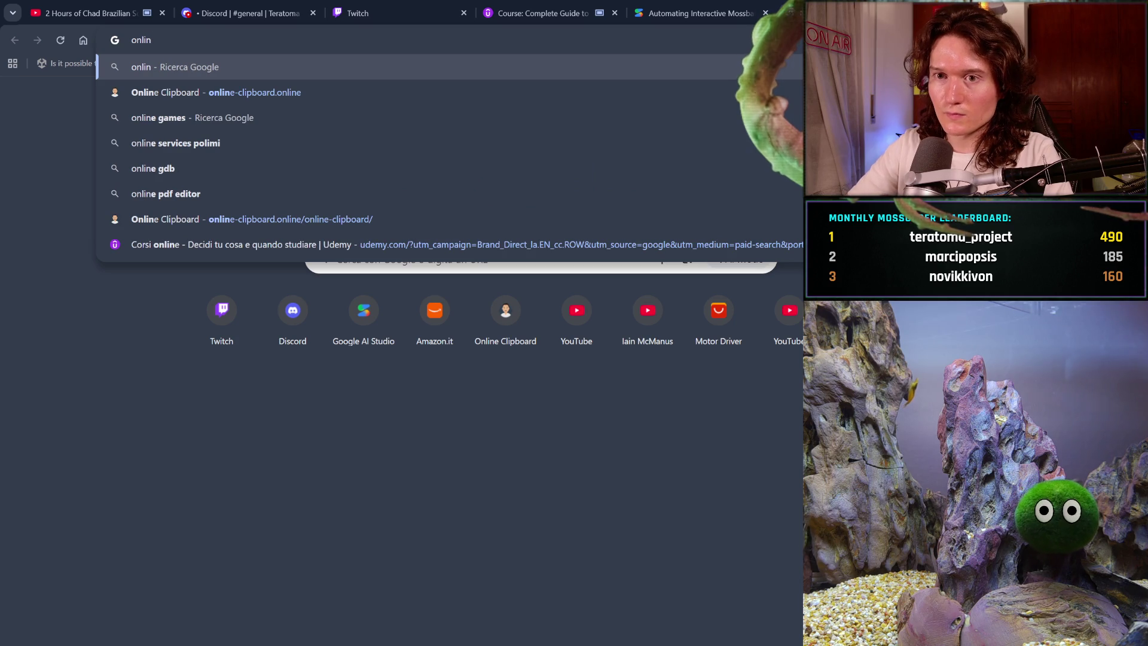
pyautogui.press('Down')
pyautogui.press('Return')
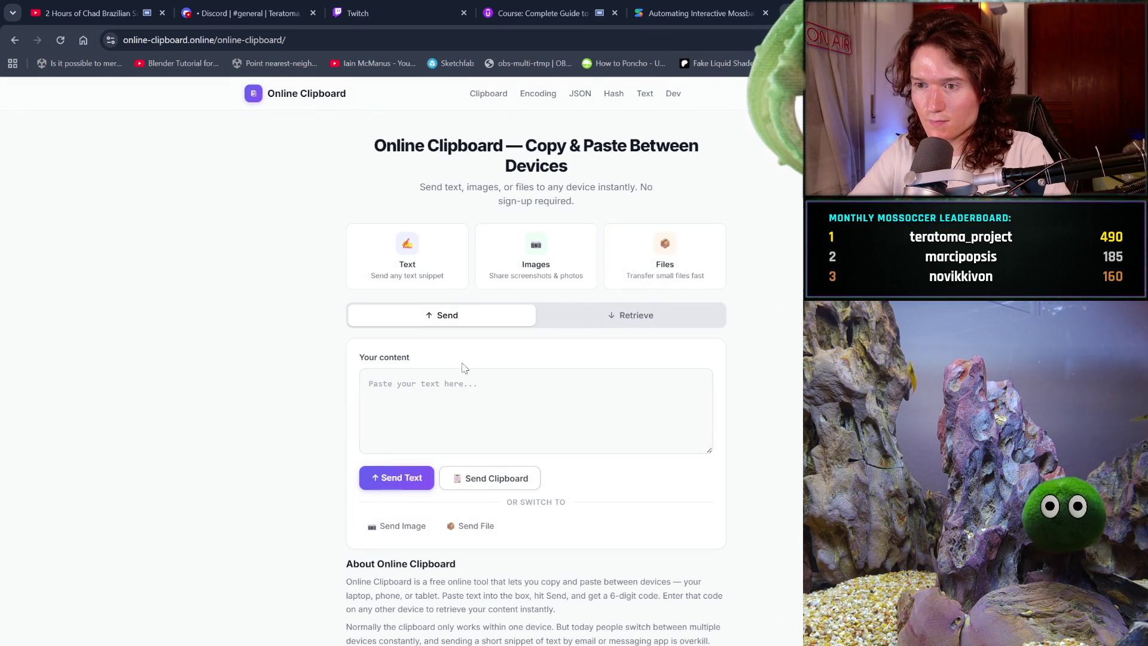
pyautogui.click(502, 403)
pyautogui.hotkey('ctrl', 'v')
pyautogui.click(402, 477)
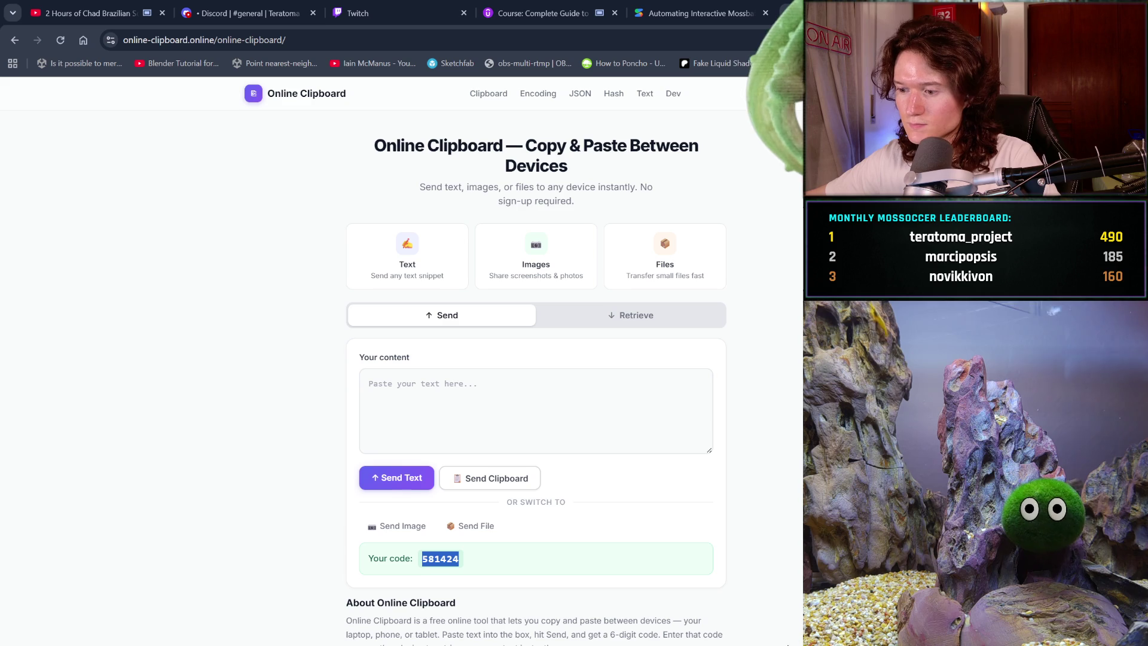
# Step: Use the share code elsewhere, then return to the Chad Brazilian Songs YouTube tab
pyautogui.hotkey('alt', 'Tab')
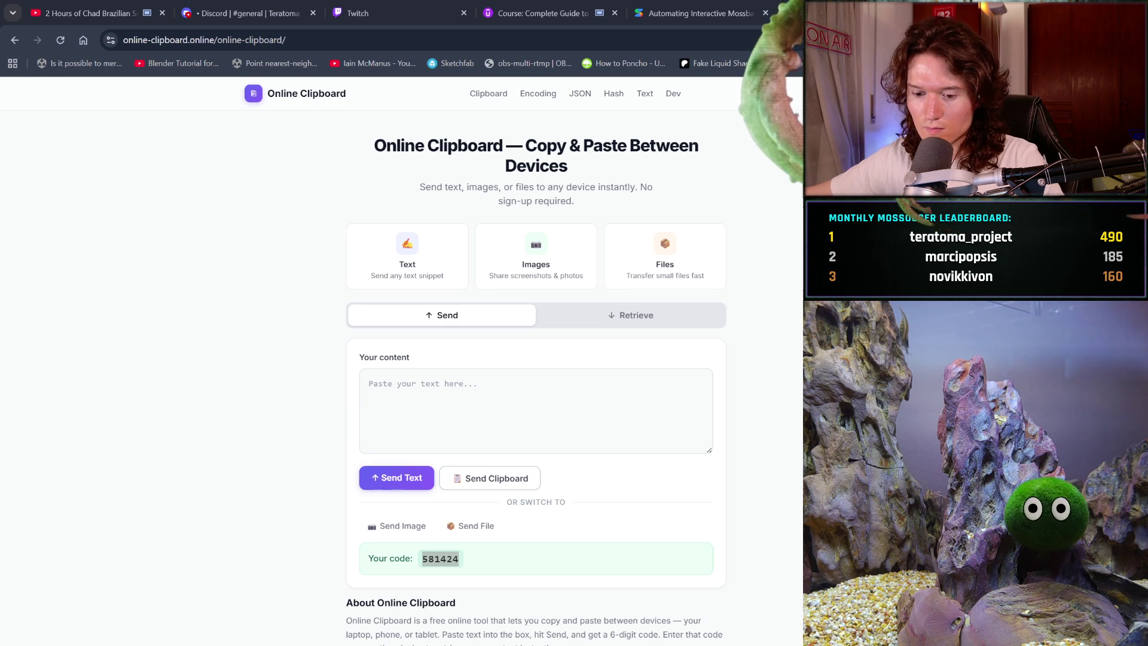
pyautogui.click(3, 256)
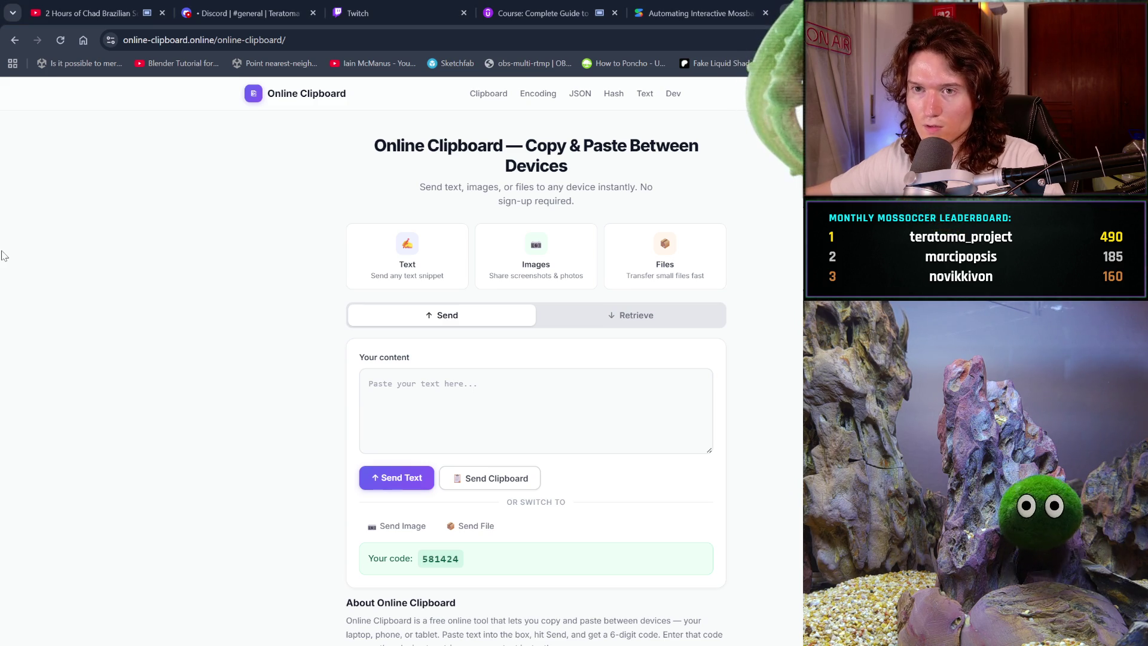
pyautogui.click(91, 13)
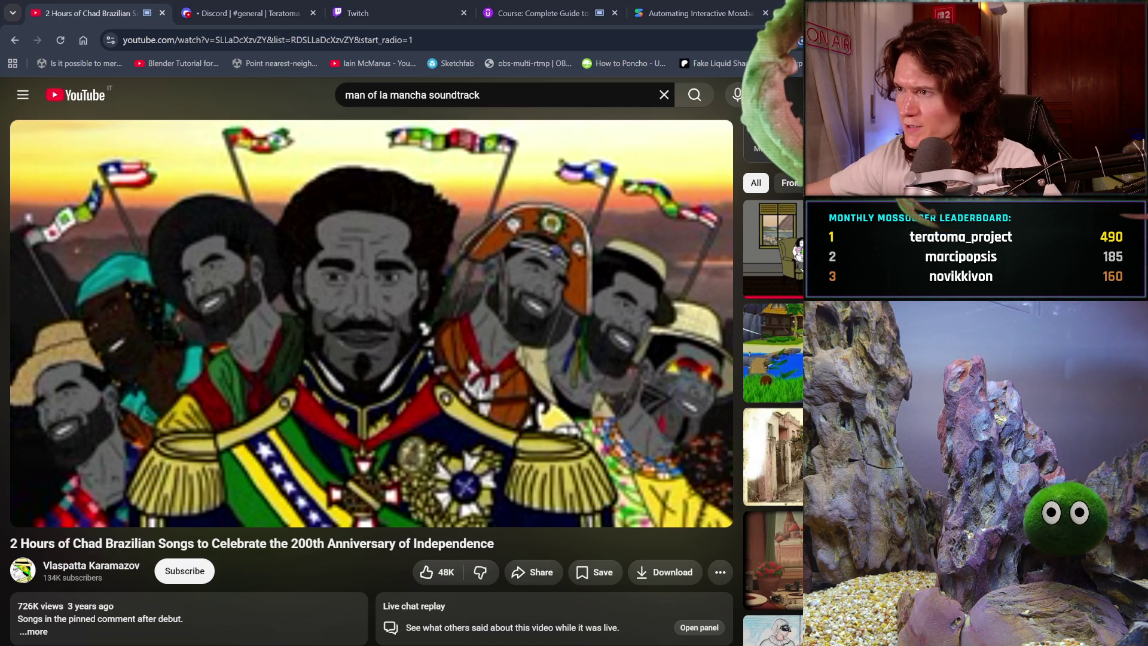
# Step: Return to the AI Studio conversation to review the generated scripts
pyautogui.click(700, 12)
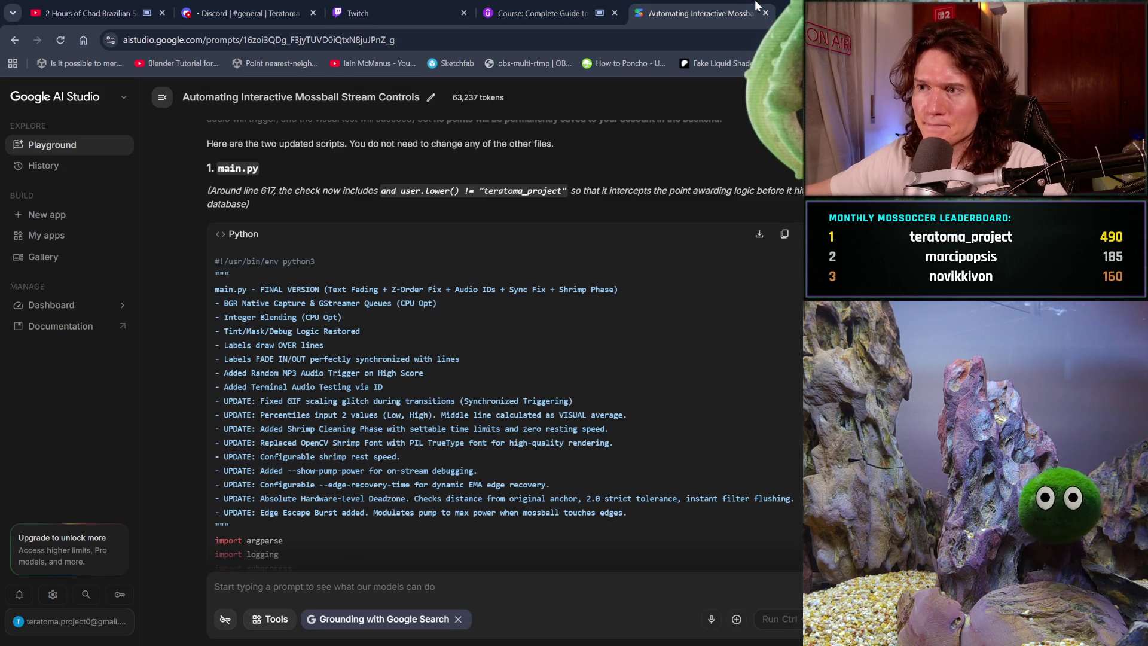
pyautogui.scroll(-5, 505, 339)
pyautogui.scroll(-5, 528, 315)
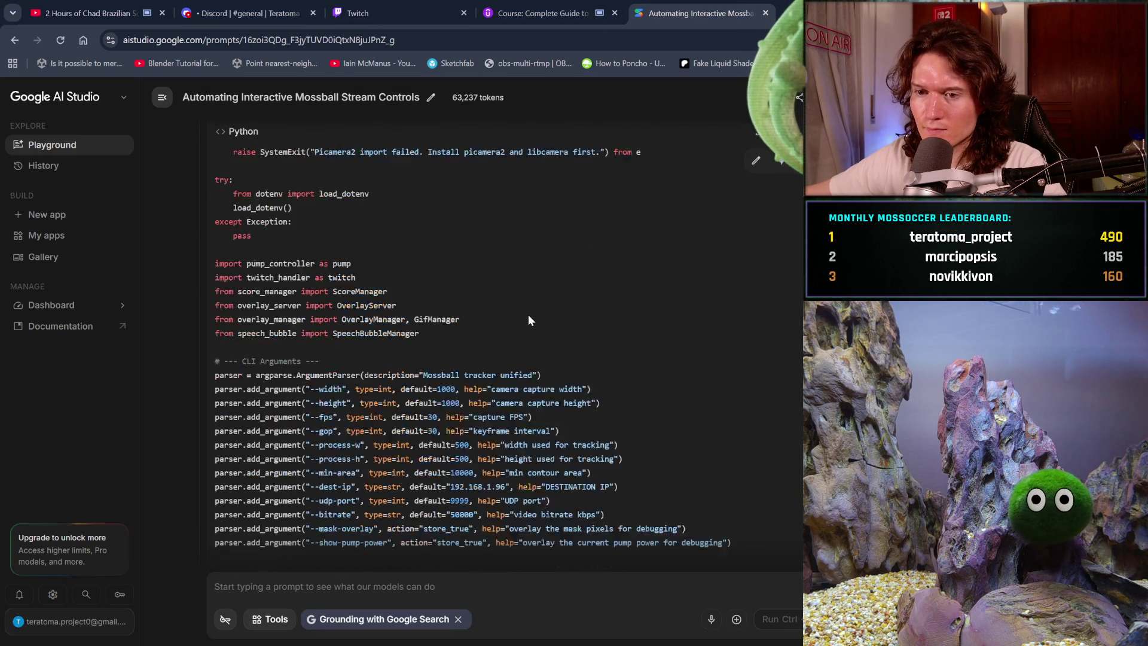
pyautogui.scroll(-5, 528, 314)
pyautogui.scroll(-4, 538, 449)
pyautogui.scroll(-5, 540, 455)
pyautogui.scroll(-5, 542, 467)
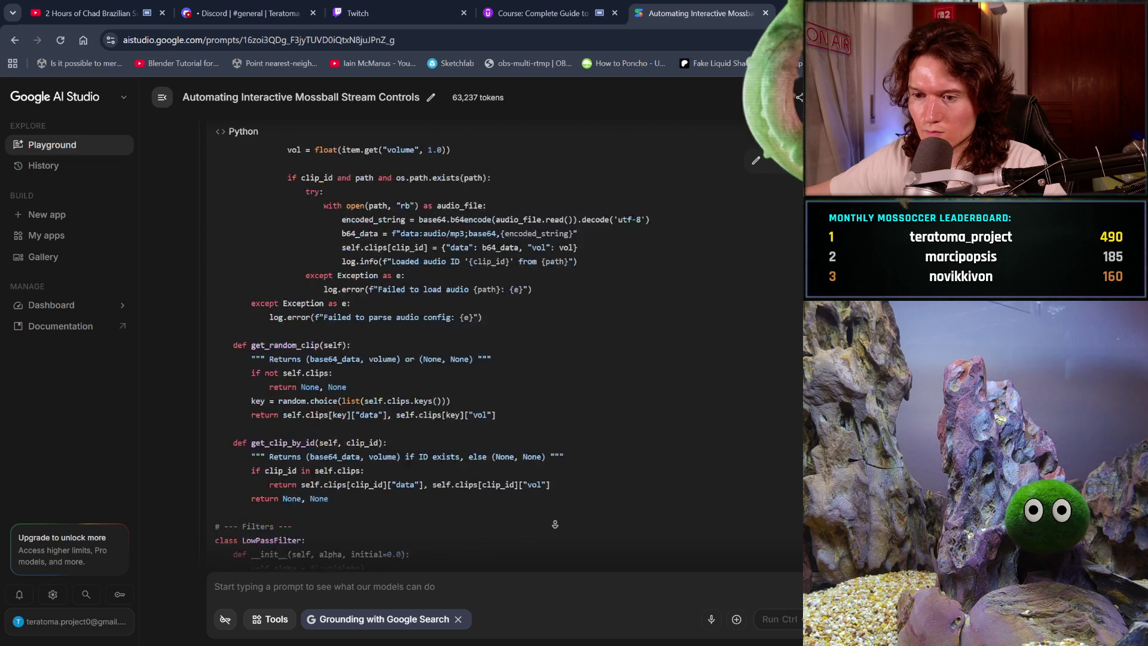
pyautogui.scroll(-5, 548, 494)
pyautogui.scroll(-5, 555, 524)
pyautogui.scroll(-5, 555, 524)
pyautogui.scroll(-5, 551, 512)
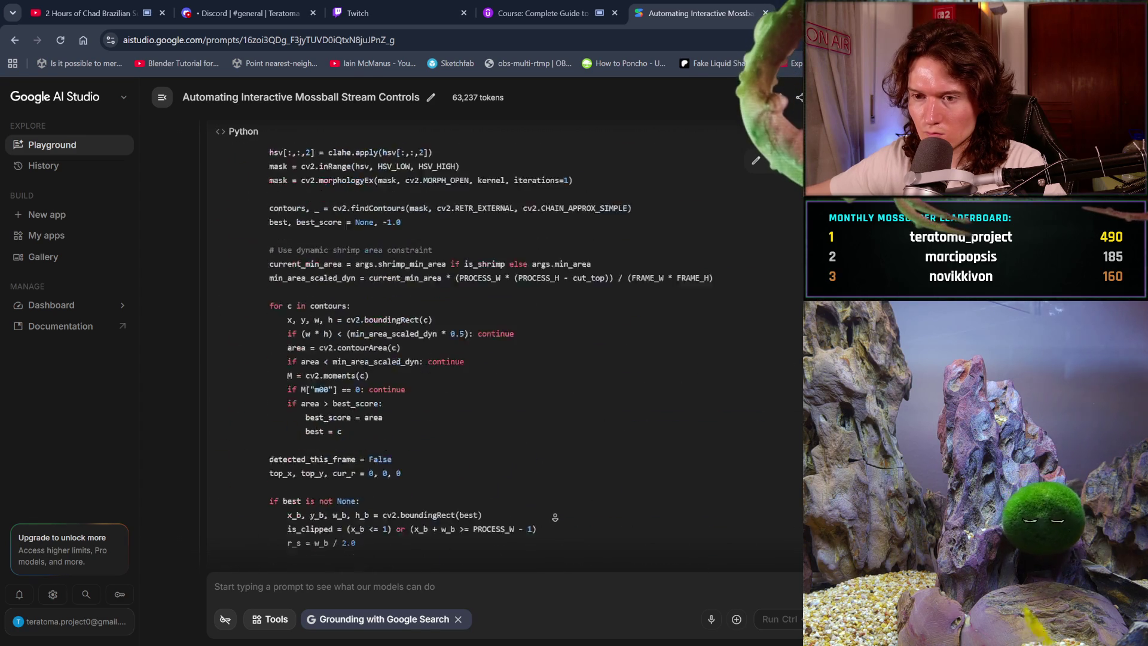
pyautogui.scroll(-5, 549, 497)
pyautogui.scroll(-5, 549, 492)
pyautogui.scroll(-5, 549, 491)
pyautogui.scroll(-5, 545, 480)
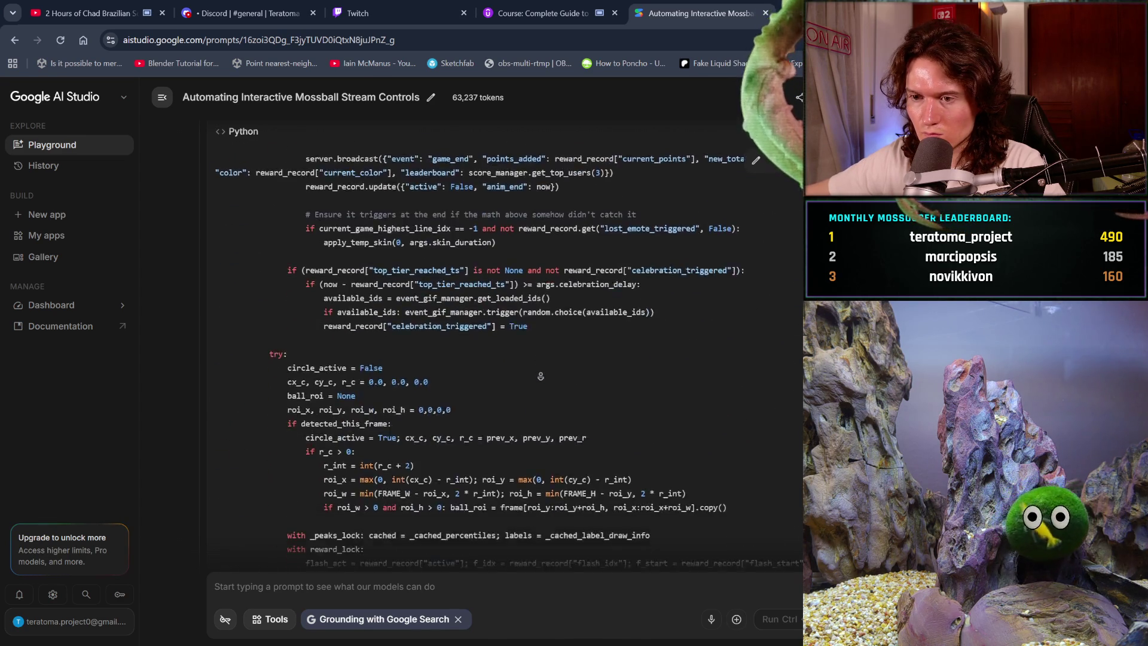
pyautogui.scroll(-5, 538, 467)
pyautogui.scroll(-5, 534, 455)
pyautogui.scroll(-5, 534, 455)
pyautogui.scroll(-5, 534, 455)
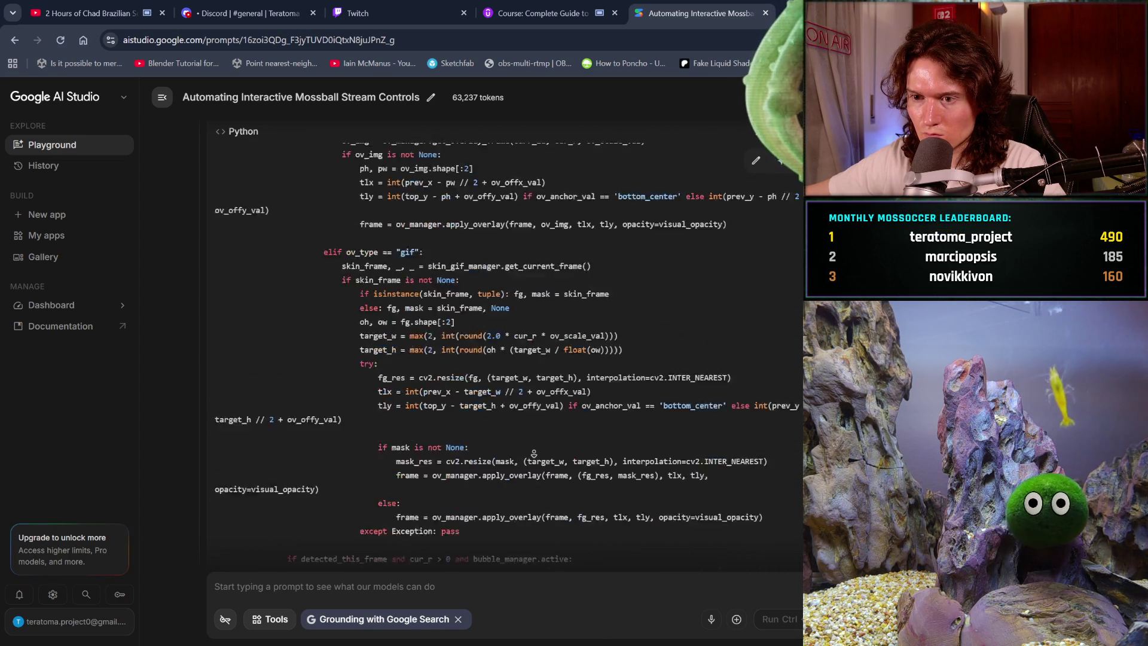
pyautogui.scroll(-5, 534, 455)
pyautogui.scroll(-5, 534, 455)
pyautogui.scroll(-8, 534, 454)
pyautogui.scroll(-6, 534, 404)
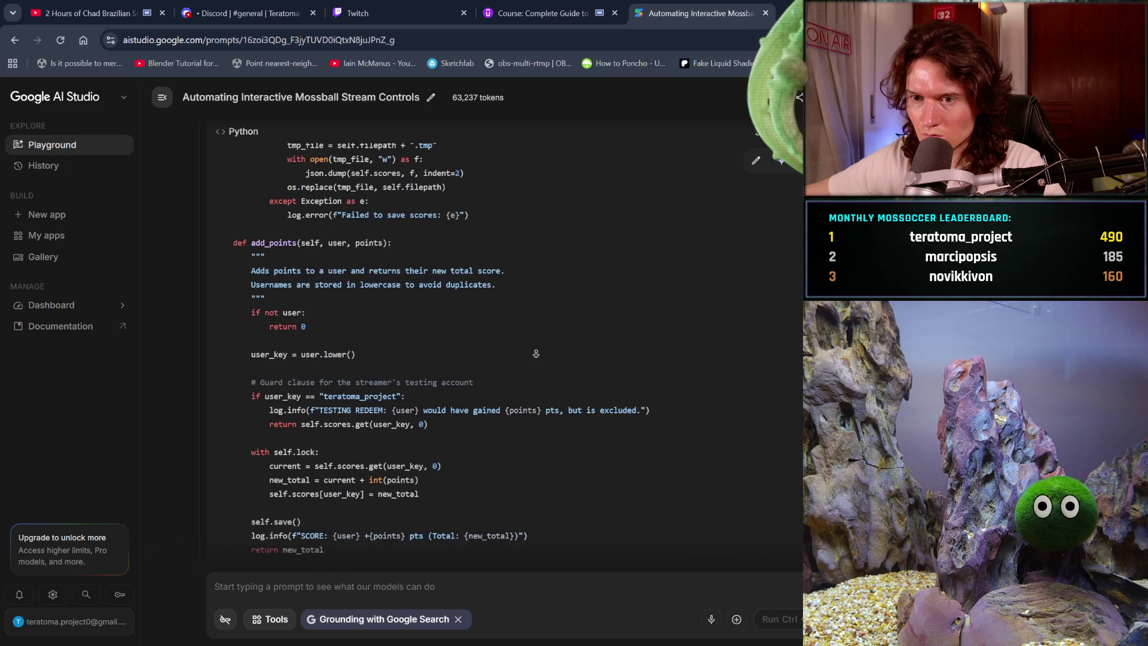
pyautogui.scroll(-1, 529, 314)
pyautogui.scroll(1, 527, 261)
pyautogui.scroll(4, 528, 261)
pyautogui.scroll(4, 534, 242)
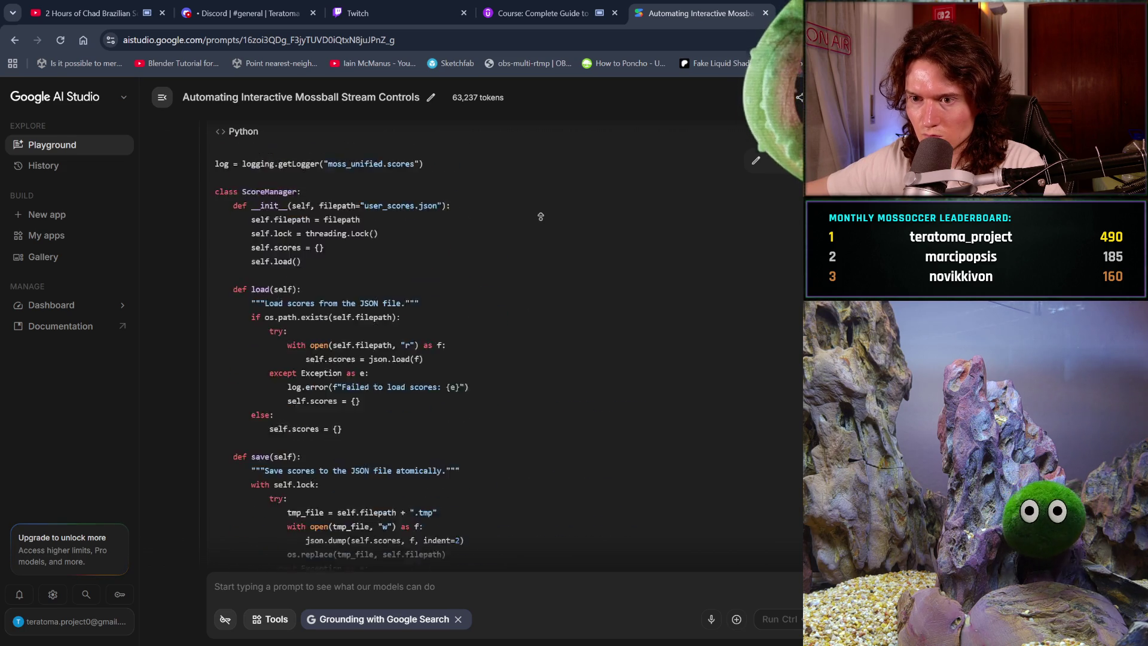
pyautogui.scroll(4, 538, 229)
pyautogui.scroll(3, 541, 218)
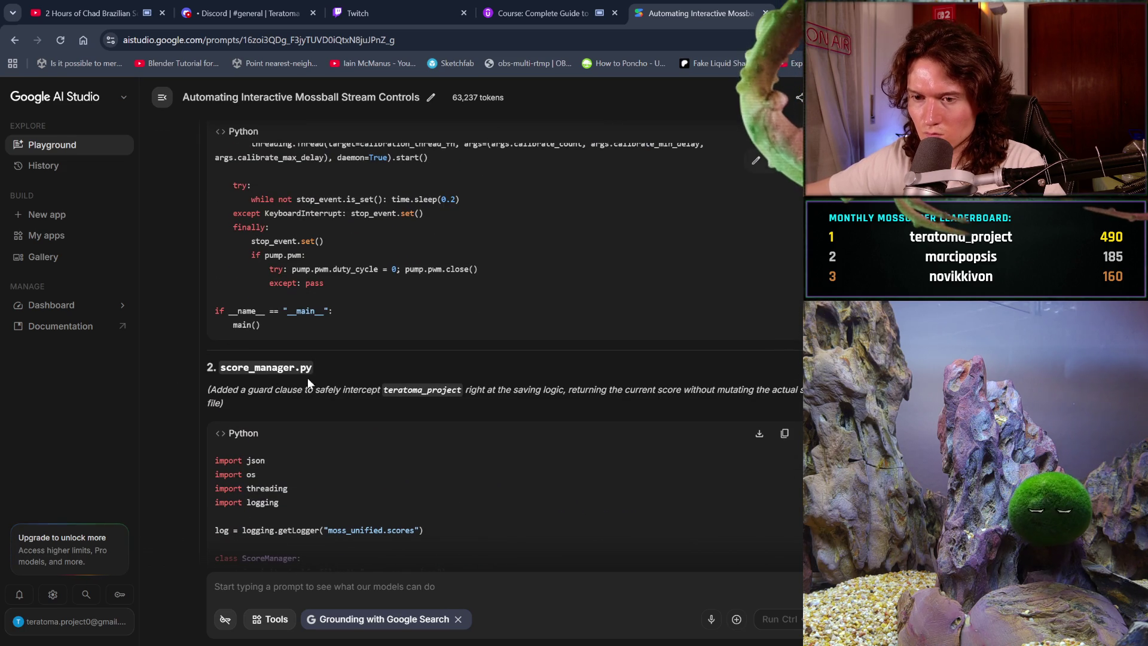
pyautogui.scroll(-5, 729, 404)
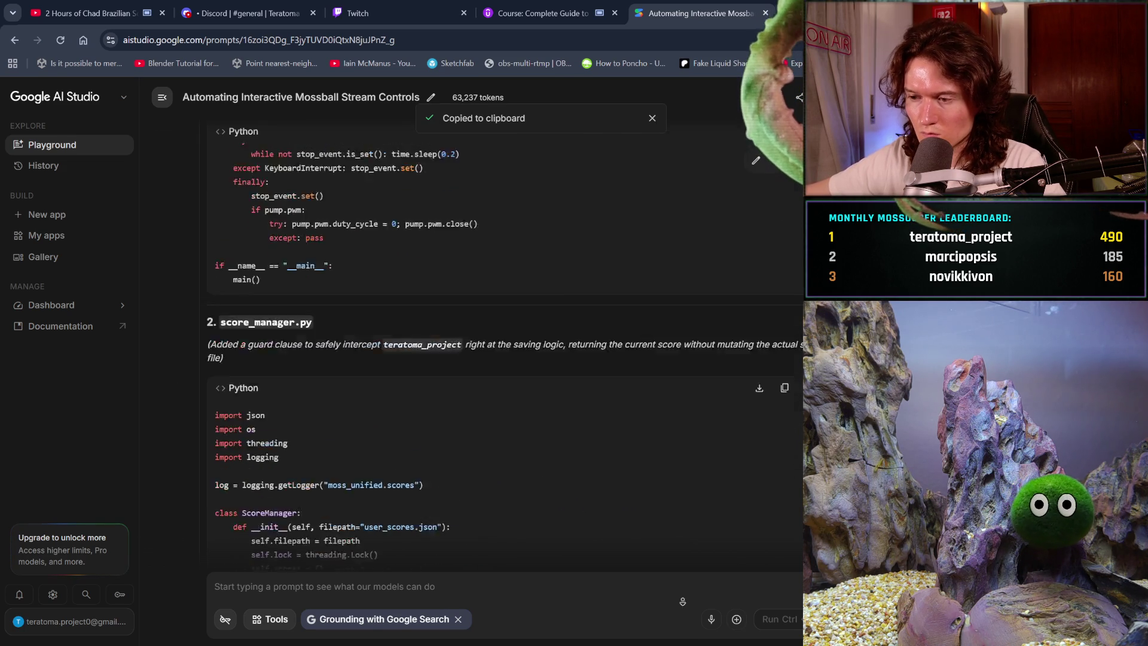
pyautogui.scroll(-5, 729, 404)
# Step: Send the score_manager.py code through Online Clipboard to get share code 761257
pyautogui.hotkey('ctrl', 'Tab')
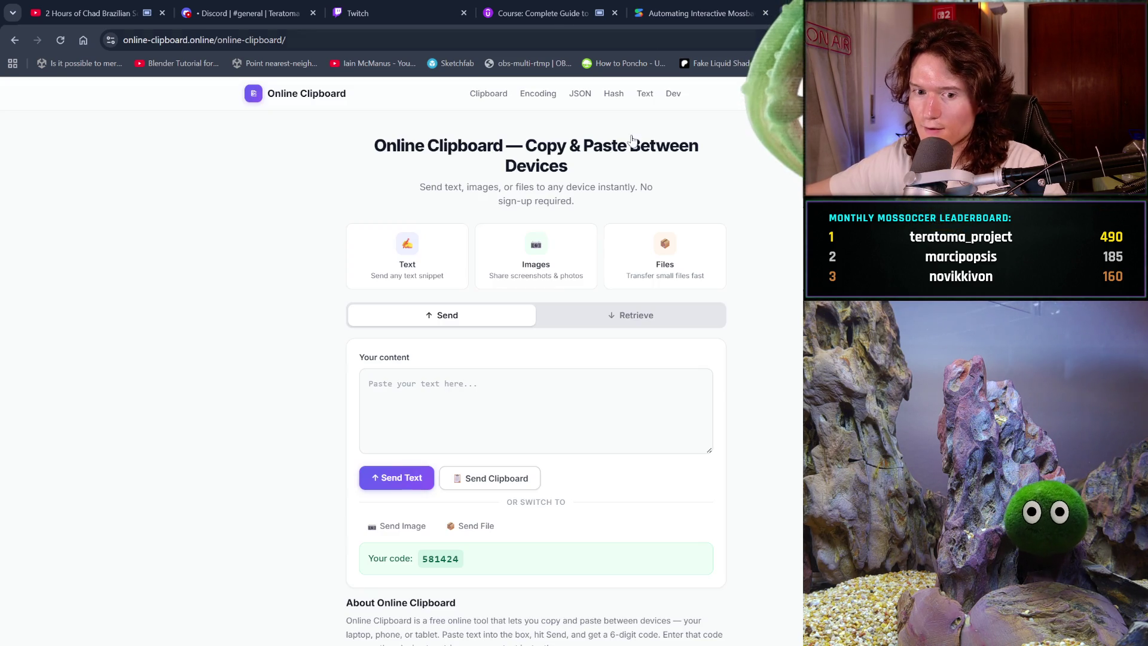
pyautogui.click(487, 389)
pyautogui.hotkey('ctrl', 'v')
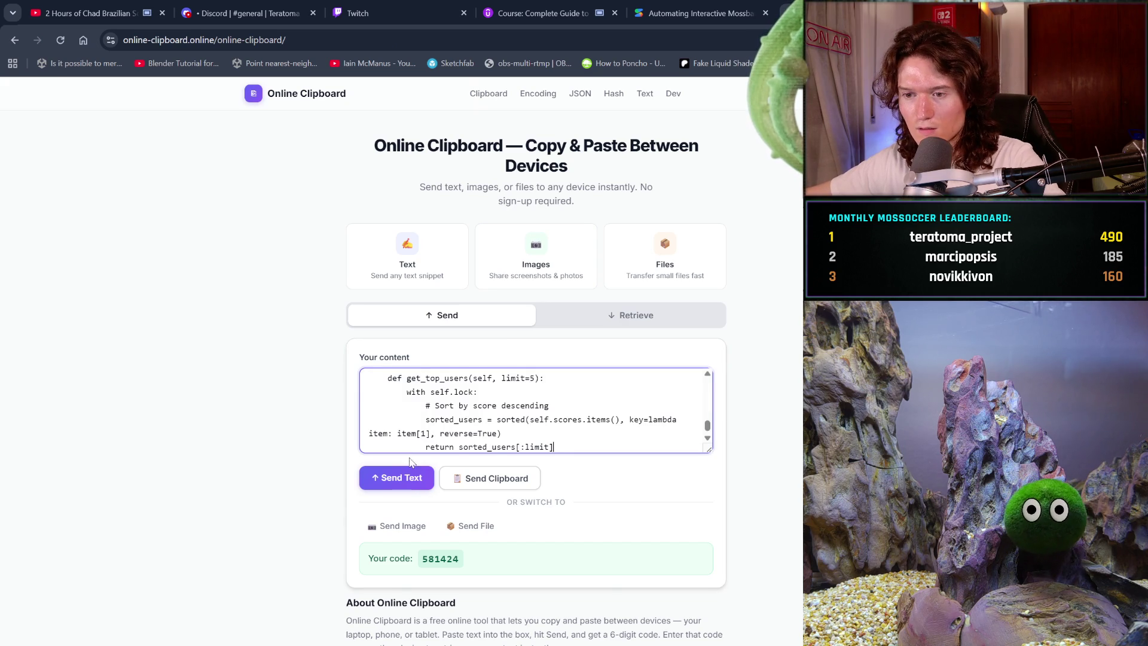
pyautogui.click(396, 478)
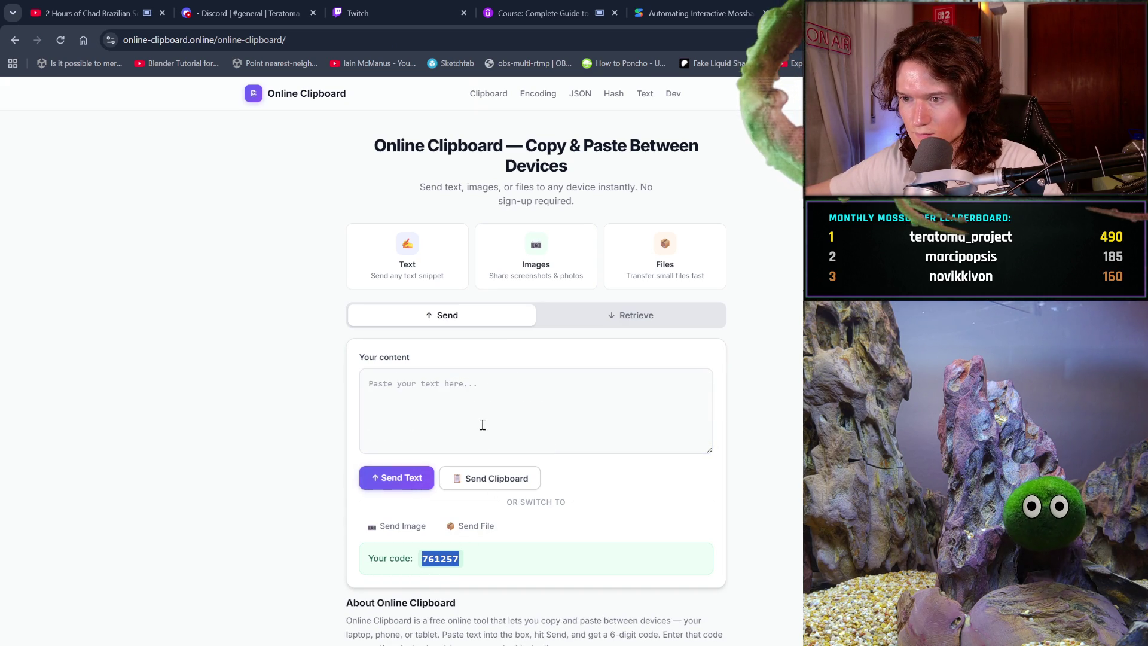
pyautogui.hotkey('alt', 'Tab')
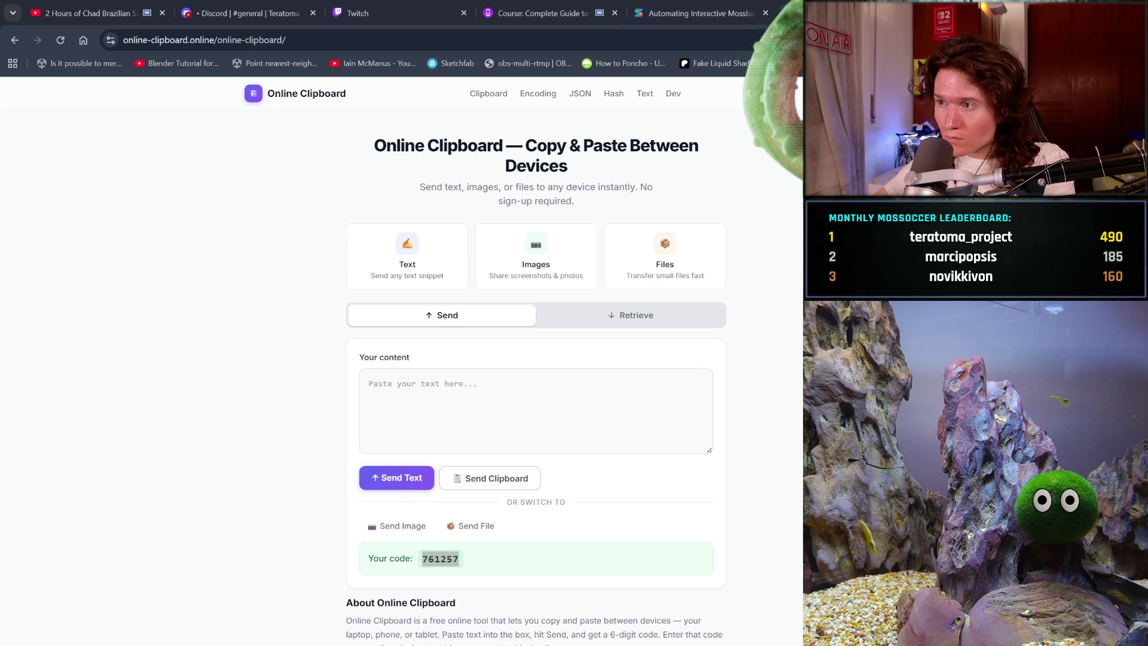
pyautogui.hotkey('ctrl', 'Tab')
# Step: Close the AI Studio tab and make the Udemy Blender lecture video fullscreen
pyautogui.click(764, 16)
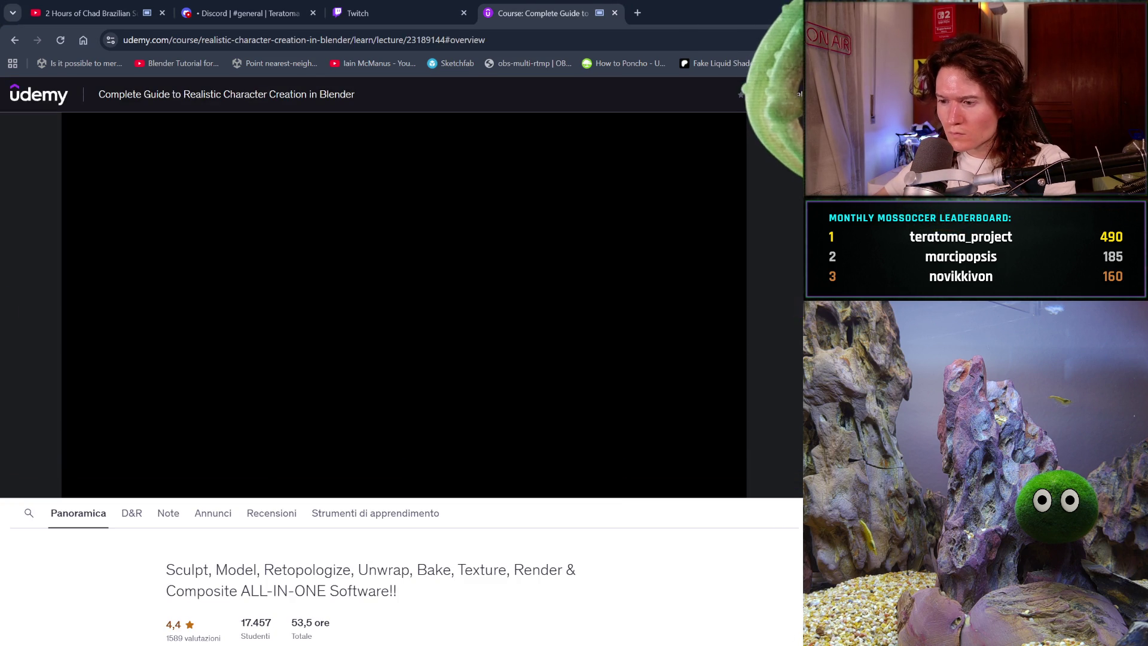
pyautogui.press('f')
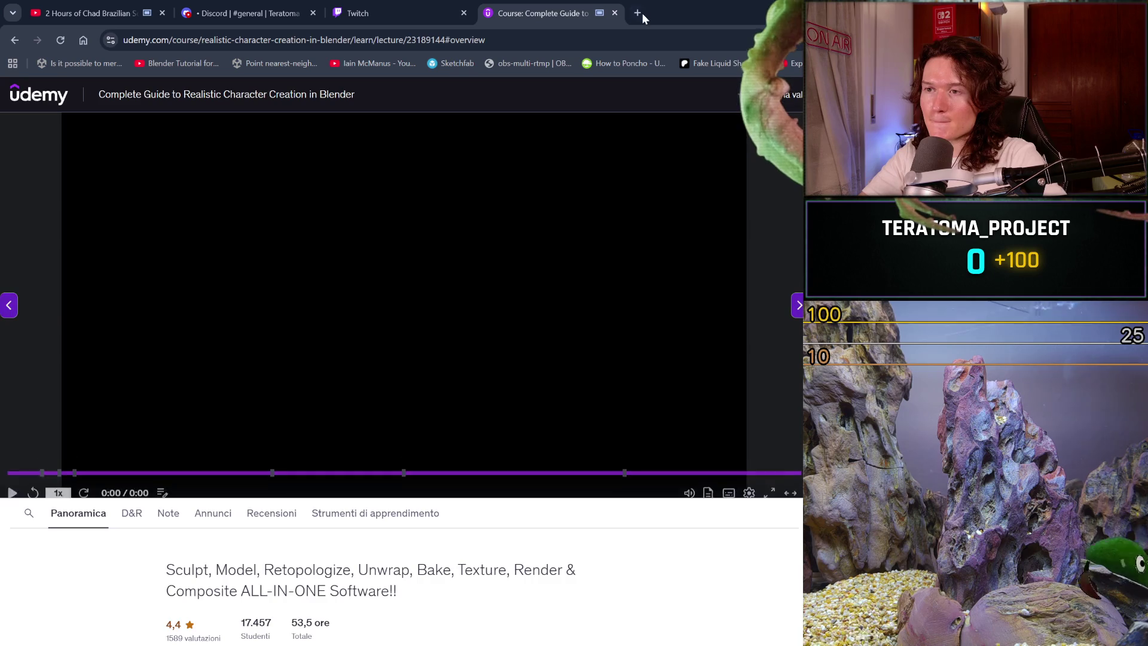
pyautogui.click(641, 12)
pyautogui.write('otorinolaringoiatra in inglese')
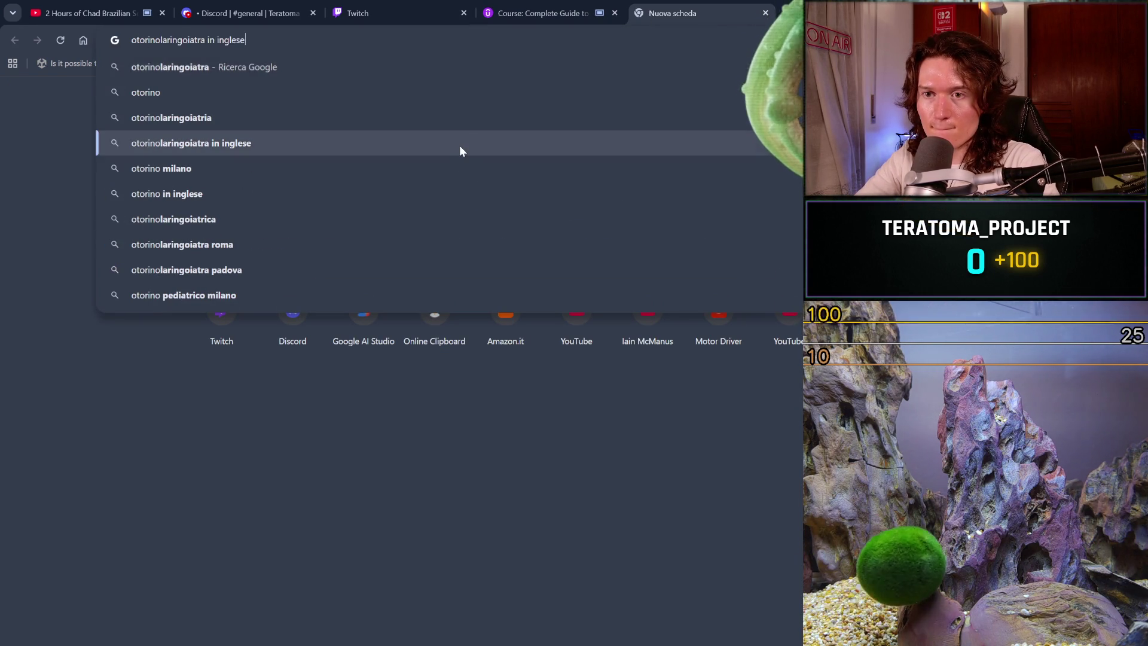
pyautogui.click(459, 145)
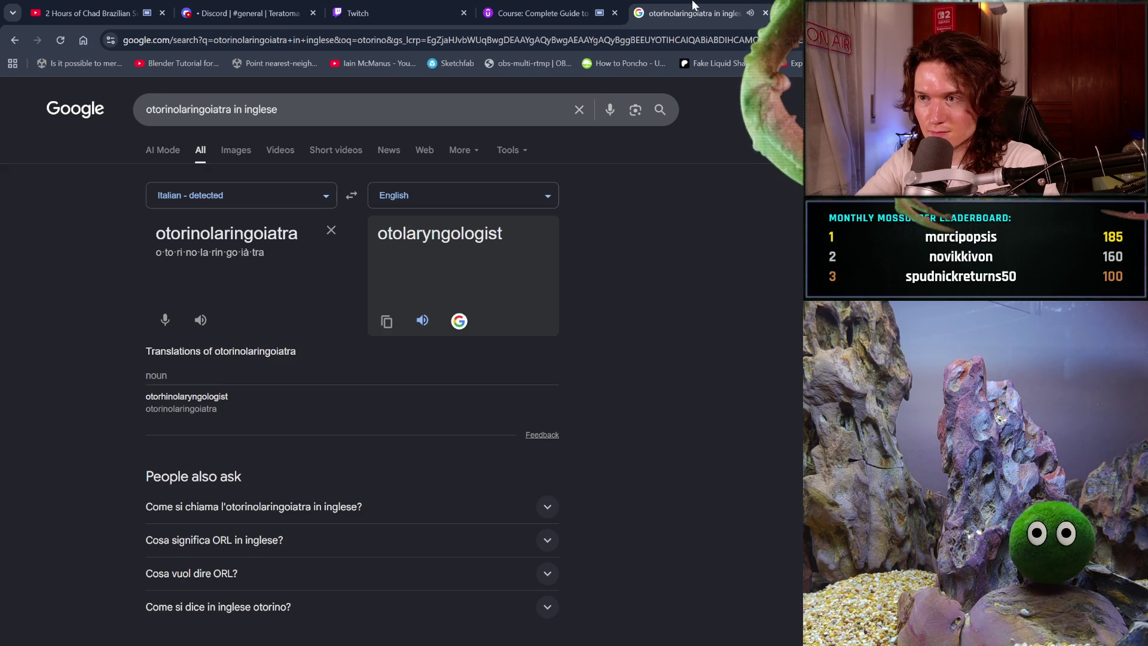
pyautogui.click(765, 14)
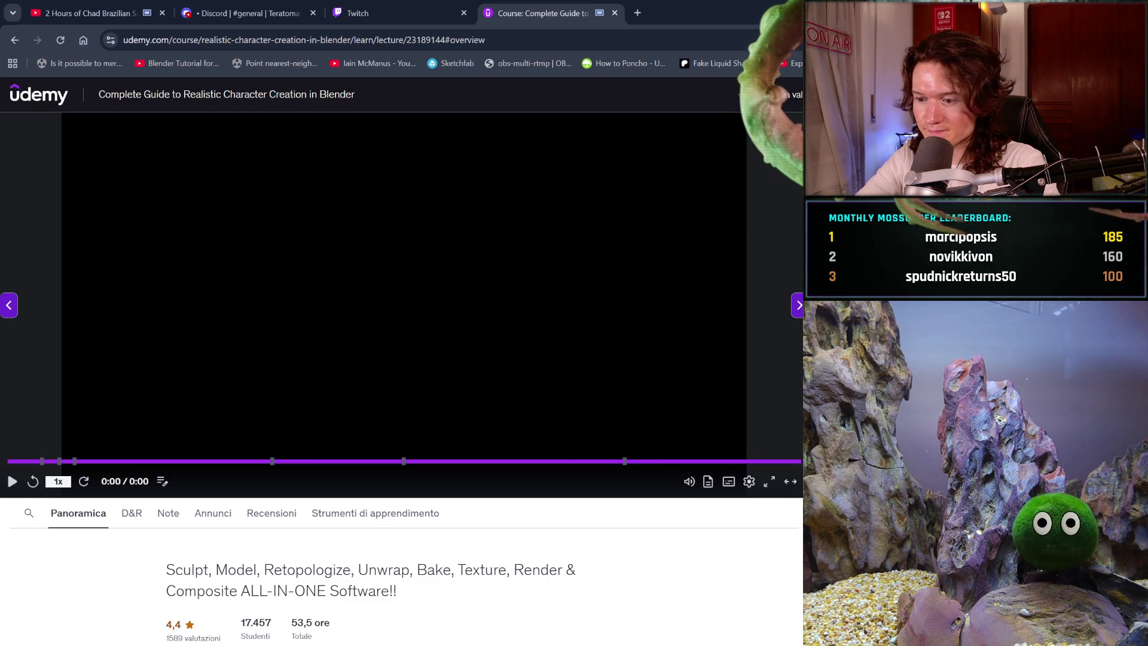